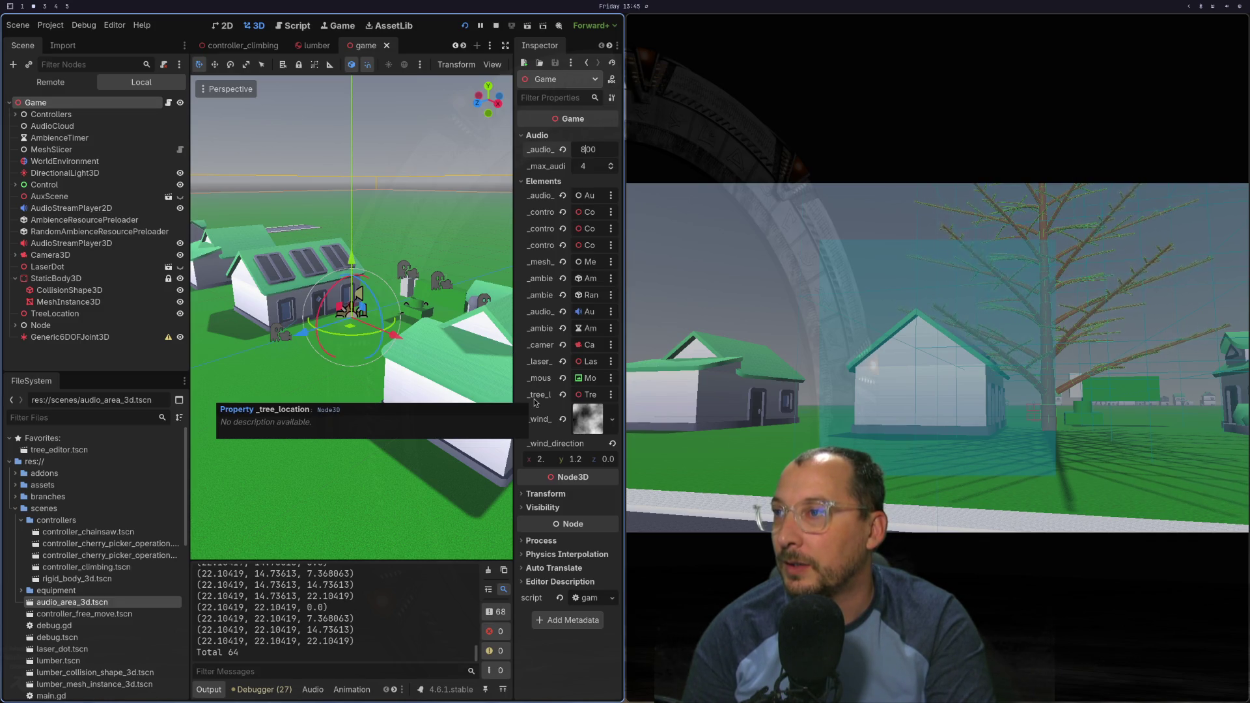
# Step: Try prefixing the line 80 audio-area position with a _tree_location.position offset
pyautogui.press('super+1')
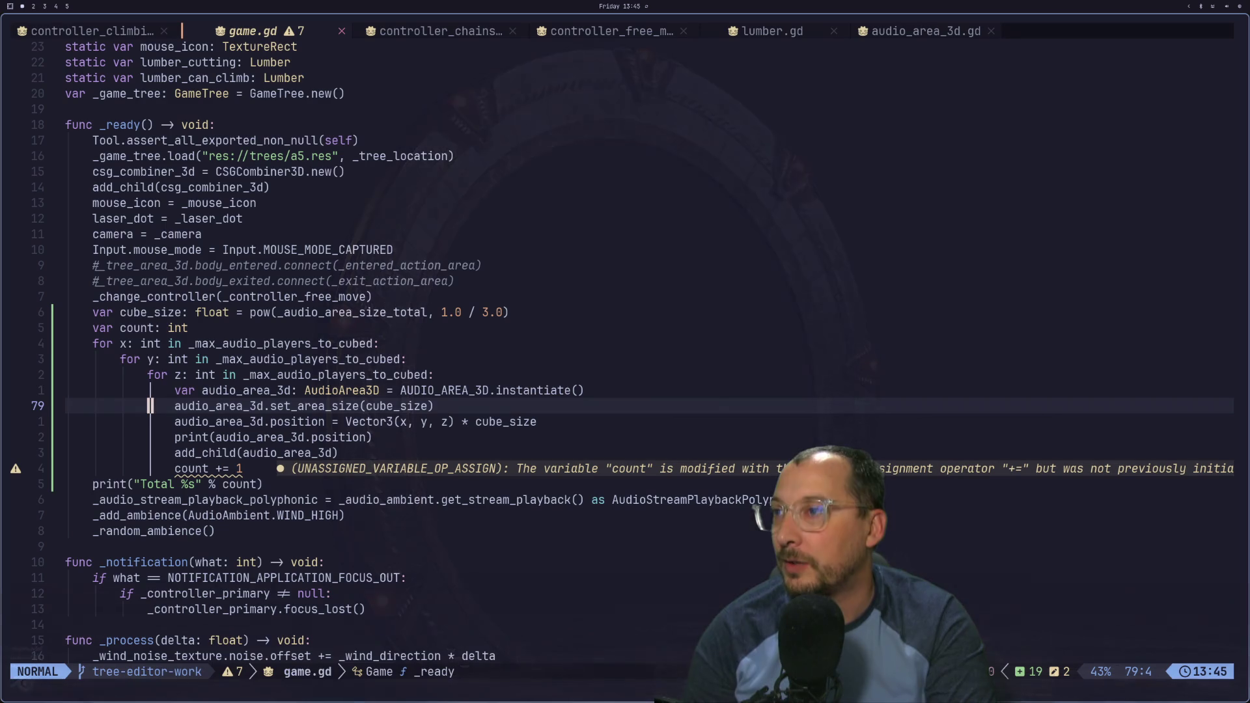
pyautogui.press('j')
pyautogui.press('j')
pyautogui.press('k')
pyautogui.press('l')
pyautogui.press('l')
pyautogui.press('l')
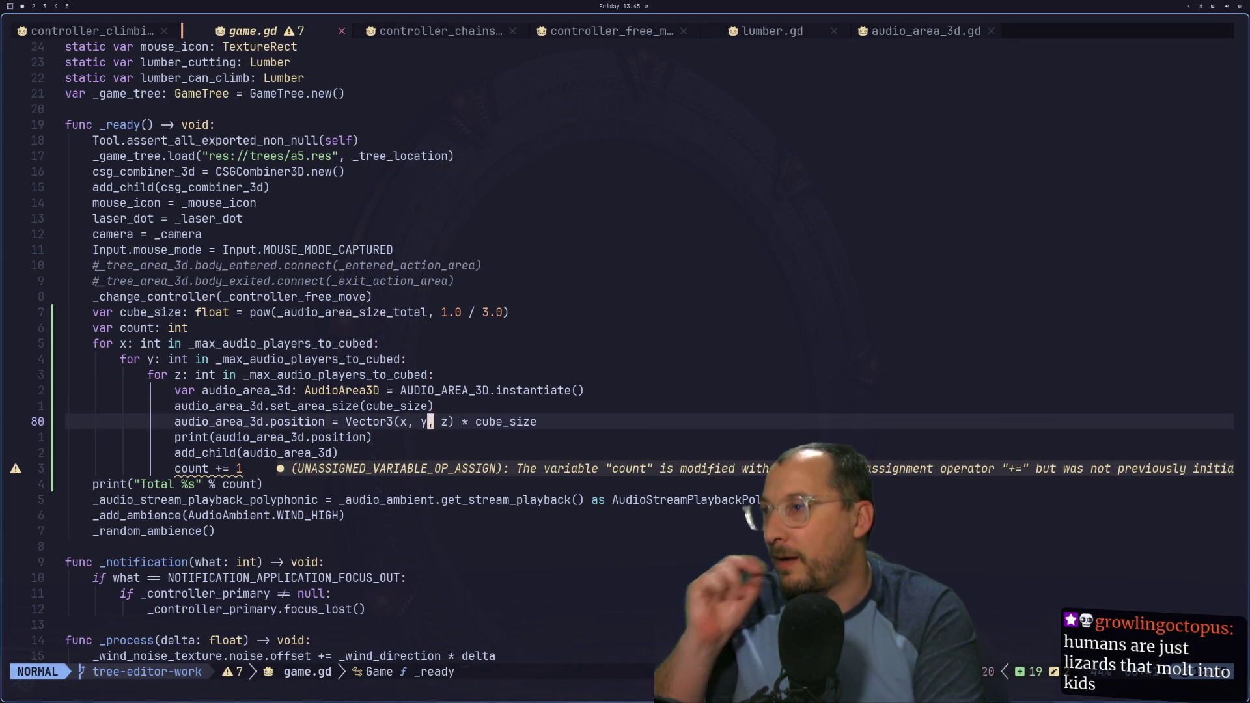
pyautogui.press('a')
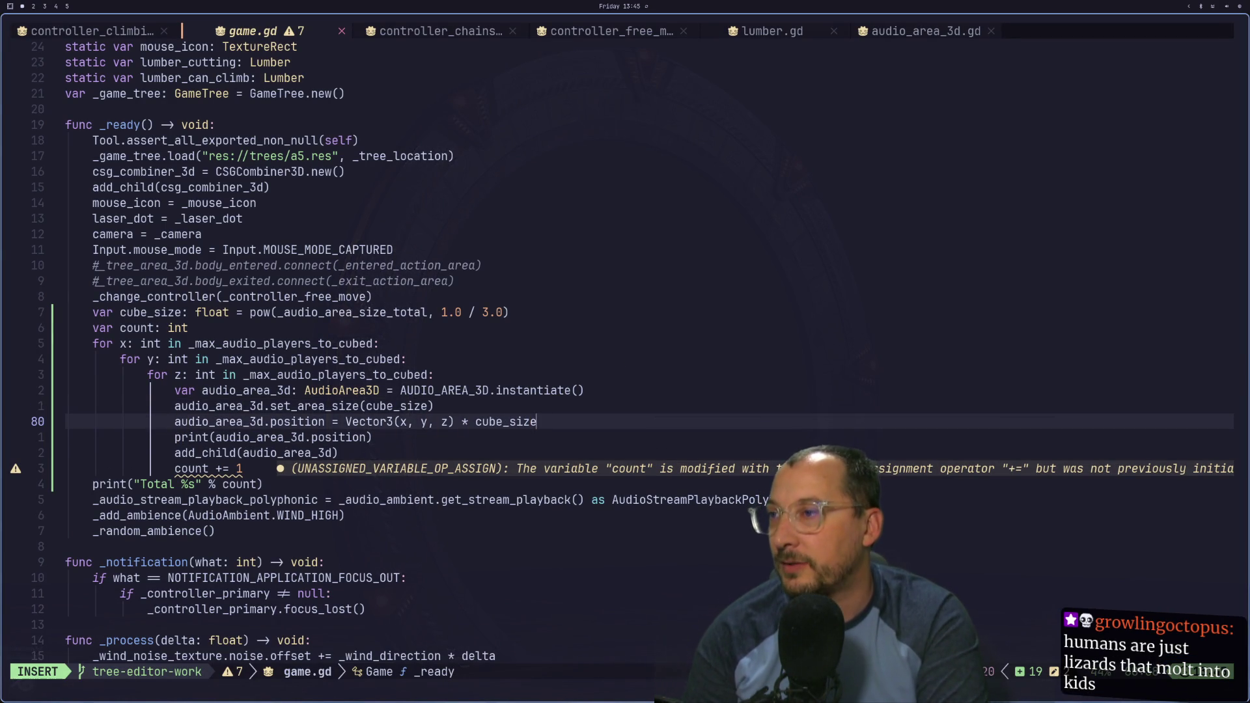
pyautogui.press('Escape')
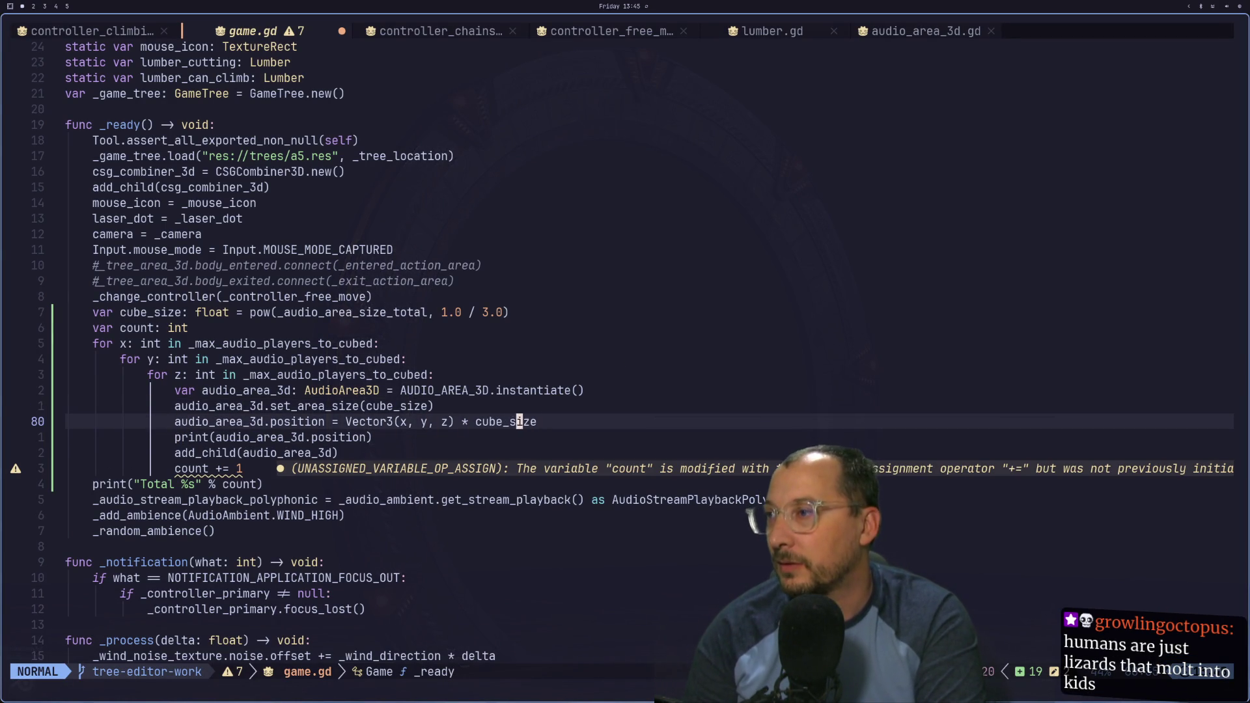
pyautogui.write('i')
pyautogui.write('_t')
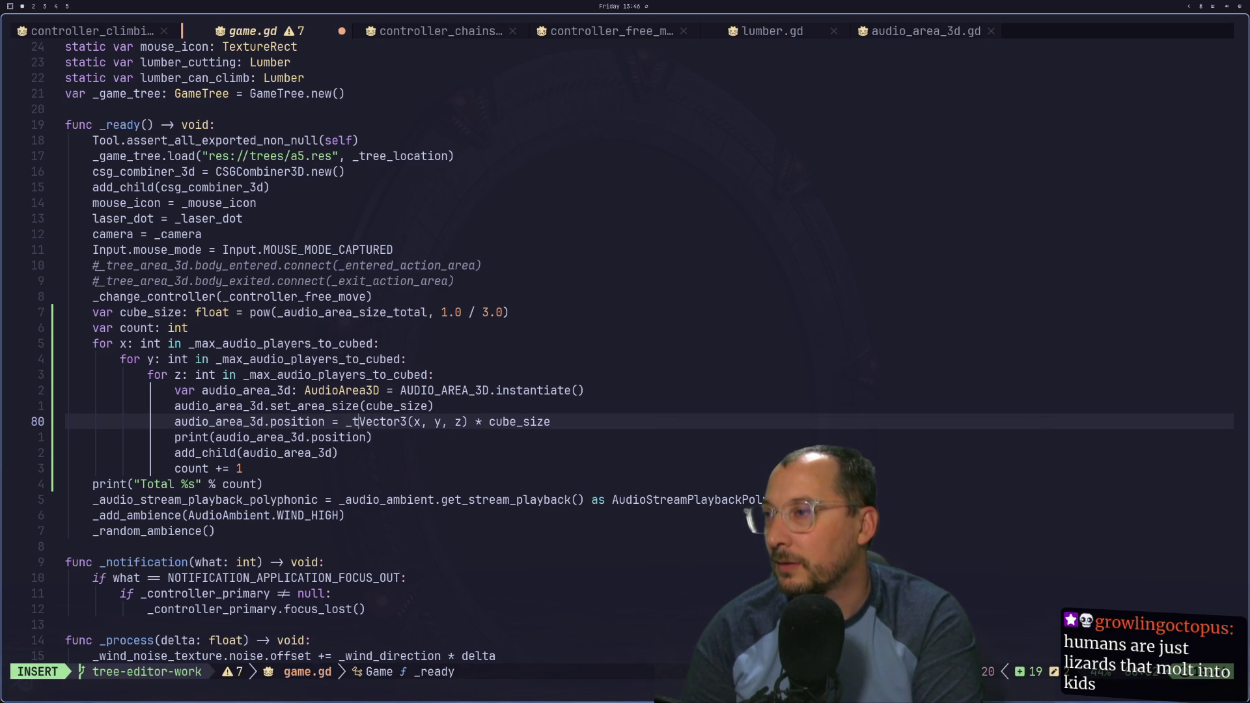
pyautogui.write('ree_locat')
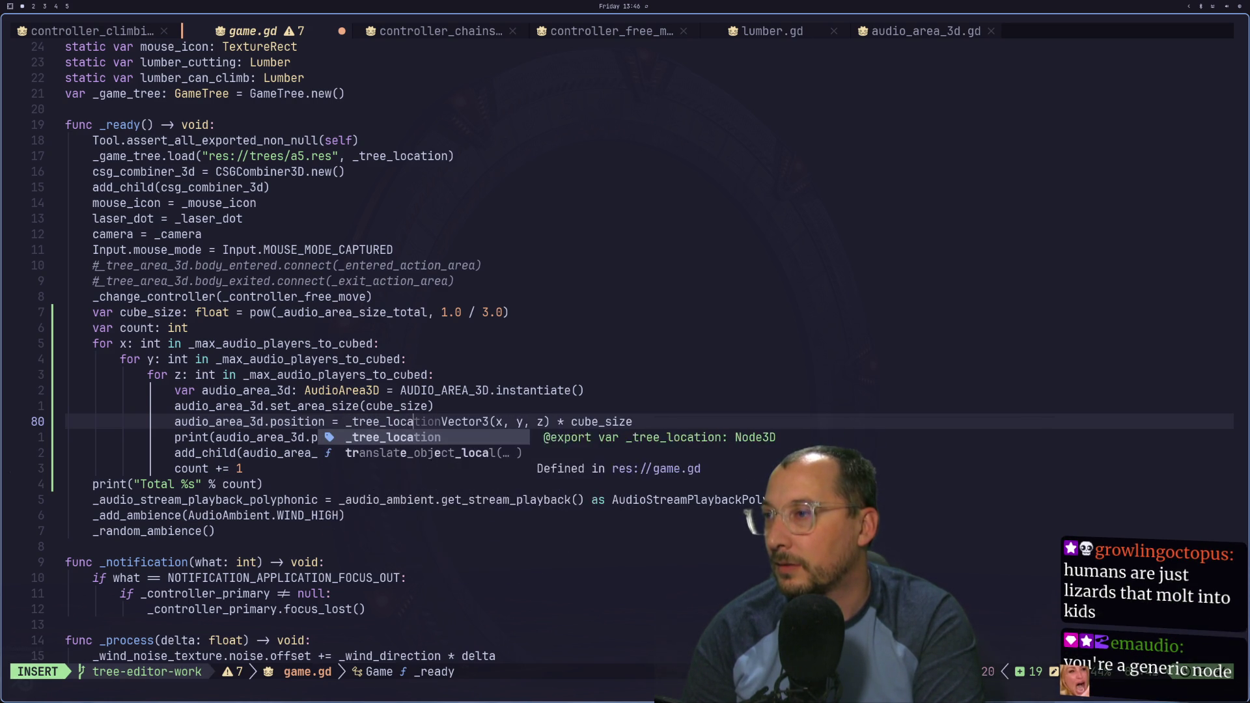
pyautogui.write('ion. ')
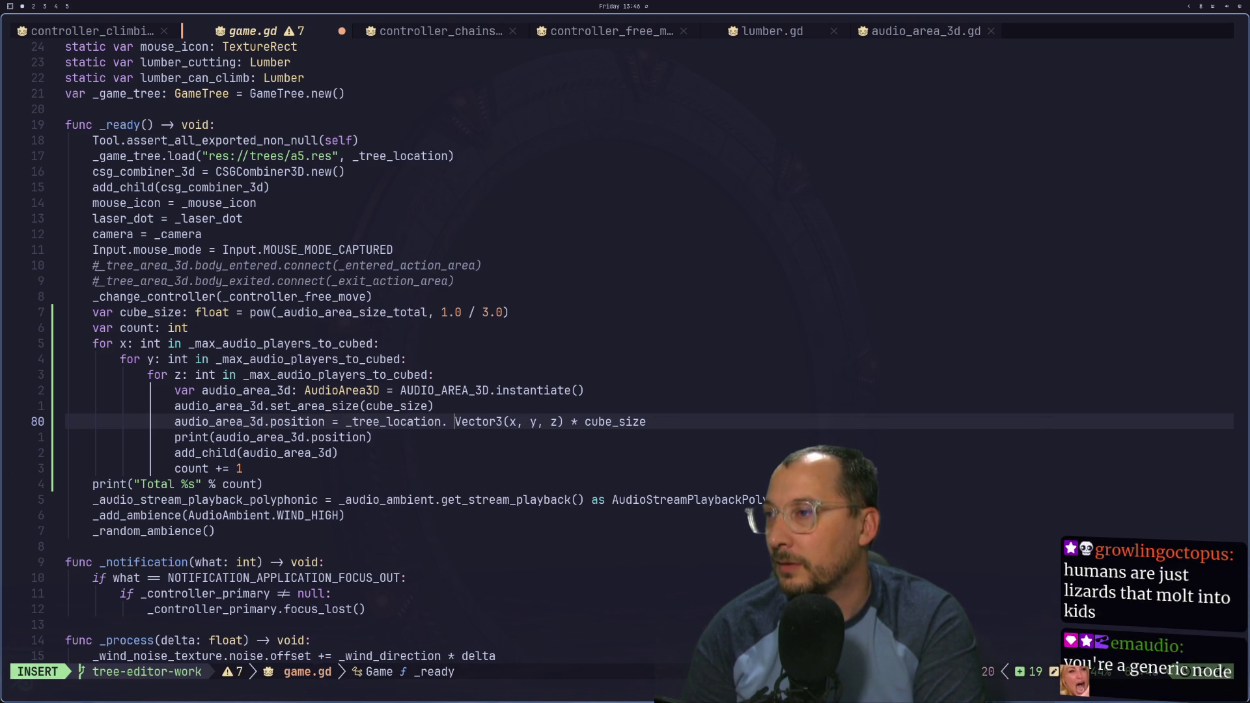
pyautogui.write('positiong')
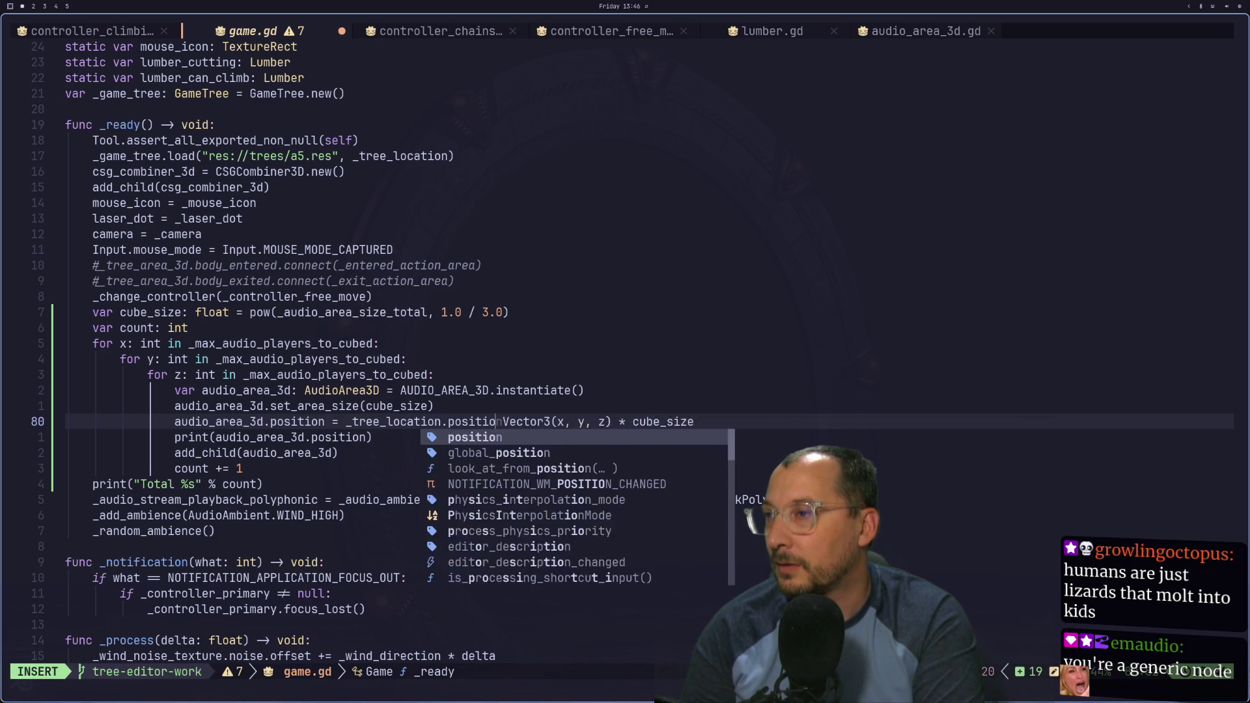
pyautogui.press('Escape')
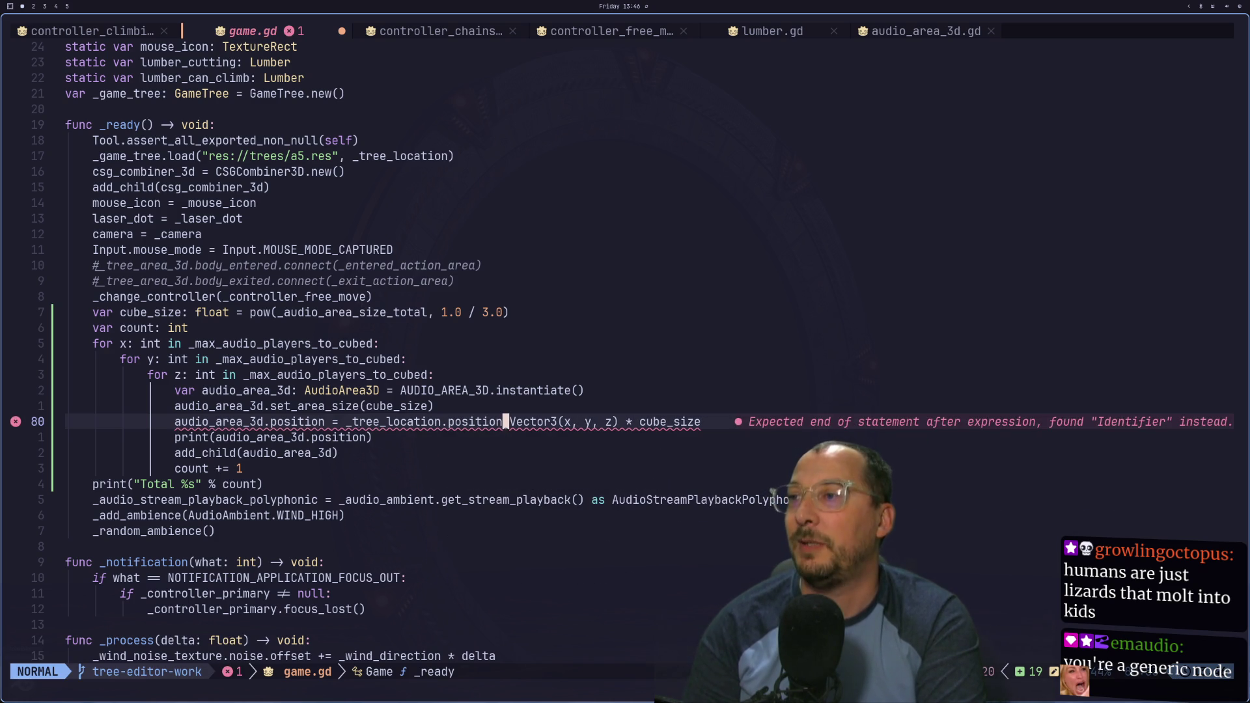
pyautogui.write('atio')
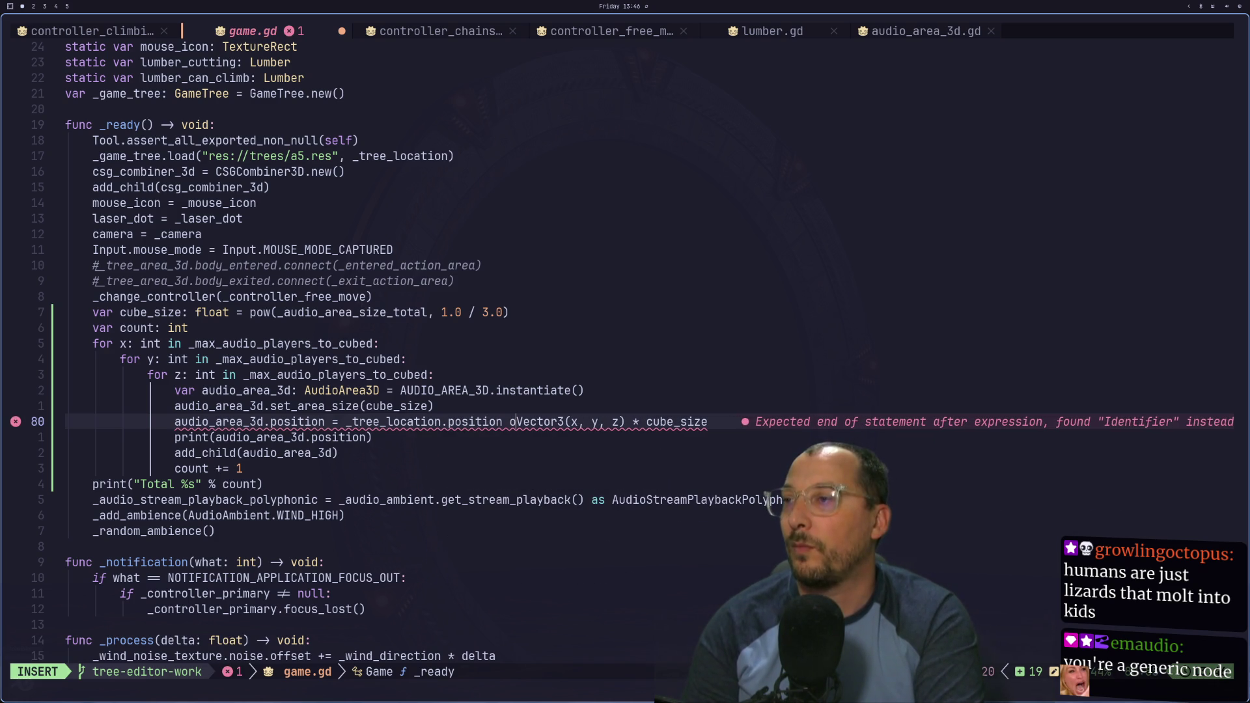
pyautogui.press('BackSpace')
pyautogui.write('/ 2')
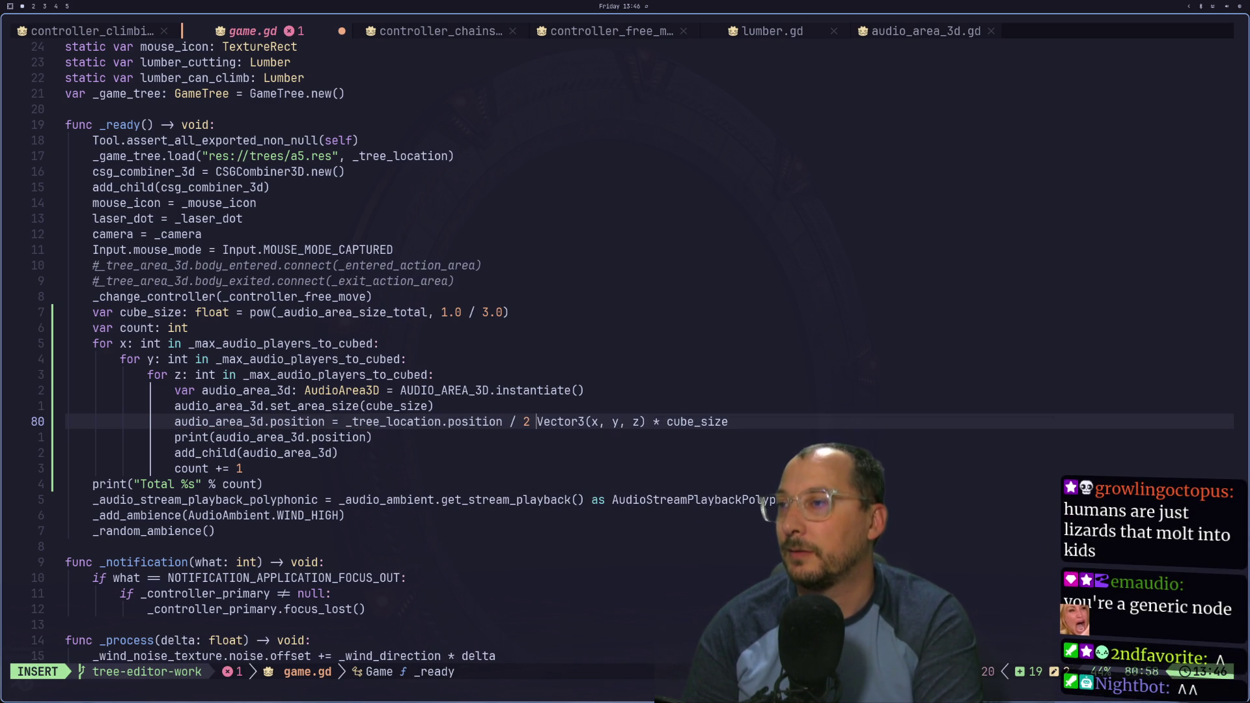
pyautogui.press('BackSpace')
pyautogui.press('BackSpace')
pyautogui.press('BackSpace')
pyautogui.press('Escape')
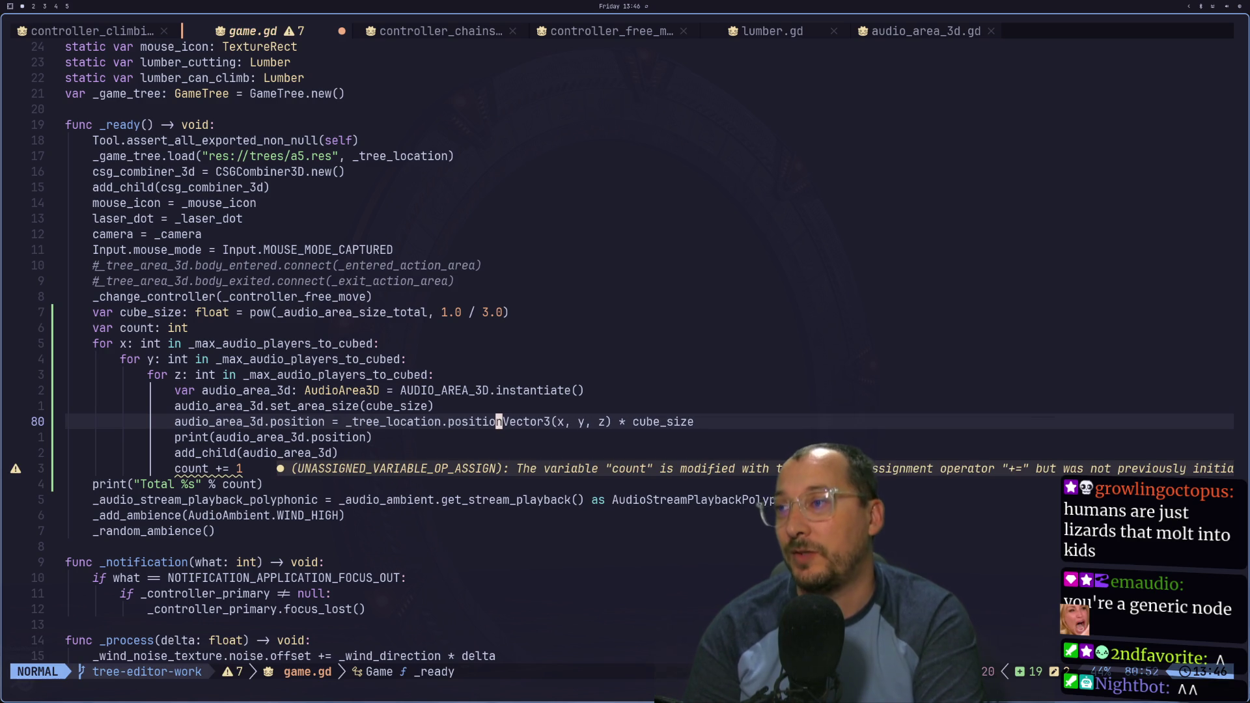
# Step: Remove the tree location prefix again and save game.gd
pyautogui.press('a')
pyautogui.press('BackSpace')
pyautogui.press('BackSpace')
pyautogui.press('BackSpace')
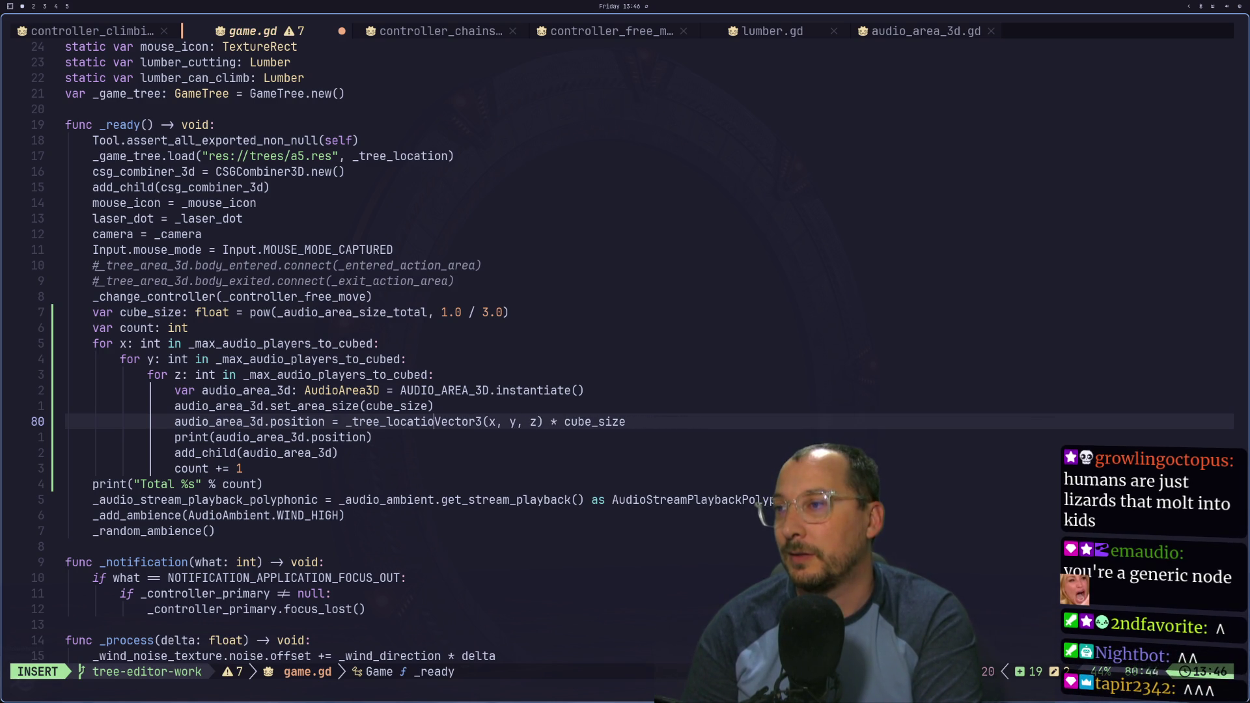
pyautogui.press('BackSpace')
pyautogui.press('BackSpace')
pyautogui.press('BackSpace')
pyautogui.press('Escape')
pyautogui.write(':w')
pyautogui.press('Return')
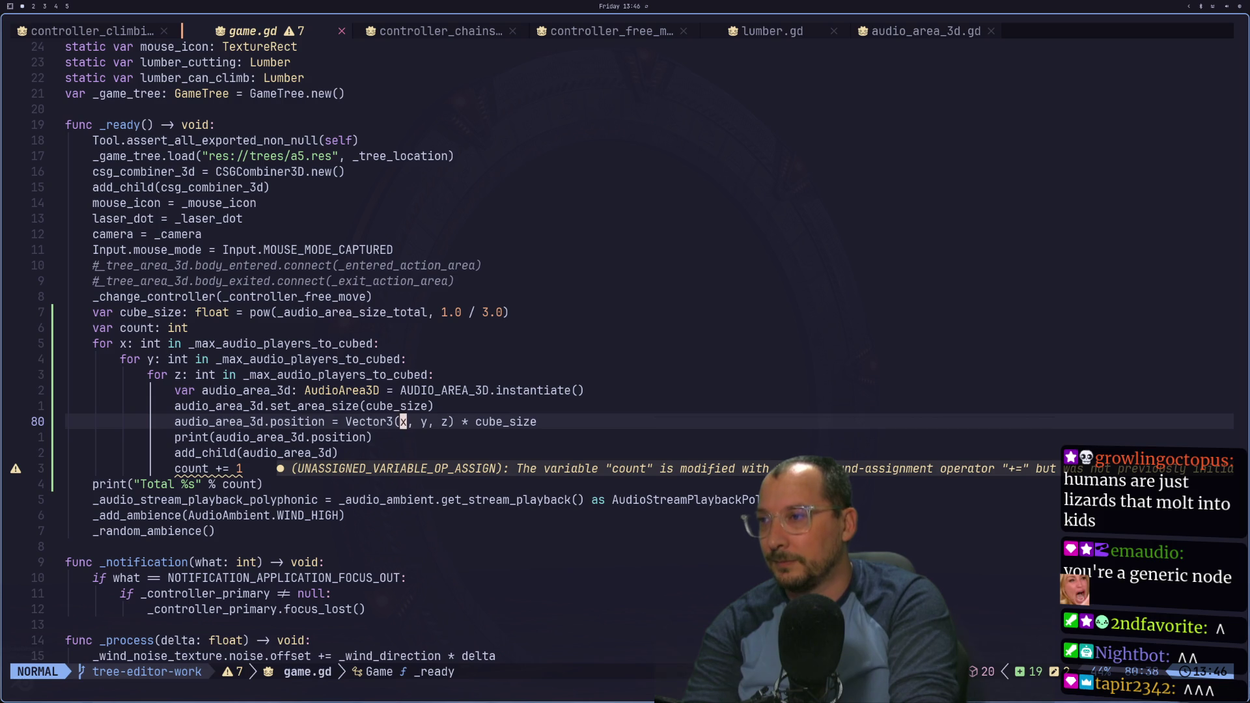
# Step: Change the position to Vector3(x - 200, y, z - 200) and save game.gd
pyautogui.write('a -')
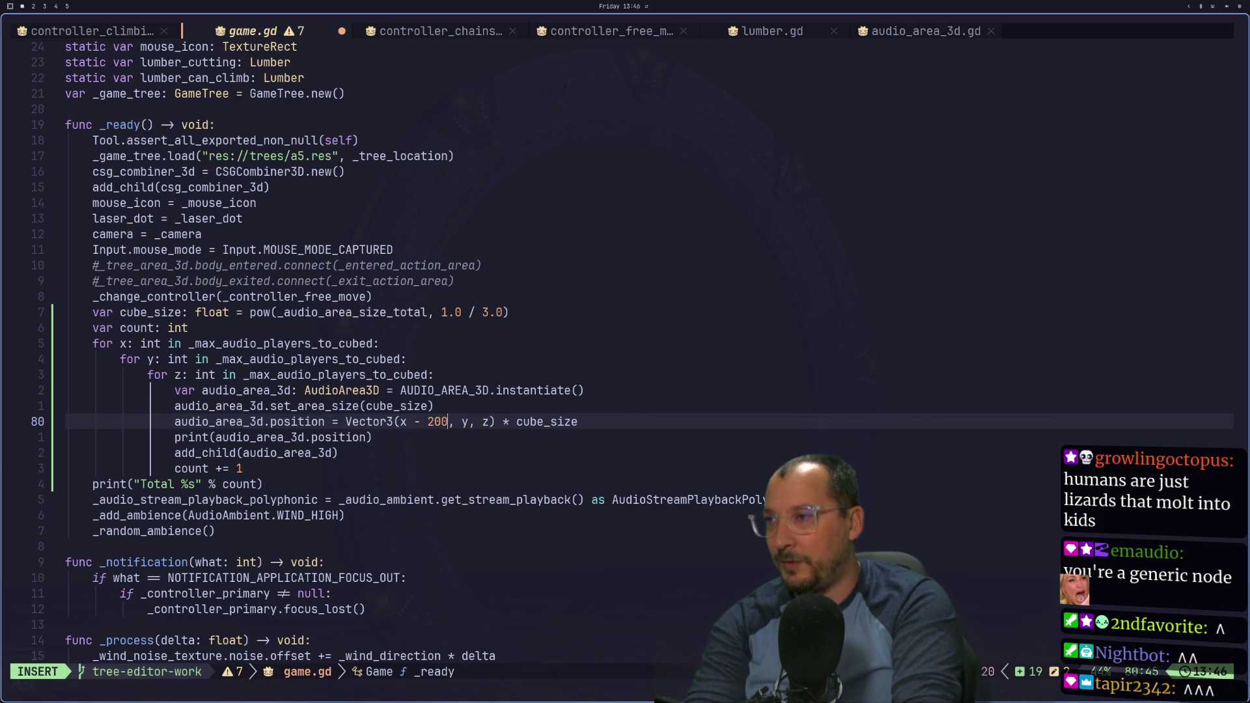
pyautogui.press('Escape')
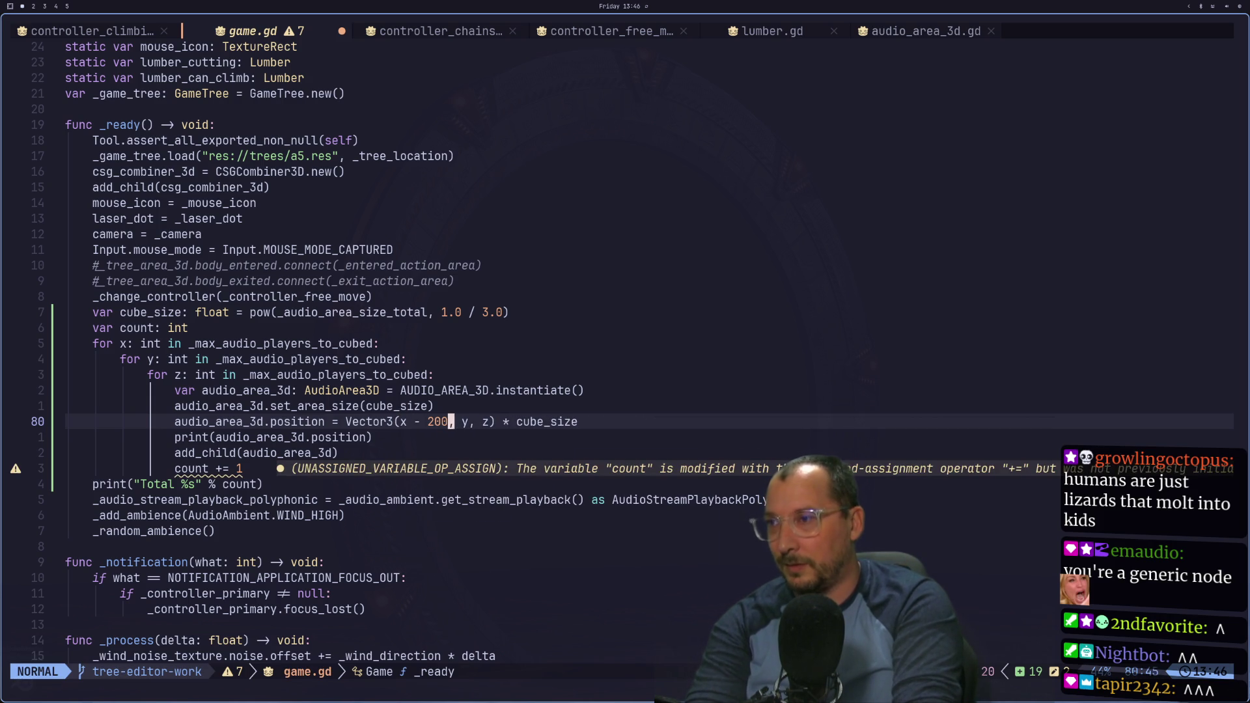
pyautogui.write('a - 200')
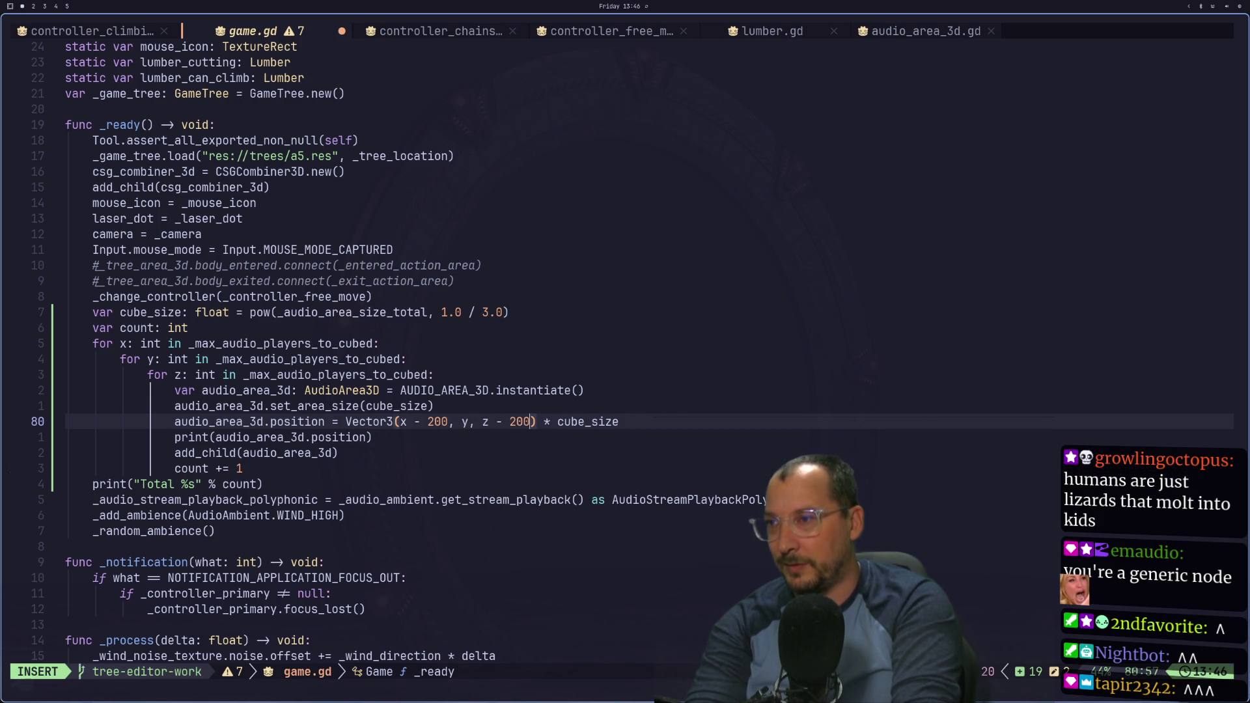
pyautogui.press('Escape')
pyautogui.write(':w')
pyautogui.press('Return')
pyautogui.press('super+2')
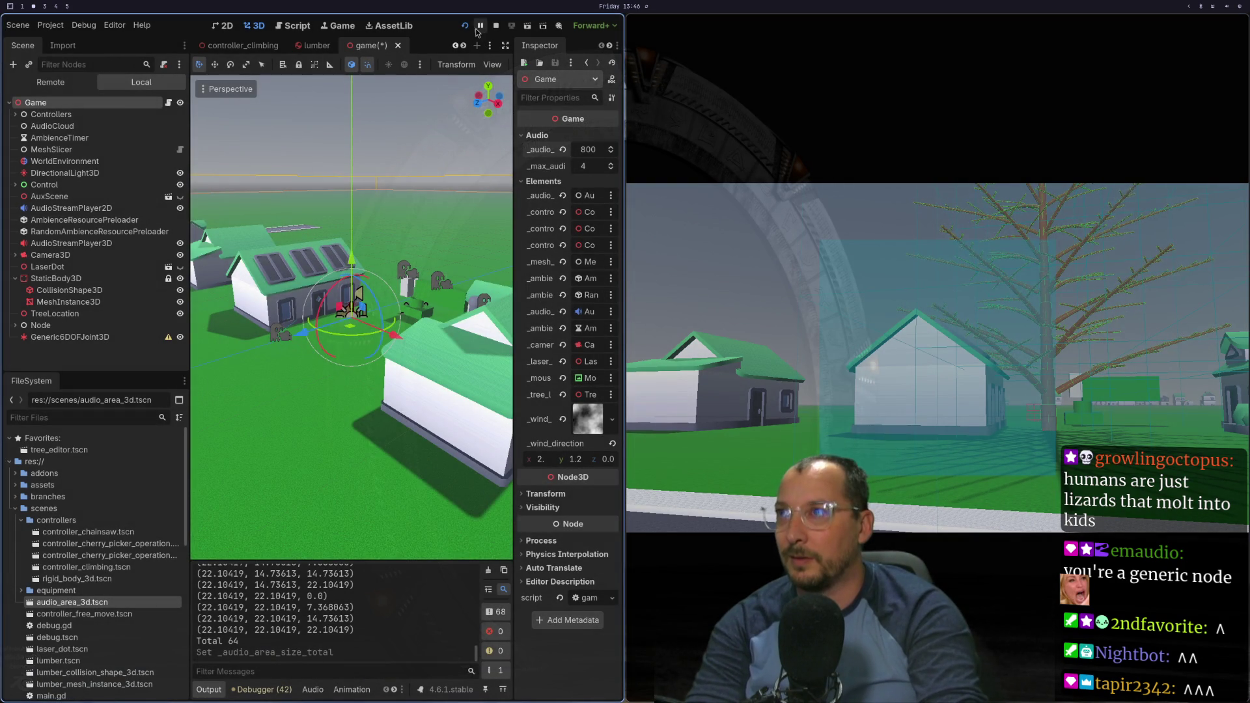
# Step: Pause the game and restart it with F5 so the 64 audio areas spawn at offset positions
pyautogui.click(480, 26)
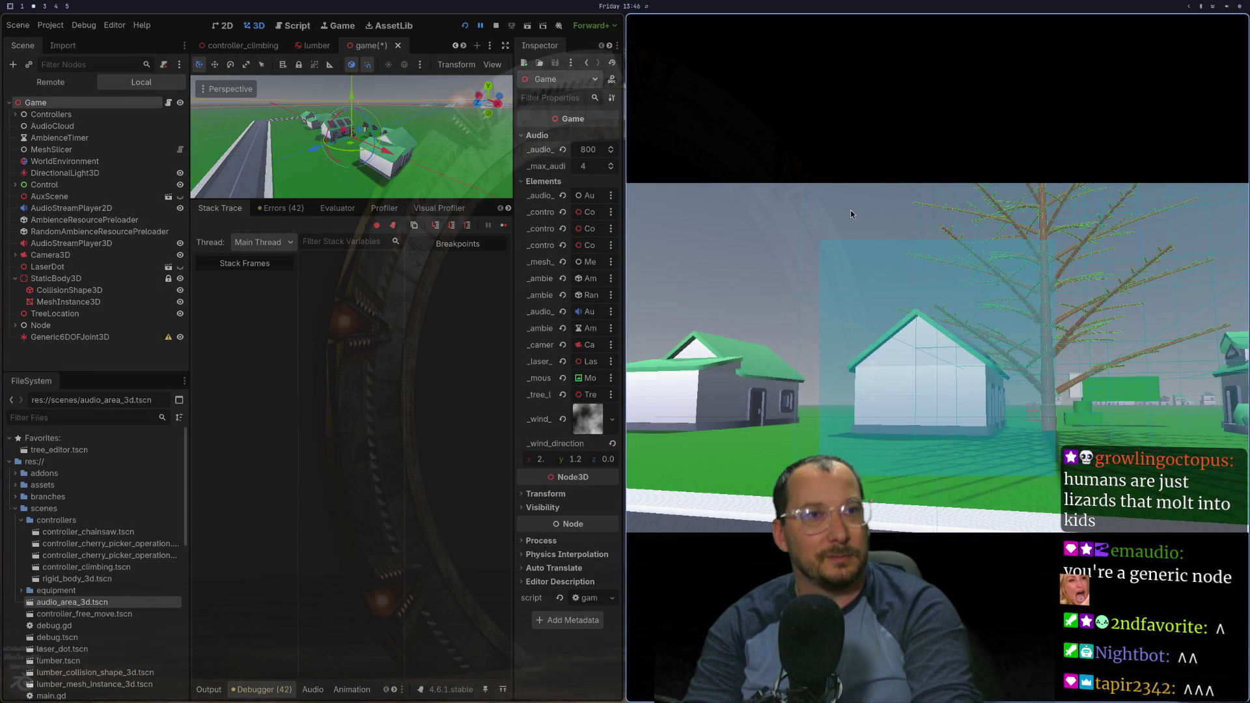
pyautogui.press('F5')
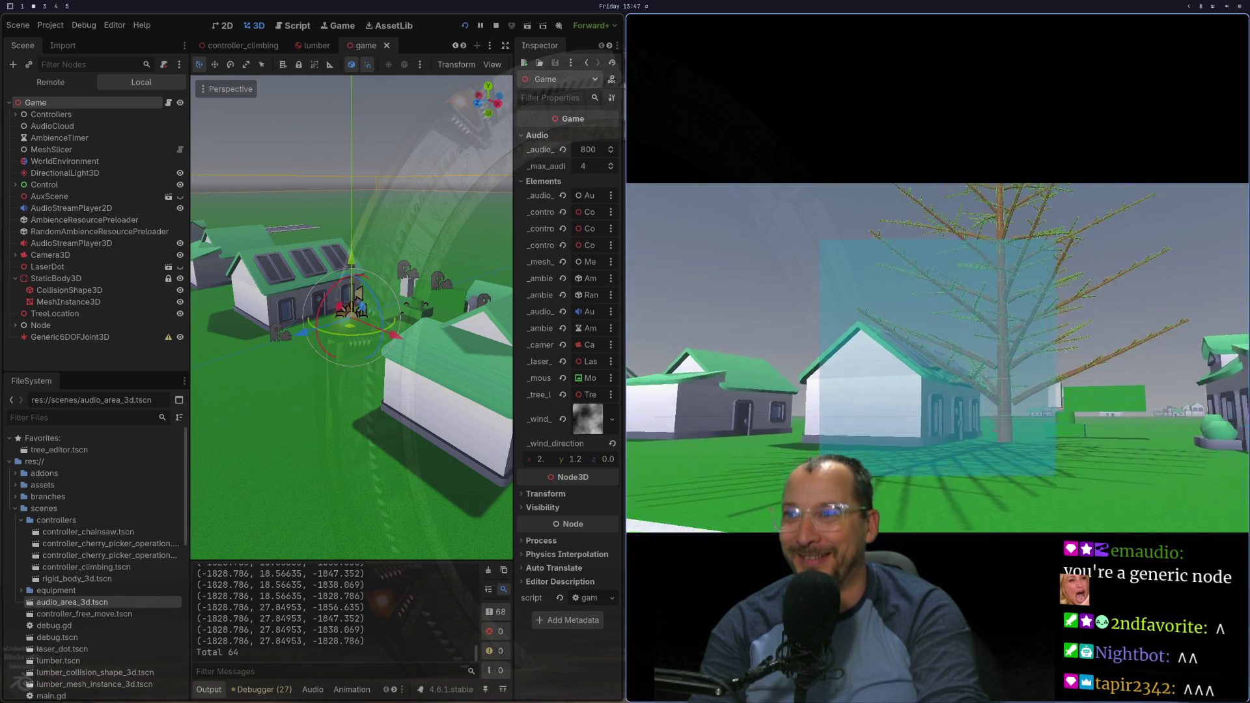
pyautogui.press('super+1')
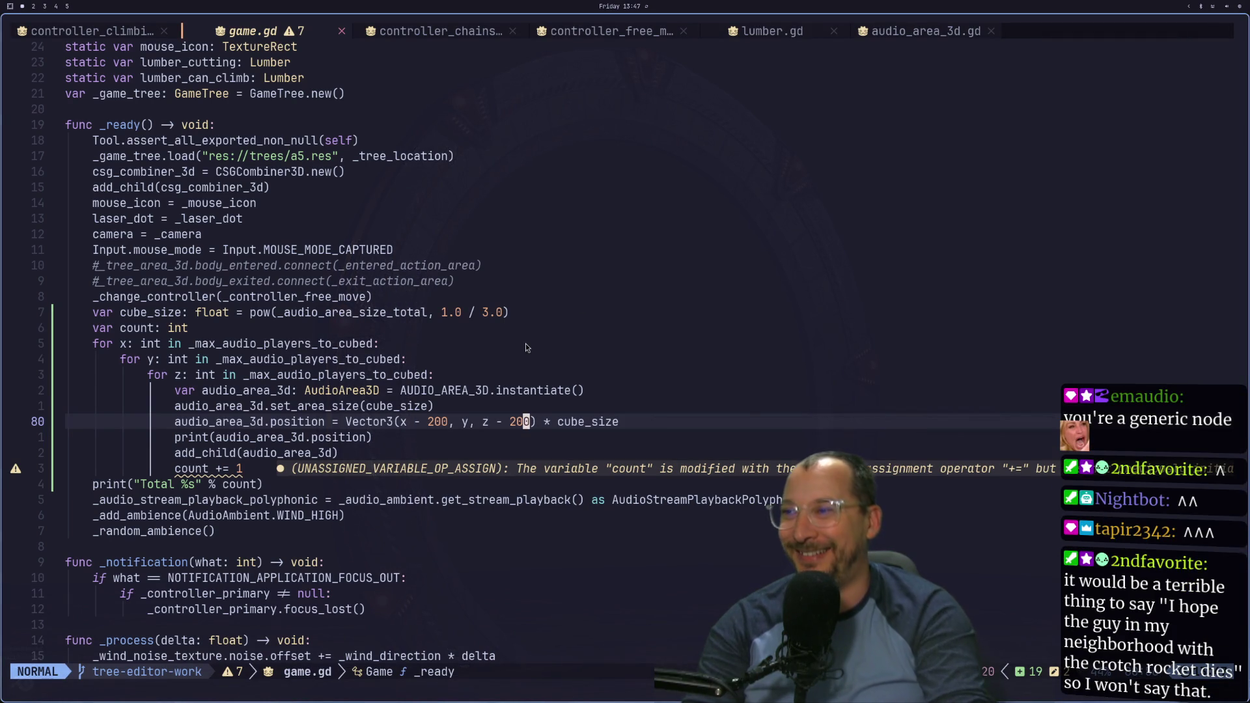
# Step: Cut both offsets to x - 20 and z - 20, save game.gd, and stop the running game
pyautogui.press('c')
pyautogui.press('i')
pyautogui.press('w')
pyautogui.press('BackSpace')
pyautogui.write('20')
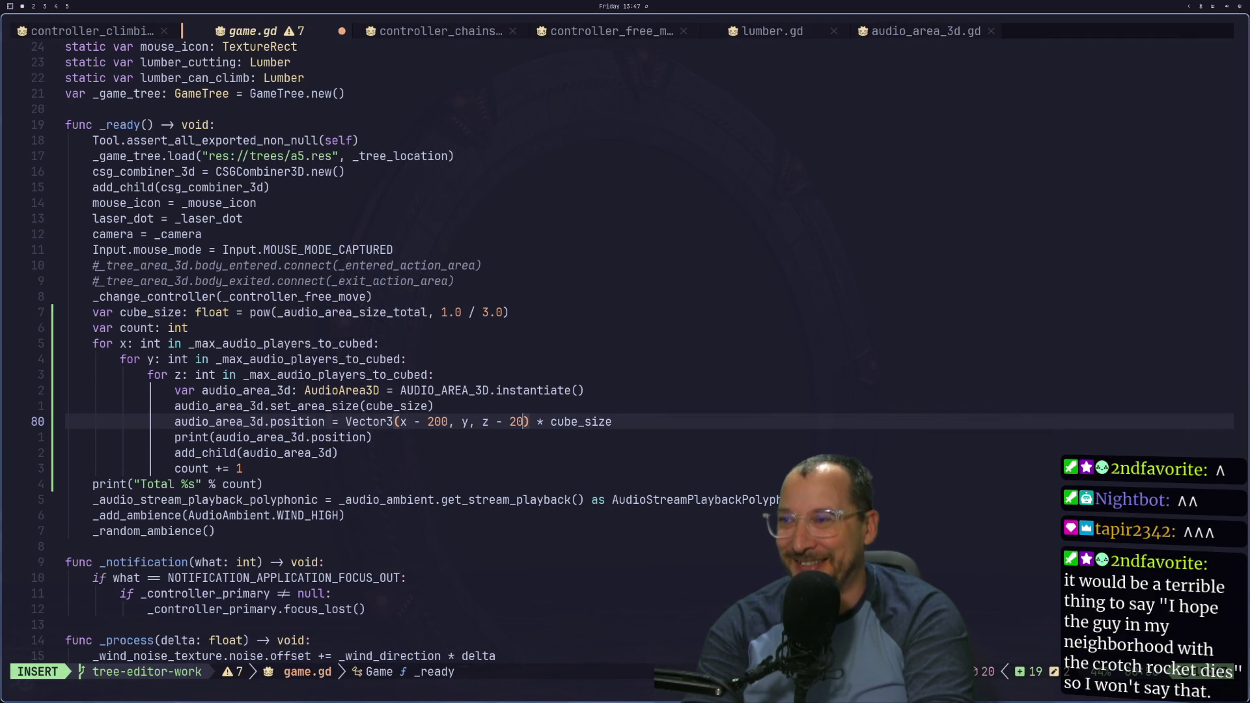
pyautogui.press('Escape')
pyautogui.press('x')
pyautogui.press(':')
pyautogui.write('w')
pyautogui.press('Return')
pyautogui.press('super+2')
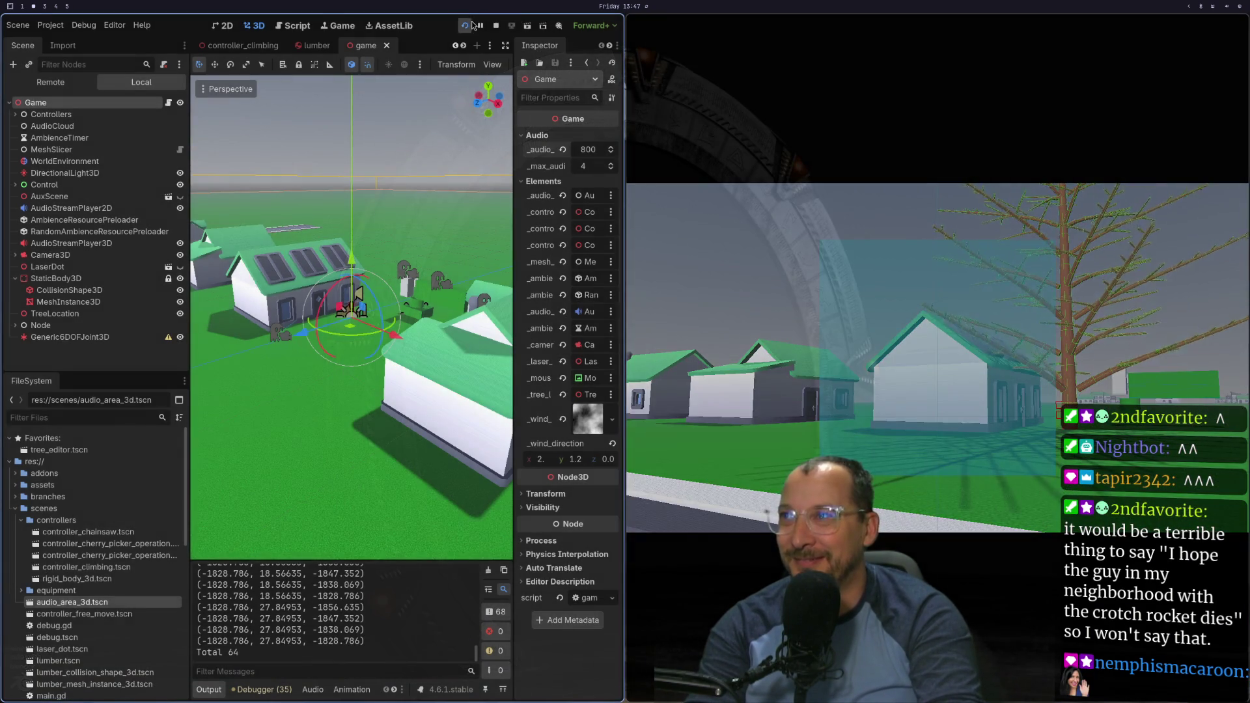
pyautogui.click(496, 25)
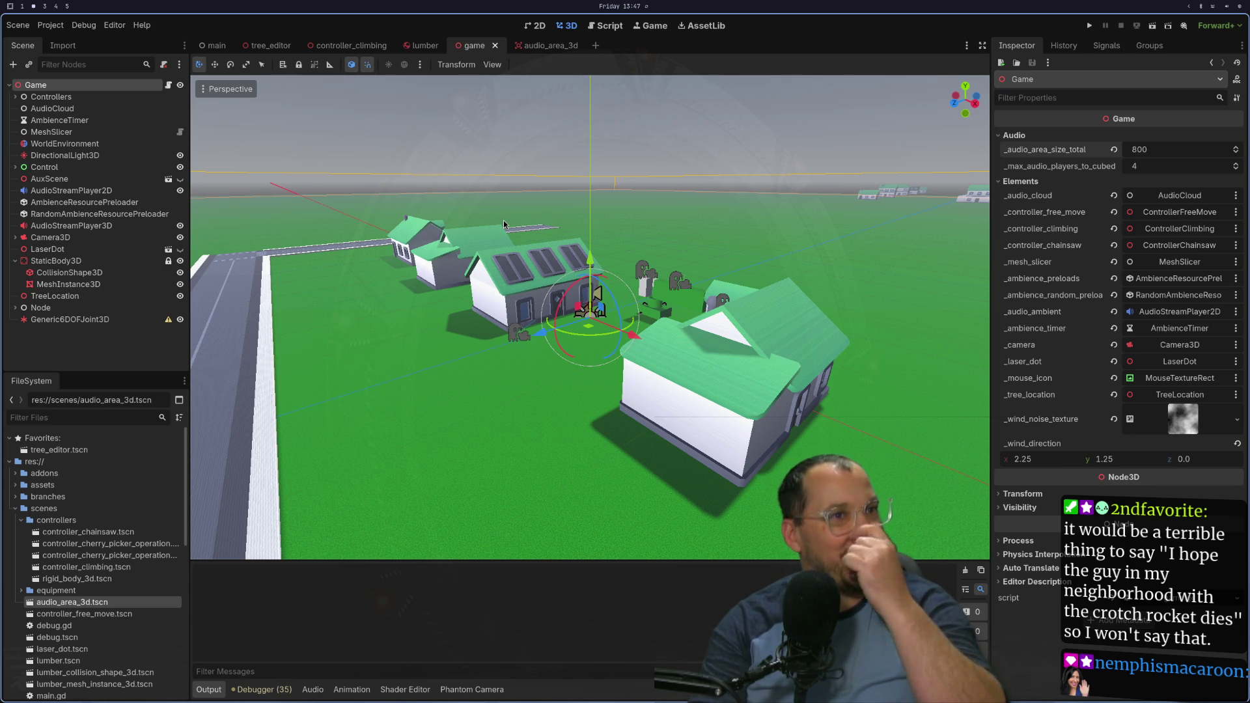
# Step: Run the project to print the 64 audio-area positions, then stop it
pyautogui.click(1090, 26)
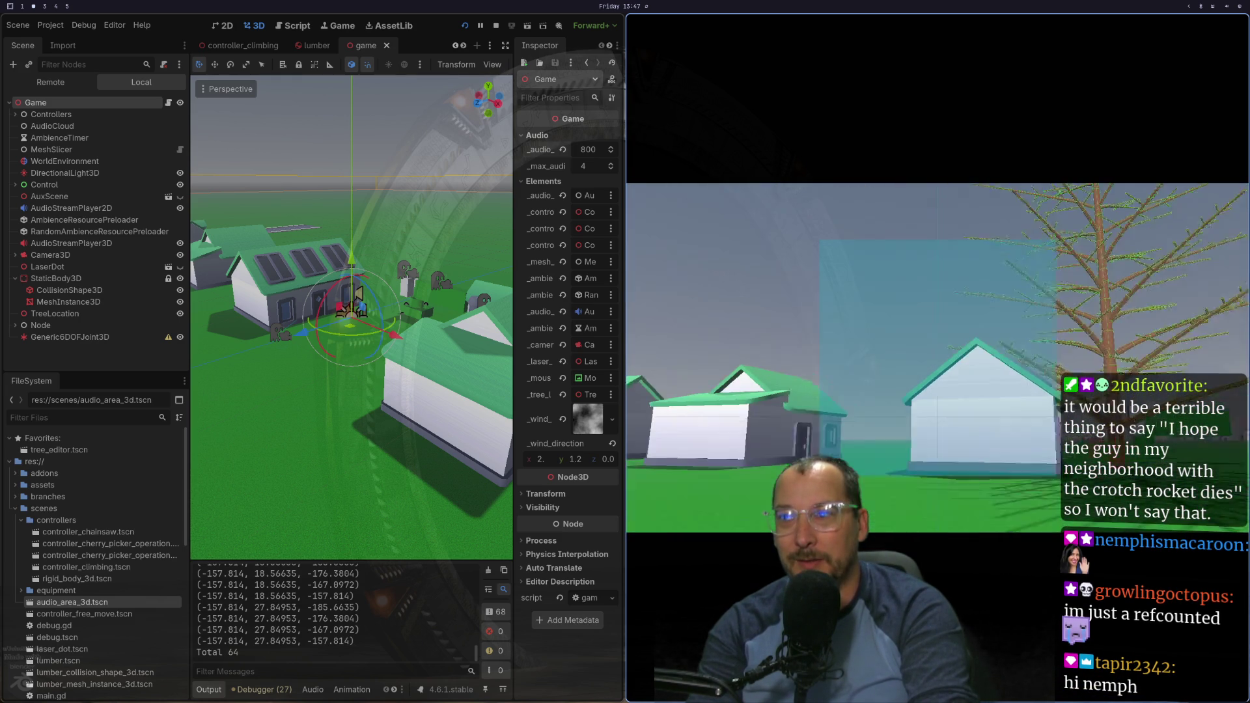
pyautogui.press('Escape')
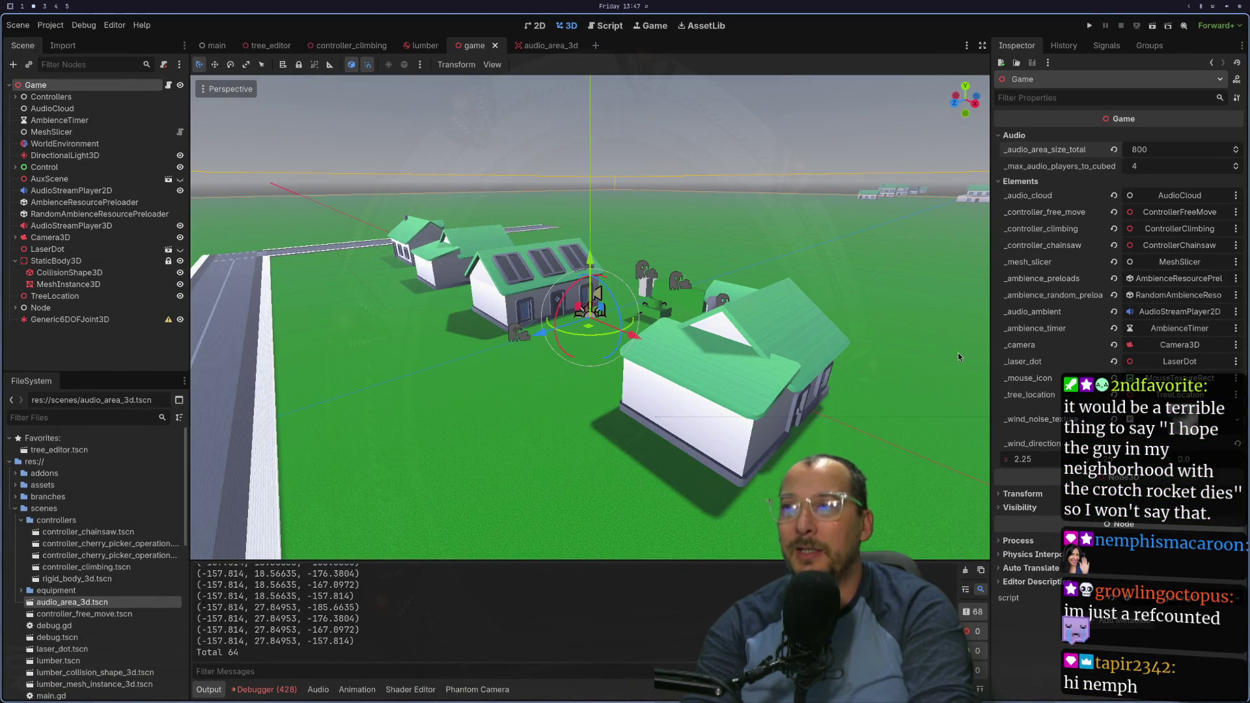
# Step: Open the audio_area_3d scene and check its CollisionShape3D is a 1.0 m box
pyautogui.scroll(-5, 791, 310)
pyautogui.moveTo(790, 311); pyautogui.dragTo(798, 363)
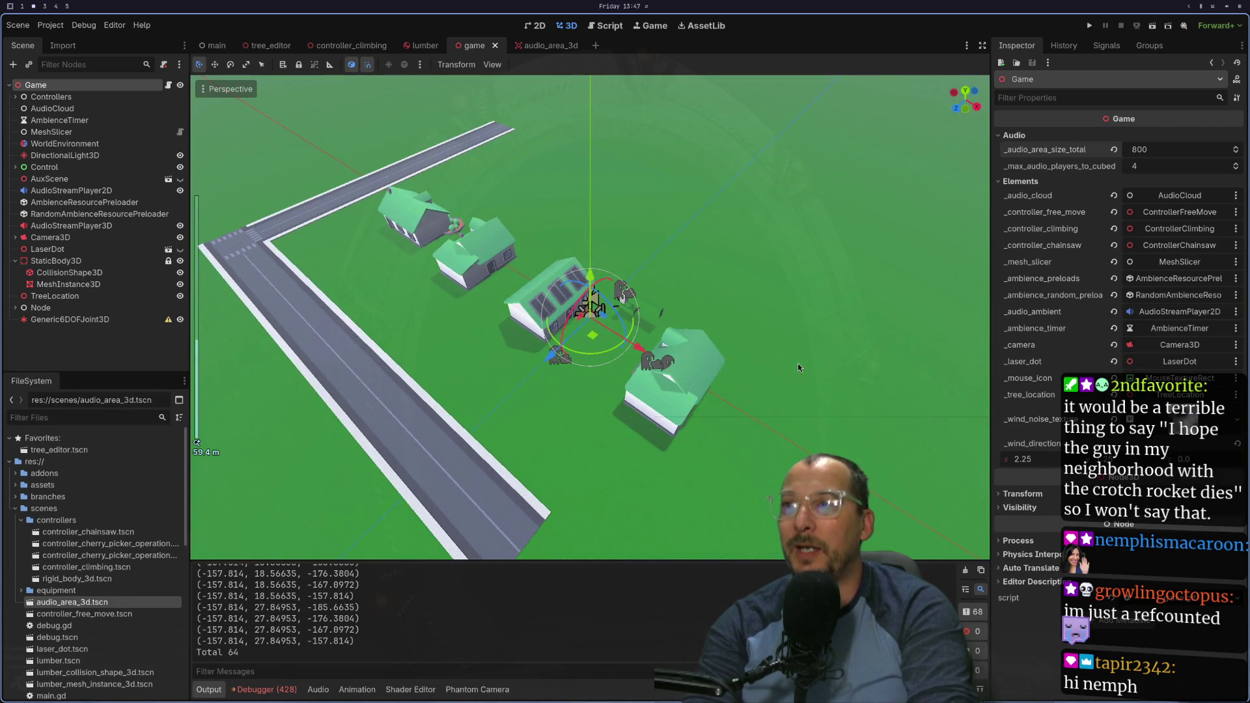
pyautogui.scroll(10, 575, 362)
pyautogui.scroll(-6, 591, 357)
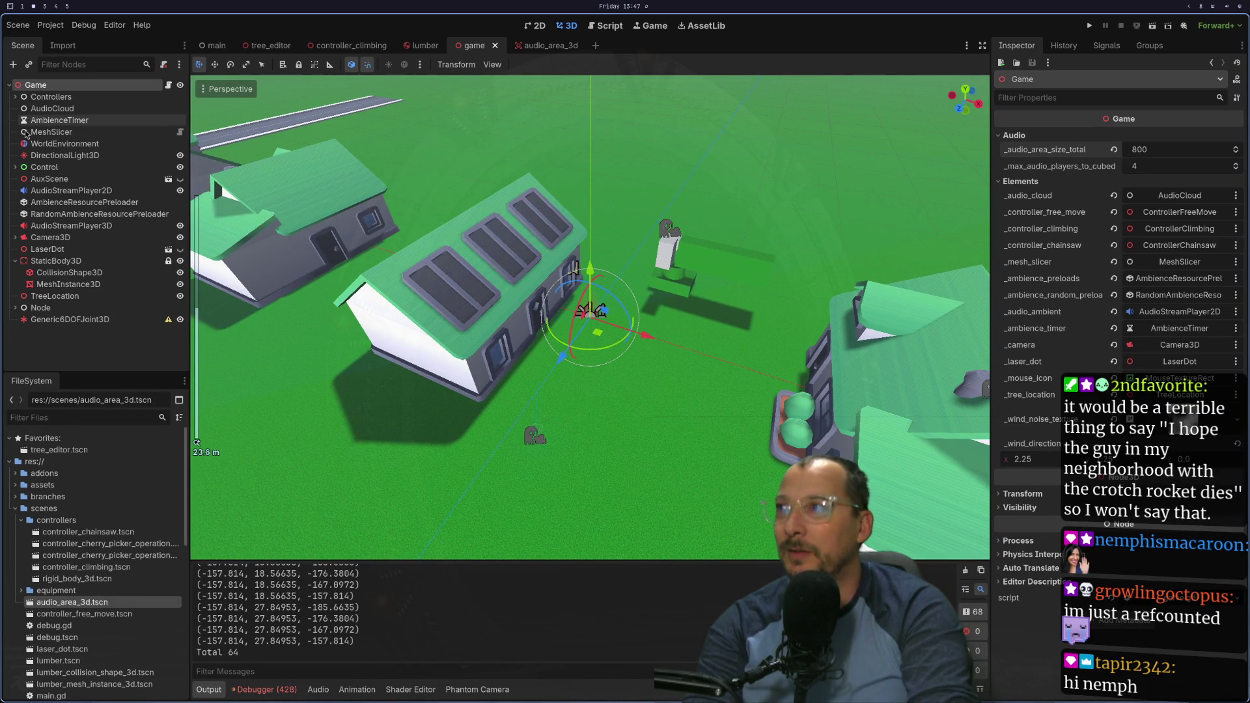
pyautogui.click(530, 46)
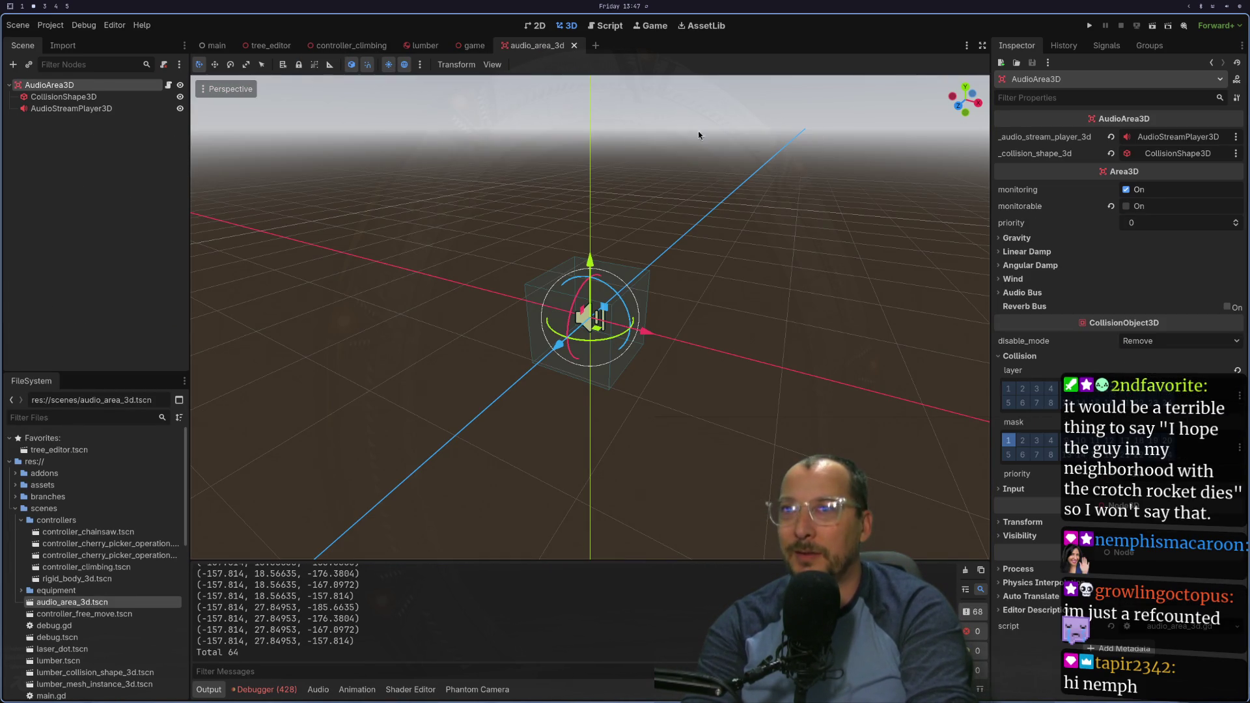
pyautogui.click(46, 97)
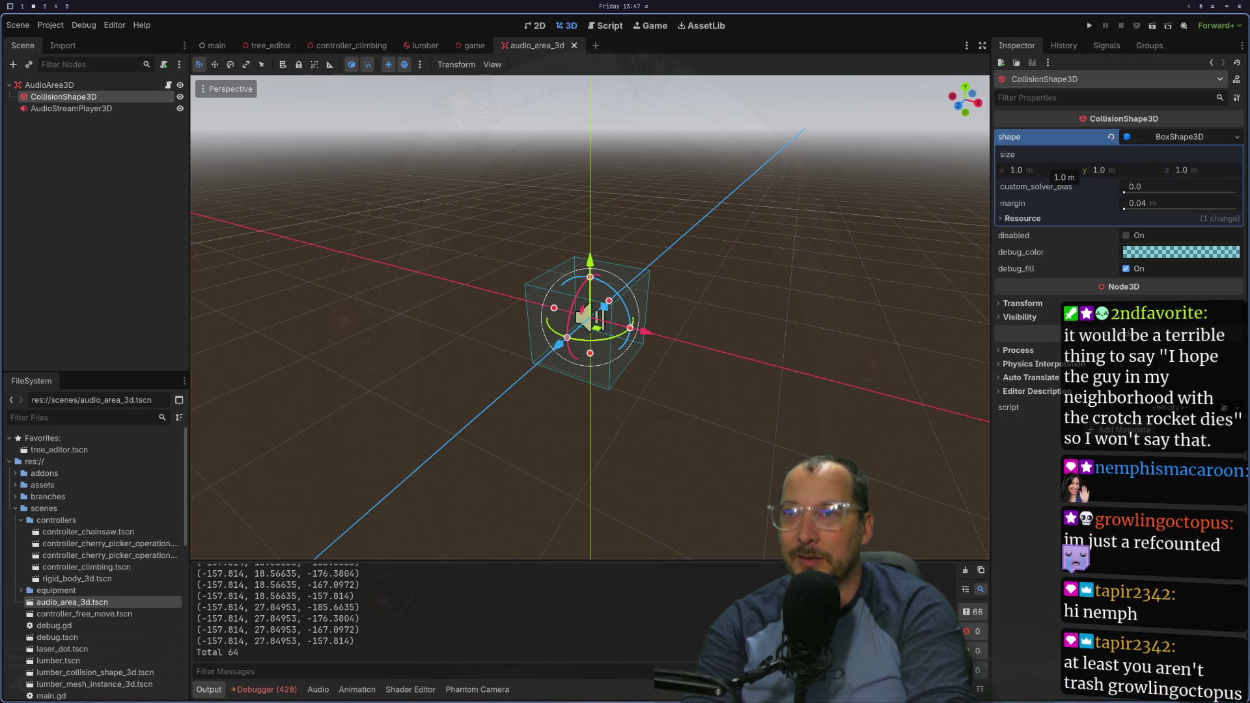
pyautogui.press('super+1')
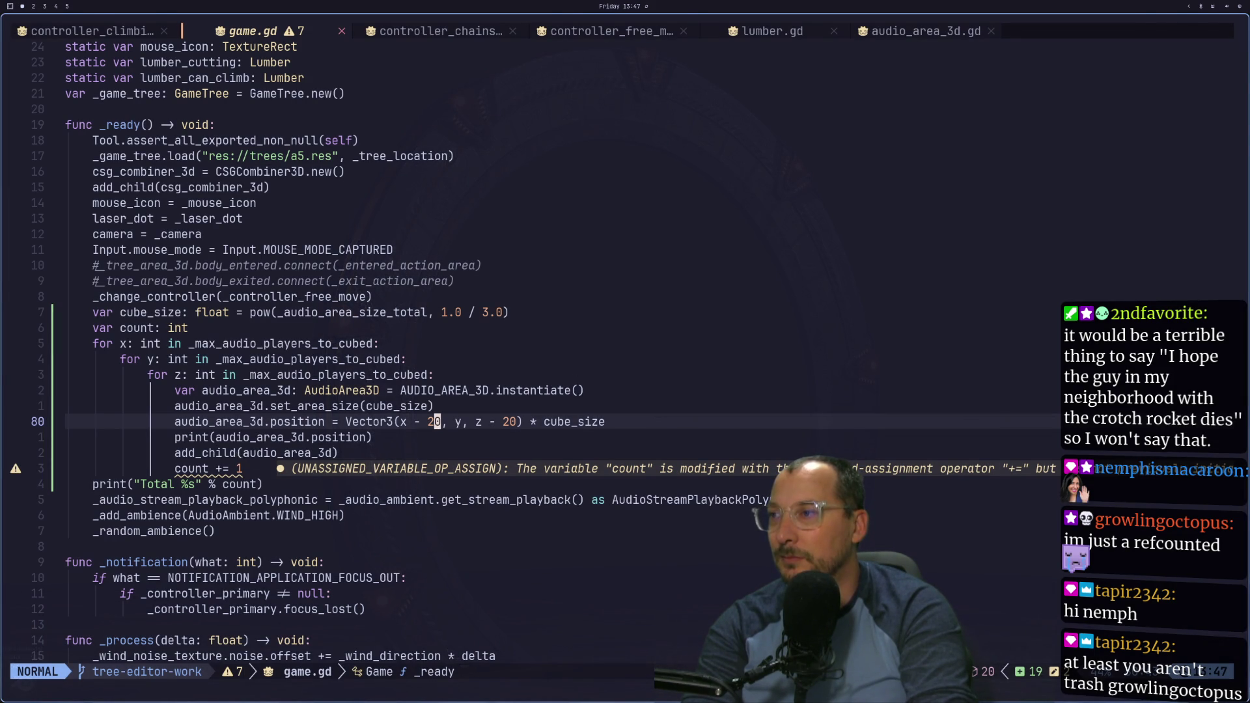
pyautogui.press('super+2')
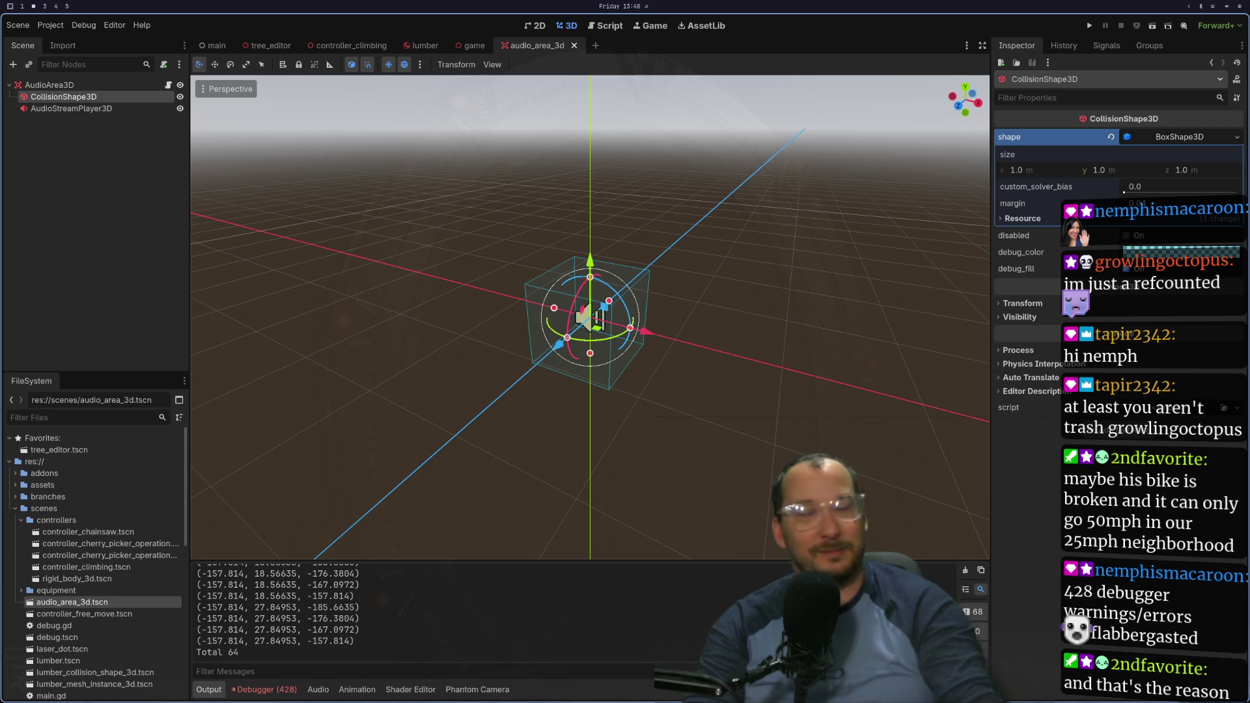
pyautogui.click(266, 689)
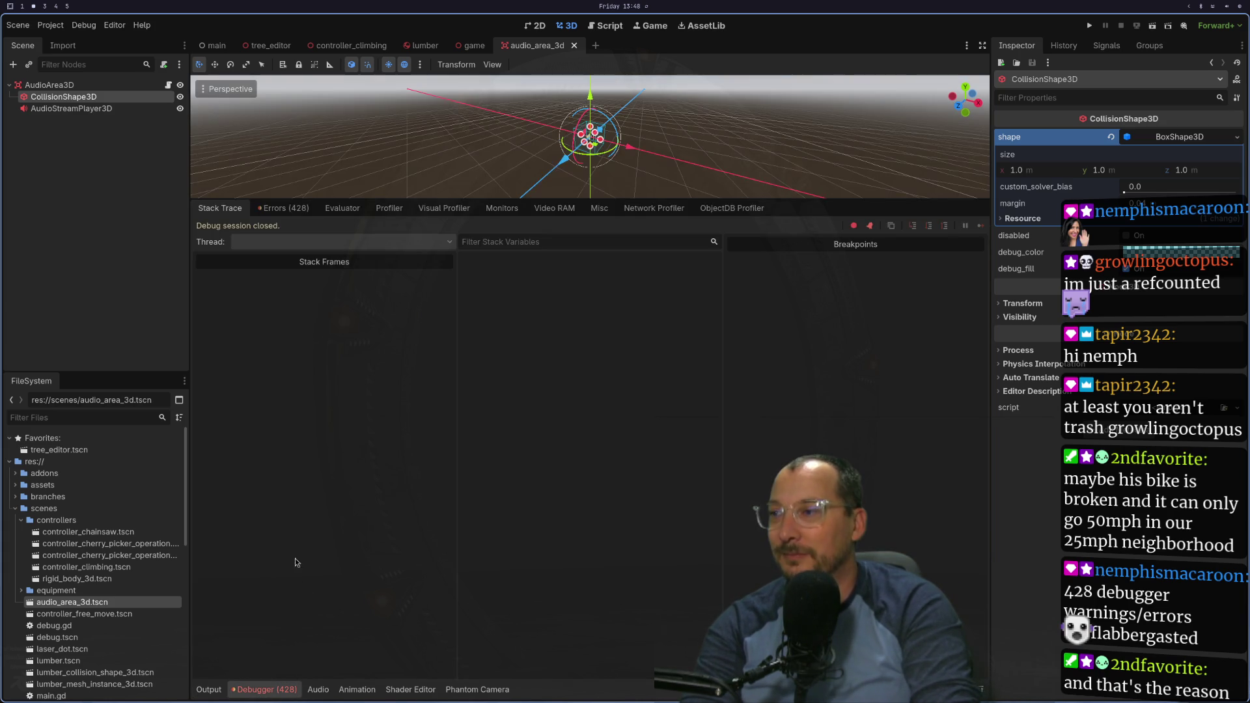
pyautogui.click(284, 208)
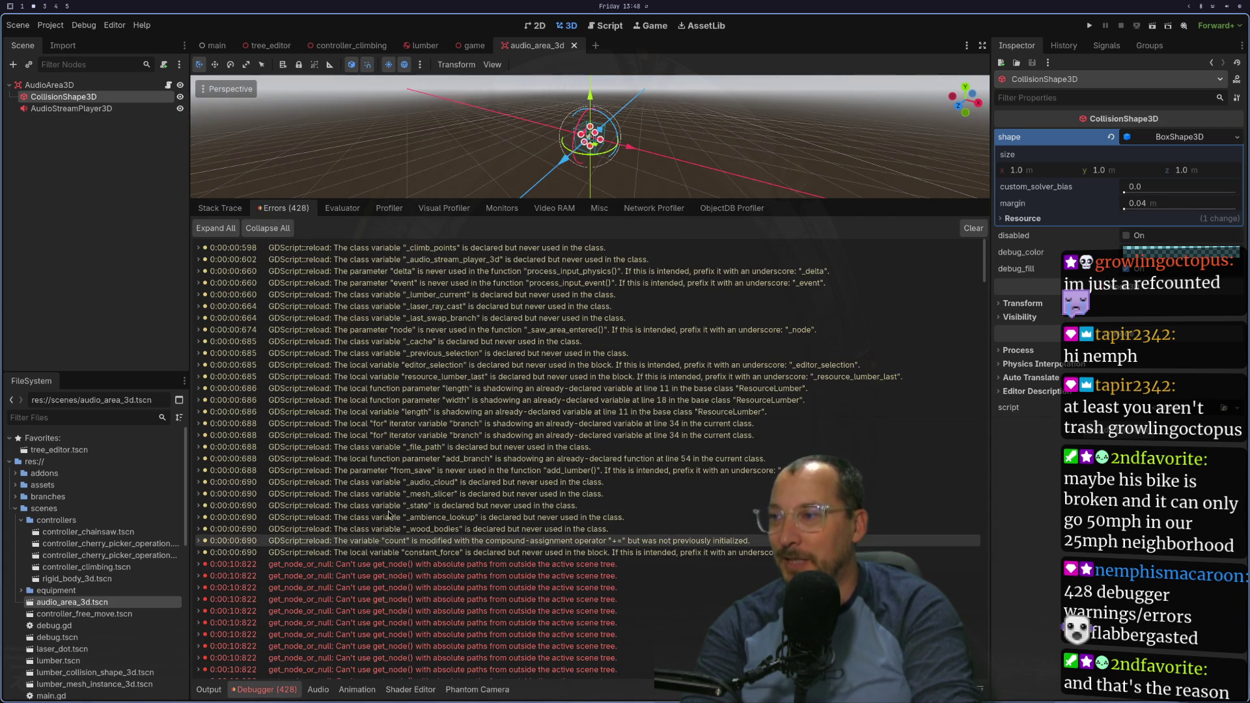
pyautogui.scroll(-3, 366, 473)
pyautogui.scroll(-5, 366, 473)
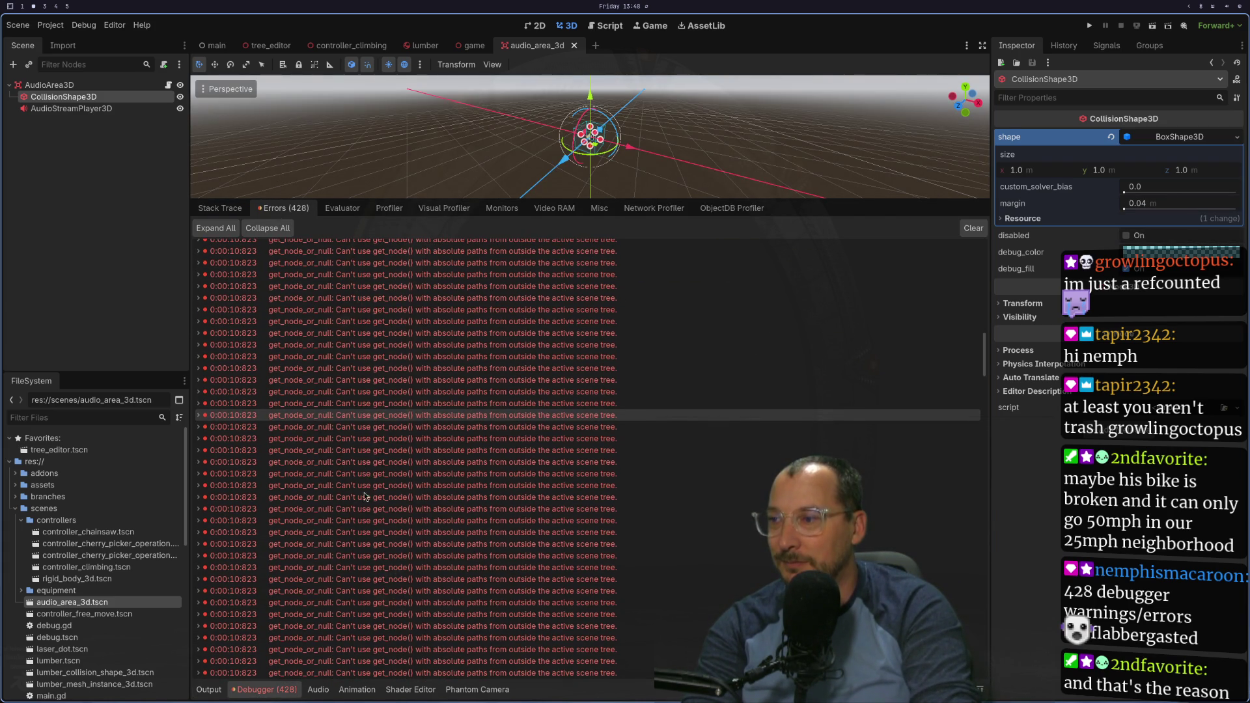
pyautogui.click(209, 690)
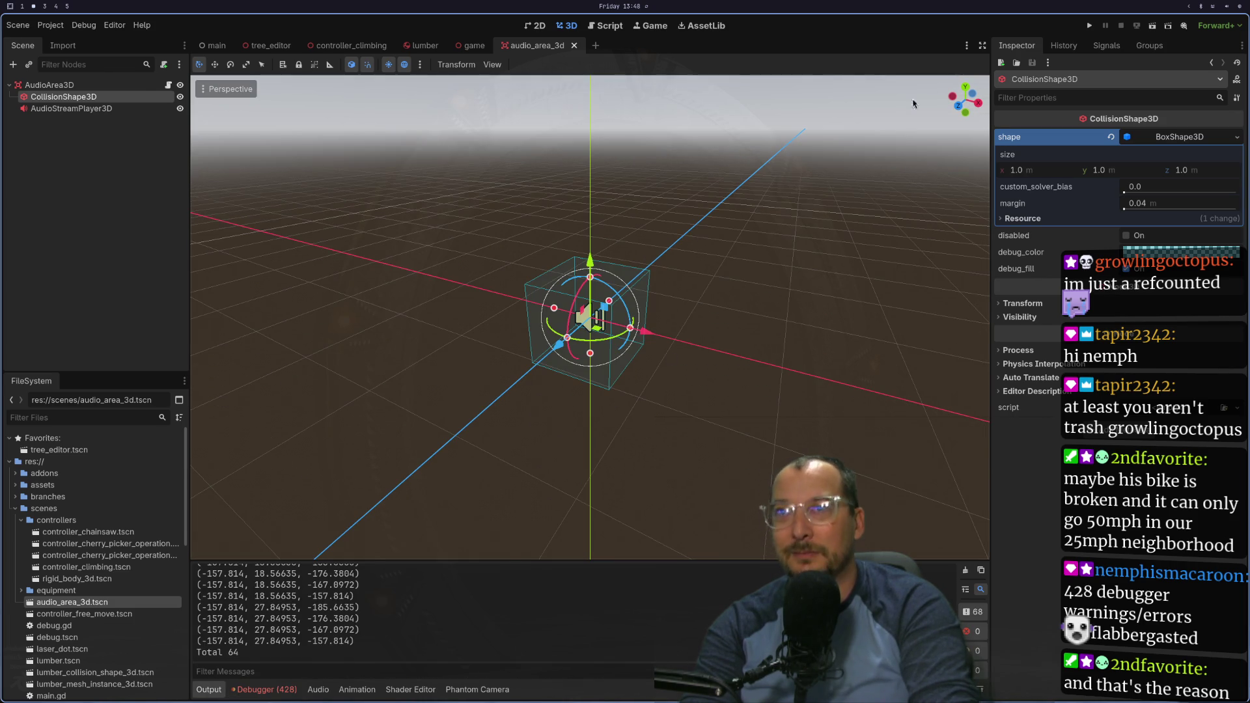
pyautogui.press('super+1')
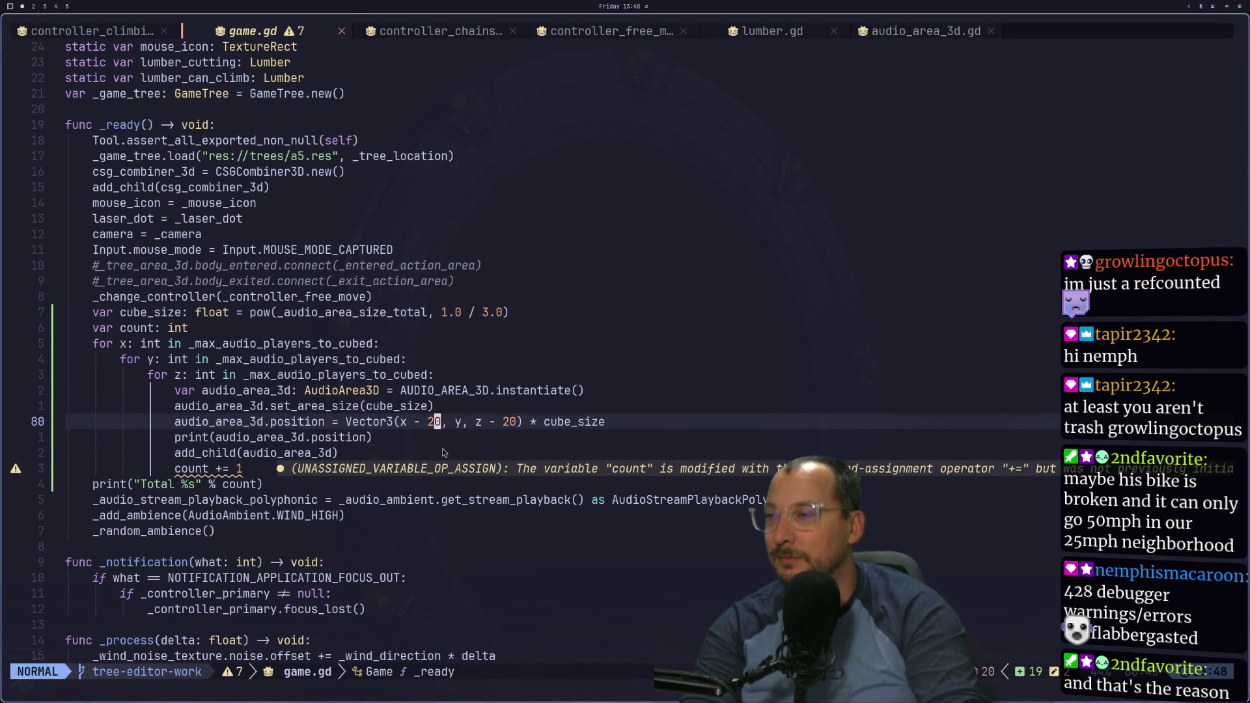
# Step: Shorten the x offset on line 80 from x - 20 to x - 2
pyautogui.press('k')
pyautogui.press('j')
pyautogui.press('j')
pyautogui.press('k')
pyautogui.press('k')
pyautogui.press('j')
pyautogui.press('h')
pyautogui.press('h')
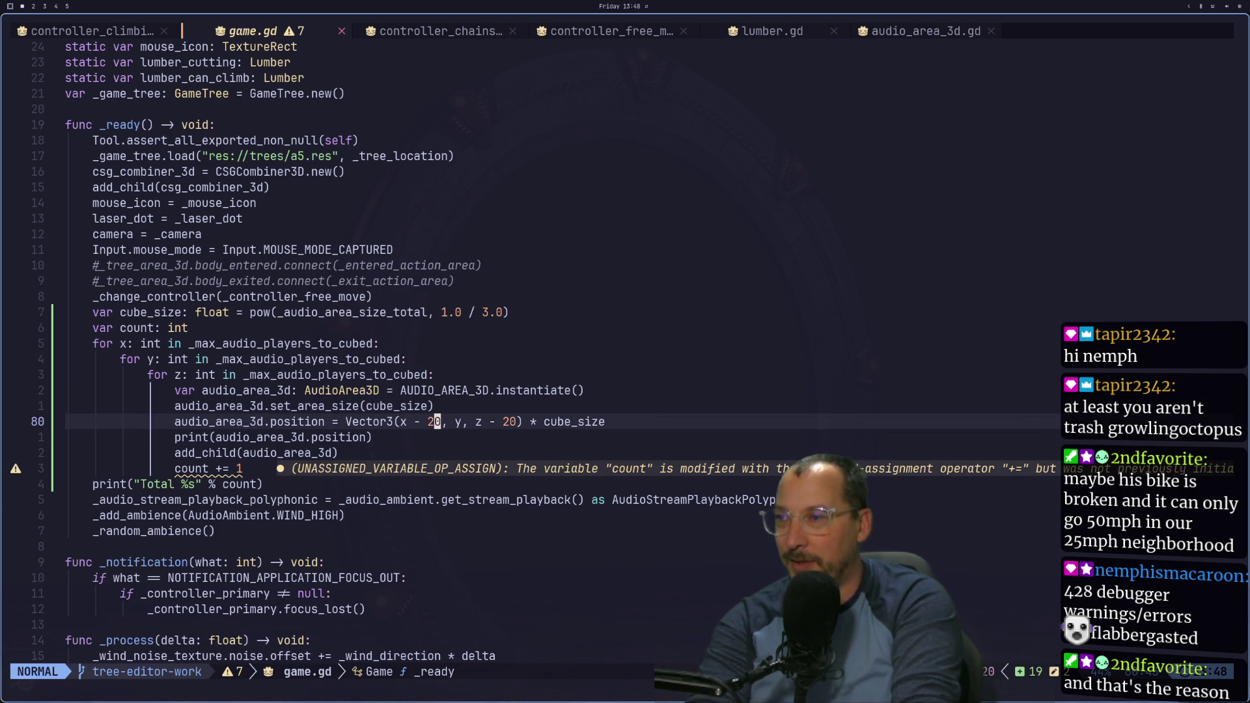
pyautogui.press('k')
pyautogui.press('j')
pyautogui.press('j')
pyautogui.press('j')
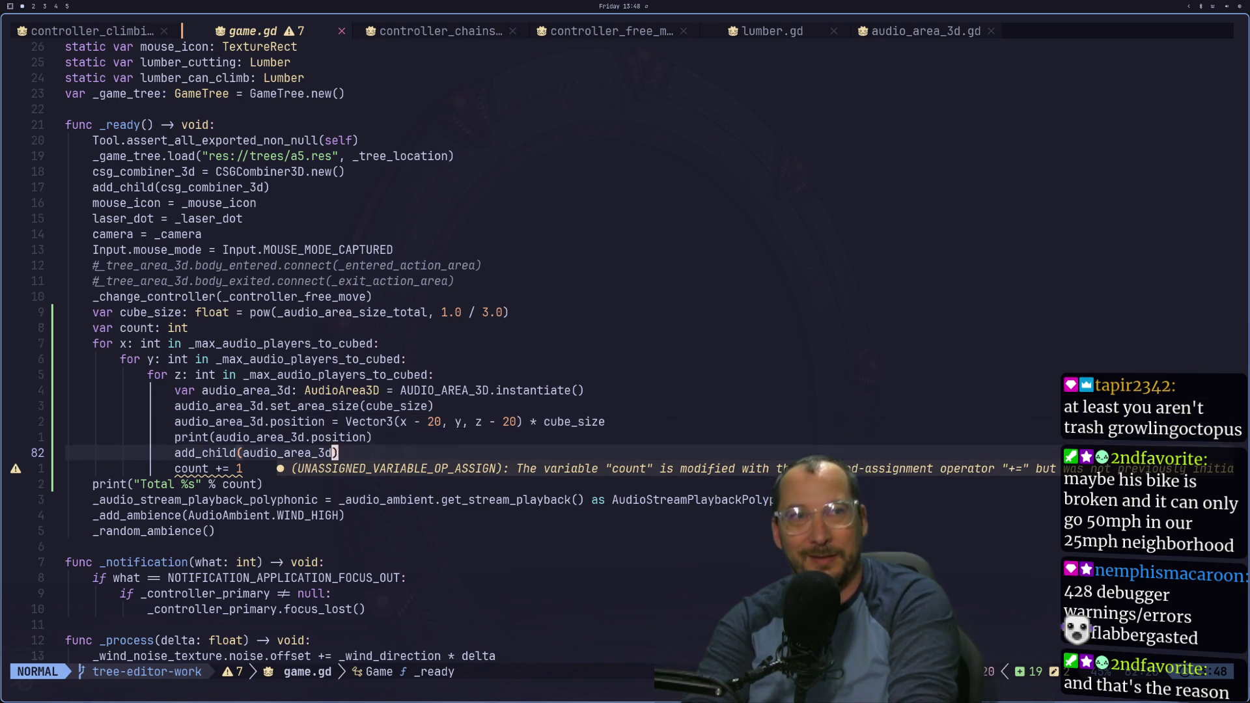
pyautogui.press('k')
pyautogui.press('k')
pyautogui.press('k')
pyautogui.press('j')
pyautogui.hotkey('alt', 'Tab')
pyautogui.hotkey('alt', 'Tab')
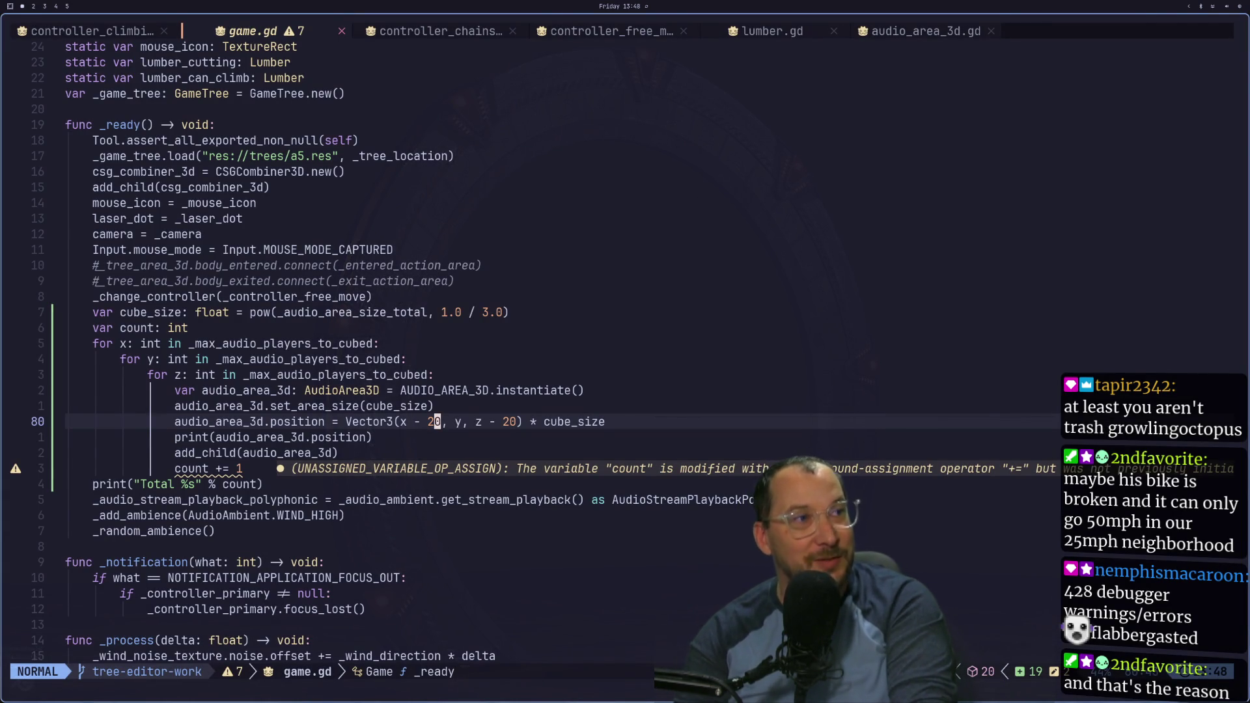
pyautogui.hotkey('alt', 'Tab')
pyautogui.hotkey('alt', 'Tab')
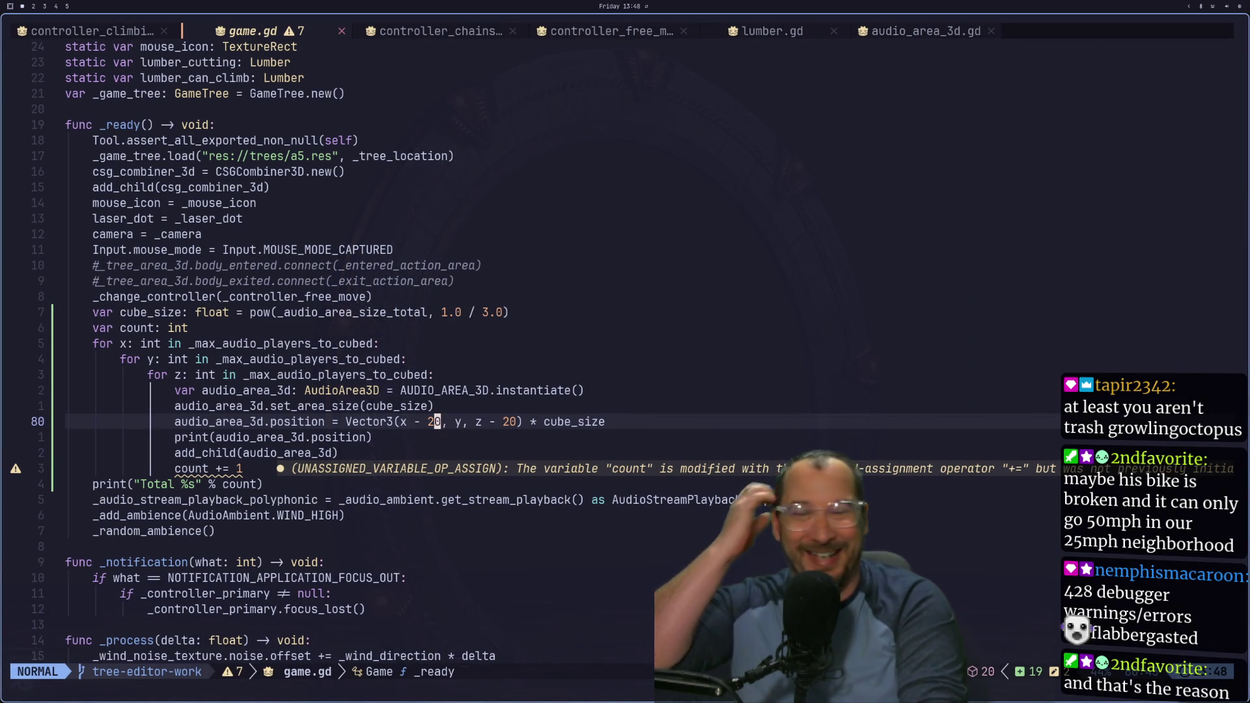
pyautogui.press('x')
pyautogui.press('f')
pyautogui.press('z')
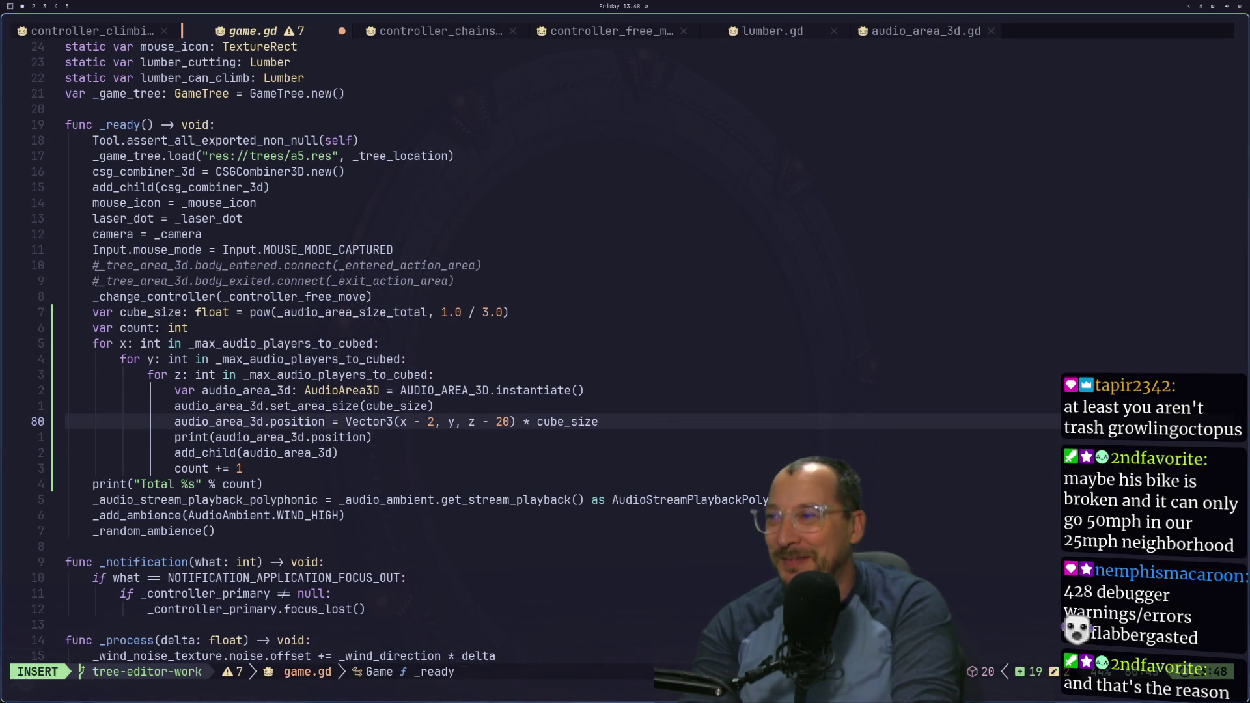
# Step: Save game.gd and run the game to test the audio grid
pyautogui.write('x')
pyautogui.write(':w')
pyautogui.press('Return')
pyautogui.press('super+2')
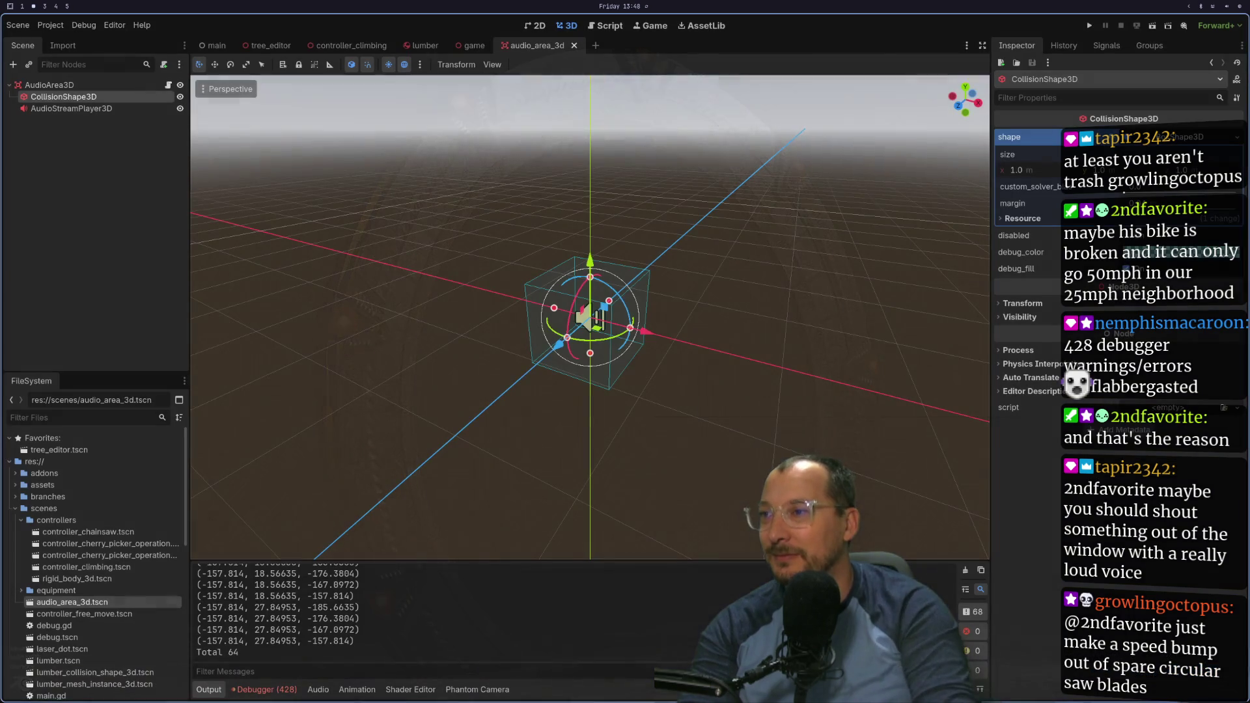
pyautogui.click(1089, 26)
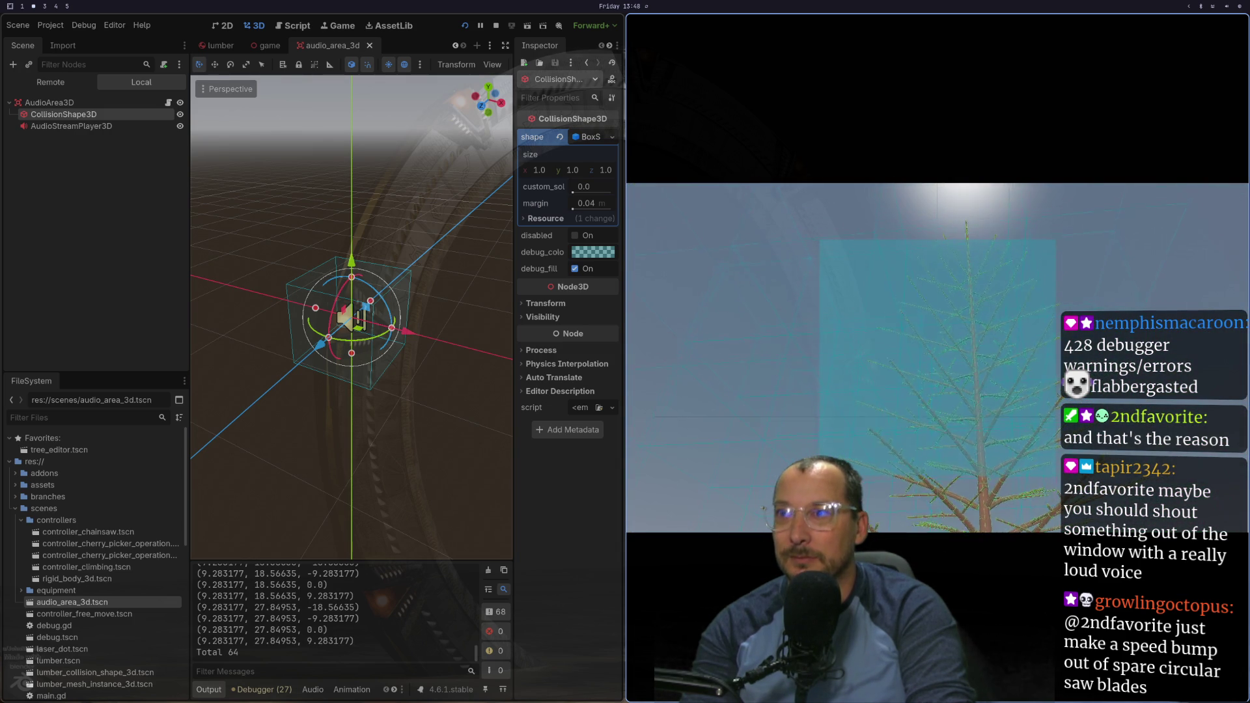
# Step: Set both offsets to x - 1 and z - 1 and save game.gd
pyautogui.press('super+1')
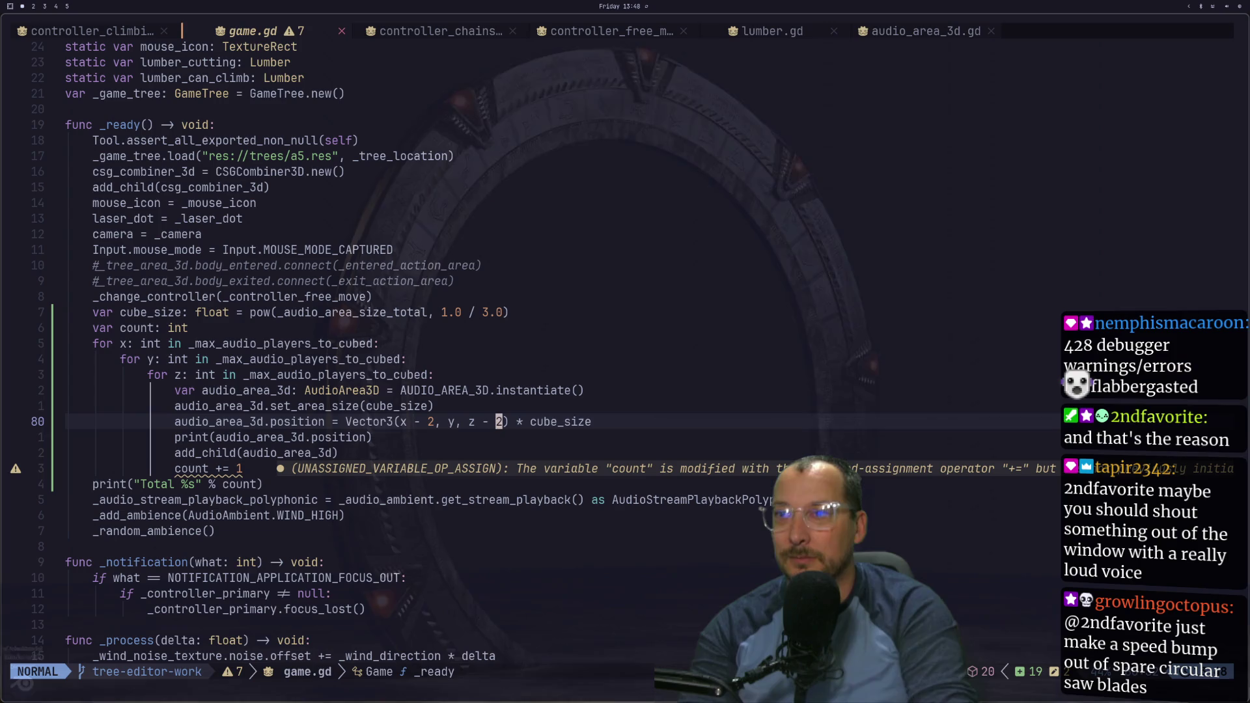
pyautogui.write('s1')
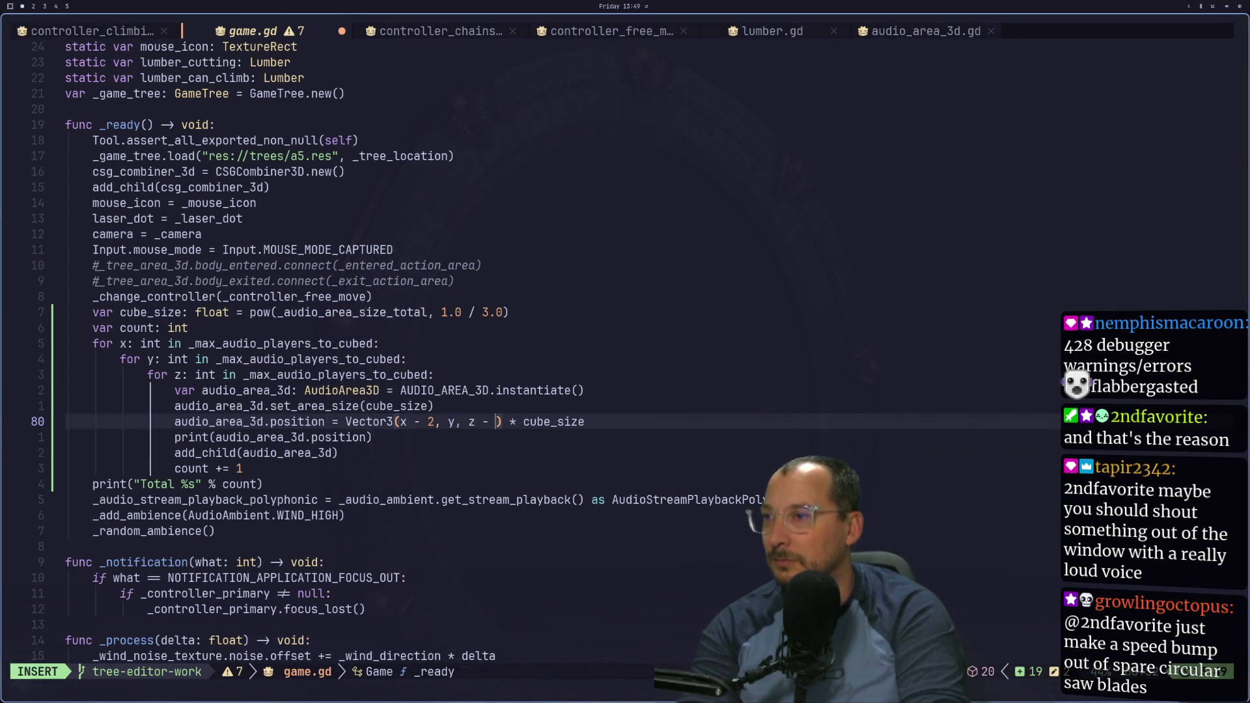
pyautogui.press('Escape')
pyautogui.hotkey('shift', 'f')
pyautogui.write('2s1')
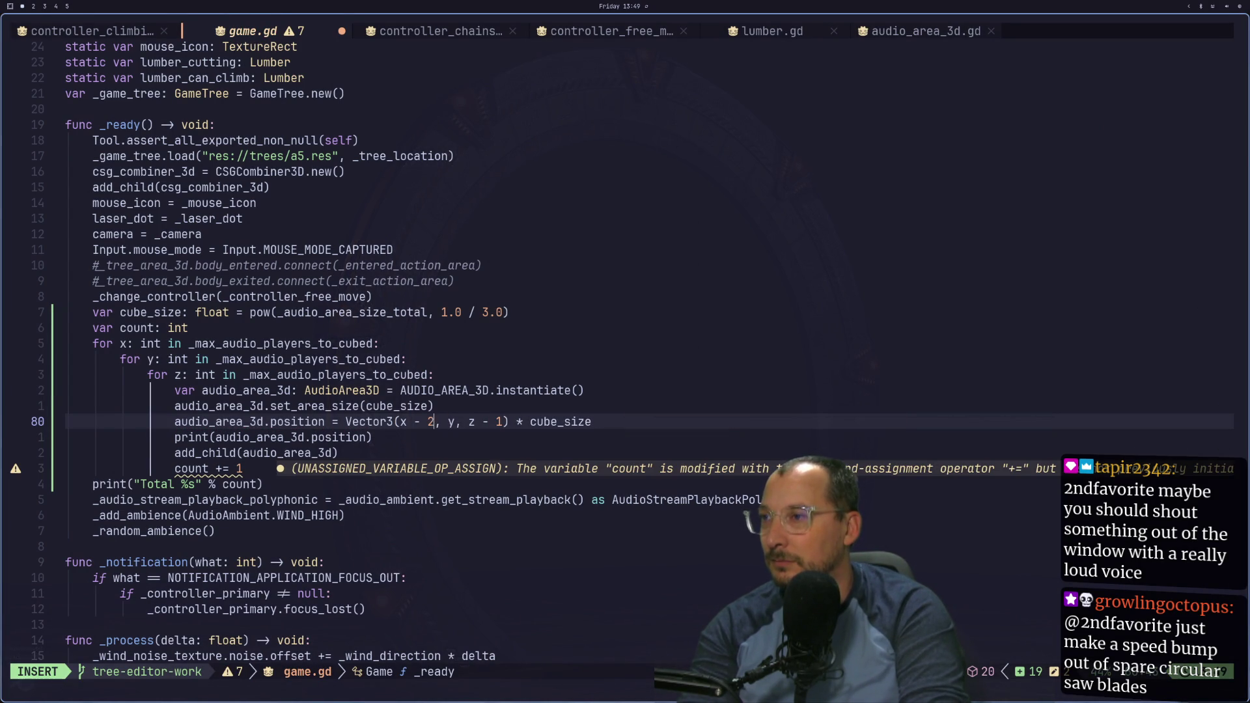
pyautogui.press('Escape')
pyautogui.write(':w')
pyautogui.press('Return')
# Step: Stop the game, rerun it with the new offsets, and stop it again
pyautogui.press('super+2')
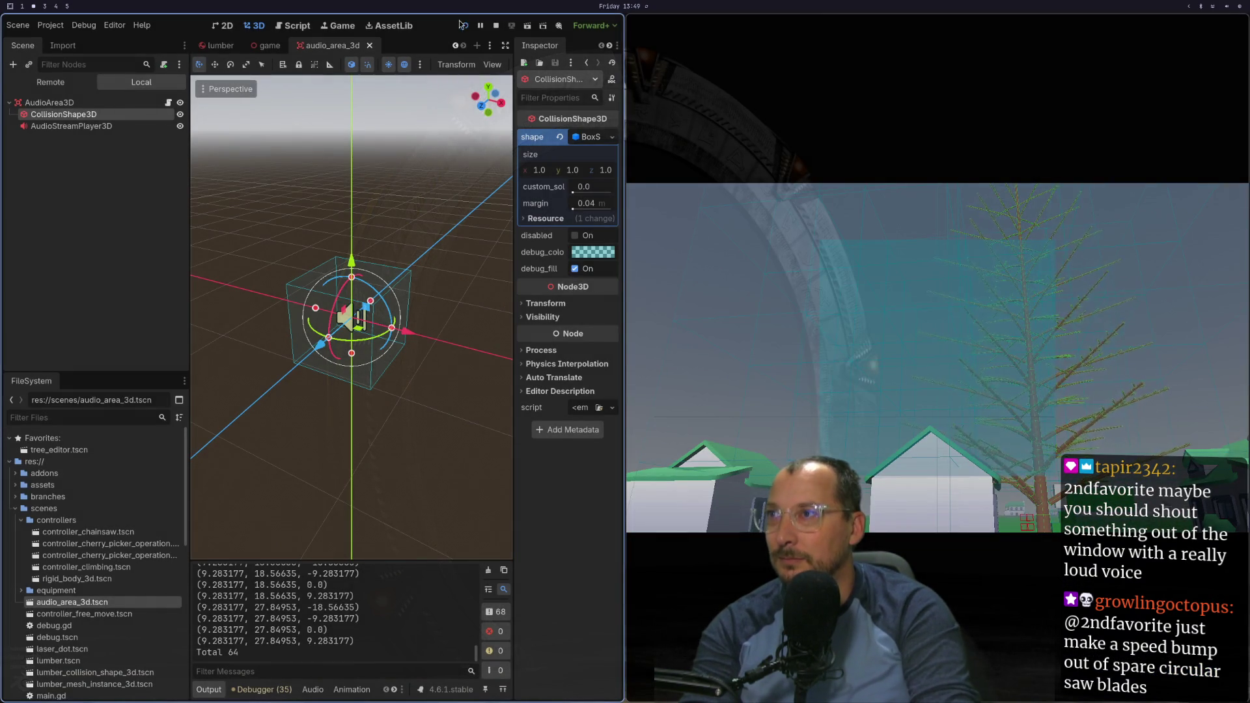
pyautogui.press('F8')
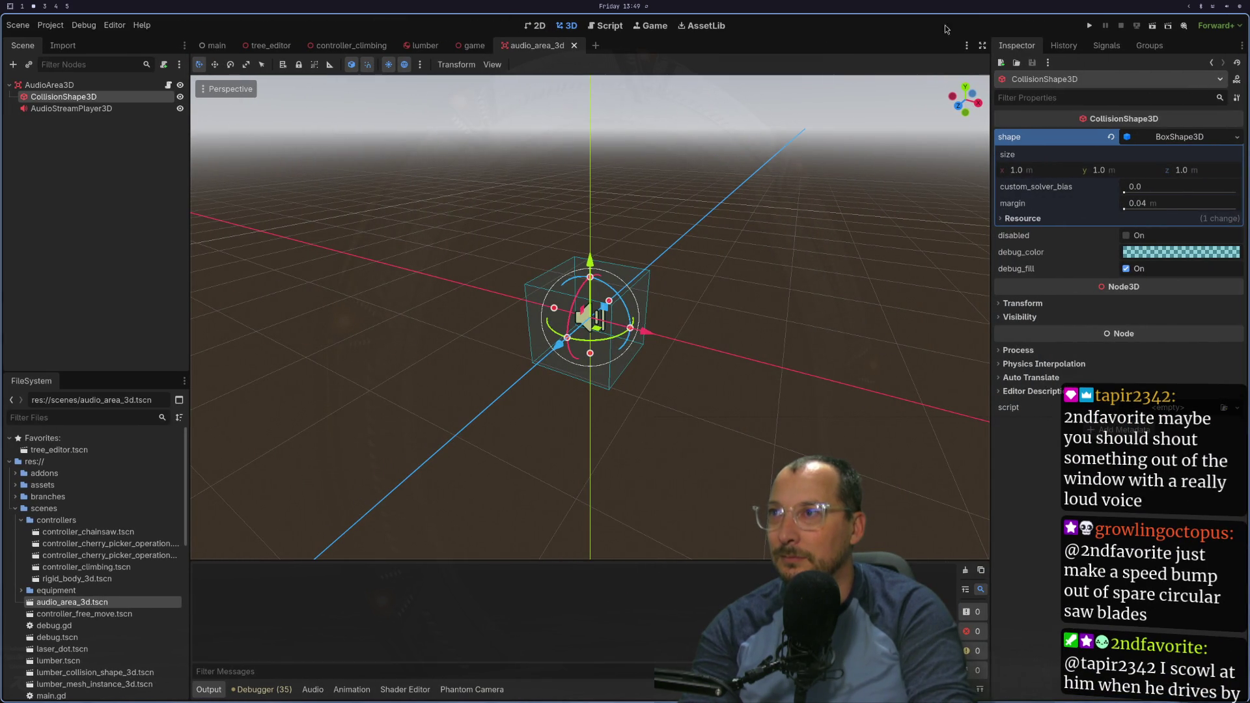
pyautogui.click(1089, 26)
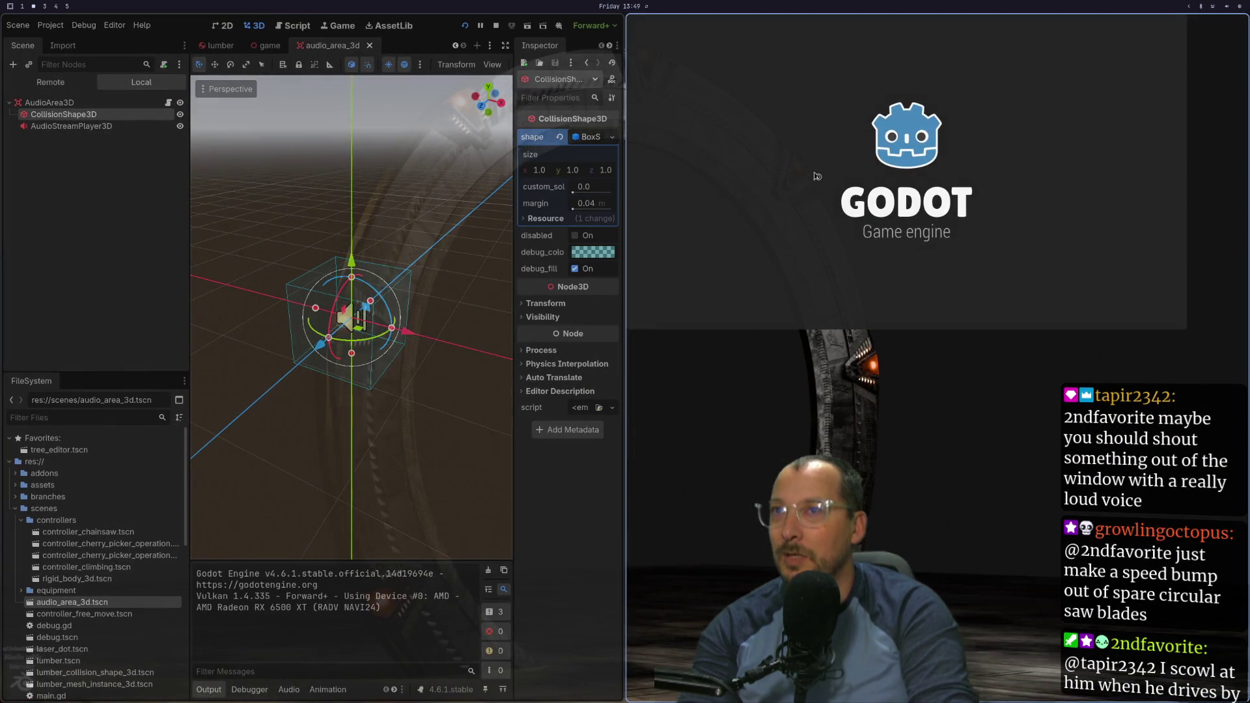
pyautogui.press('F8')
pyautogui.press('super+1')
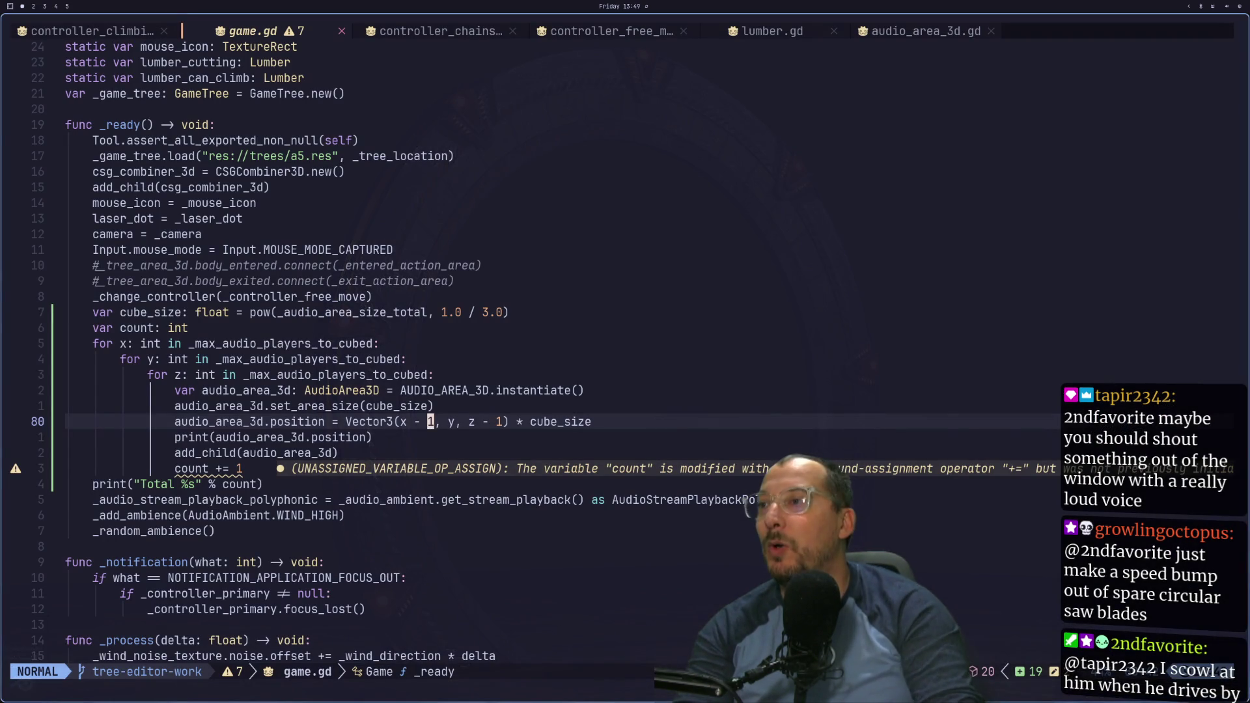
# Step: Raise the grid by changing y to y + 0.5 on line 80 and save
pyautogui.write('Wa * 0.')
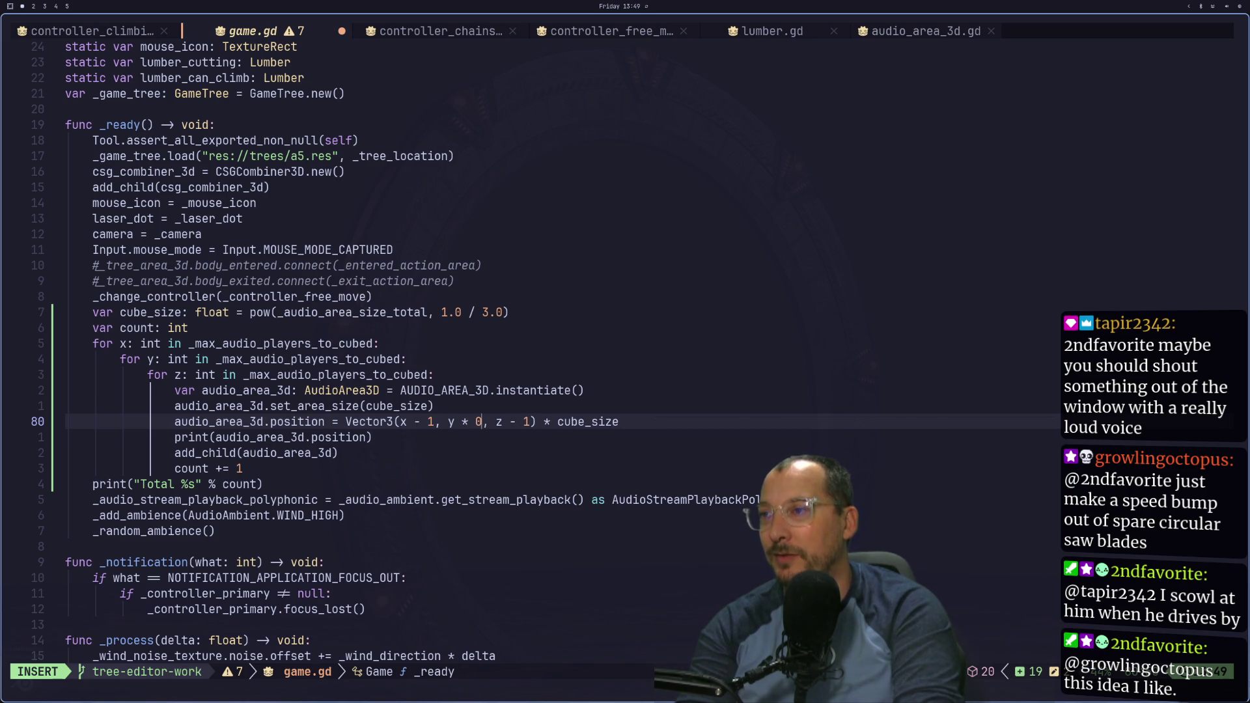
pyautogui.press('BackSpace')
pyautogui.press('BackSpace')
pyautogui.press('BackSpace')
pyautogui.write('+ 0.5')
pyautogui.press('Escape')
pyautogui.write(':w')
pyautogui.press('Return')
# Step: Run the game and hide the StaticBody3D ground in the game scene
pyautogui.press('super+2')
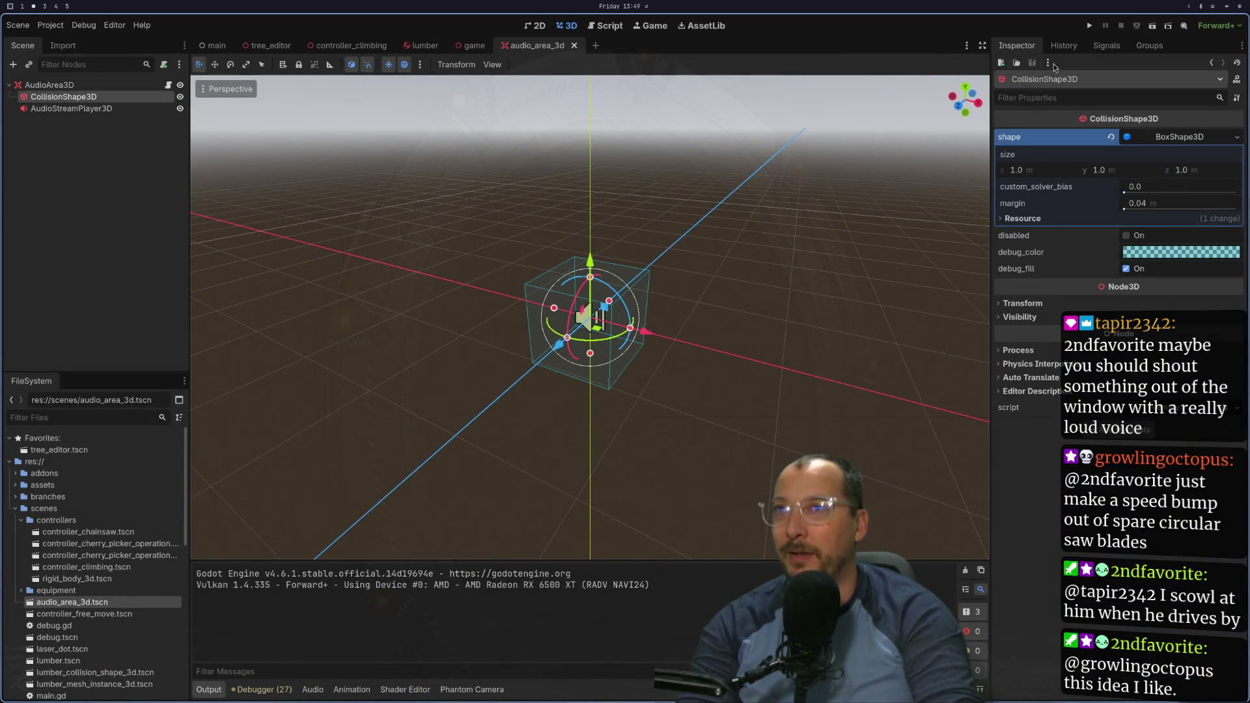
pyautogui.click(1091, 26)
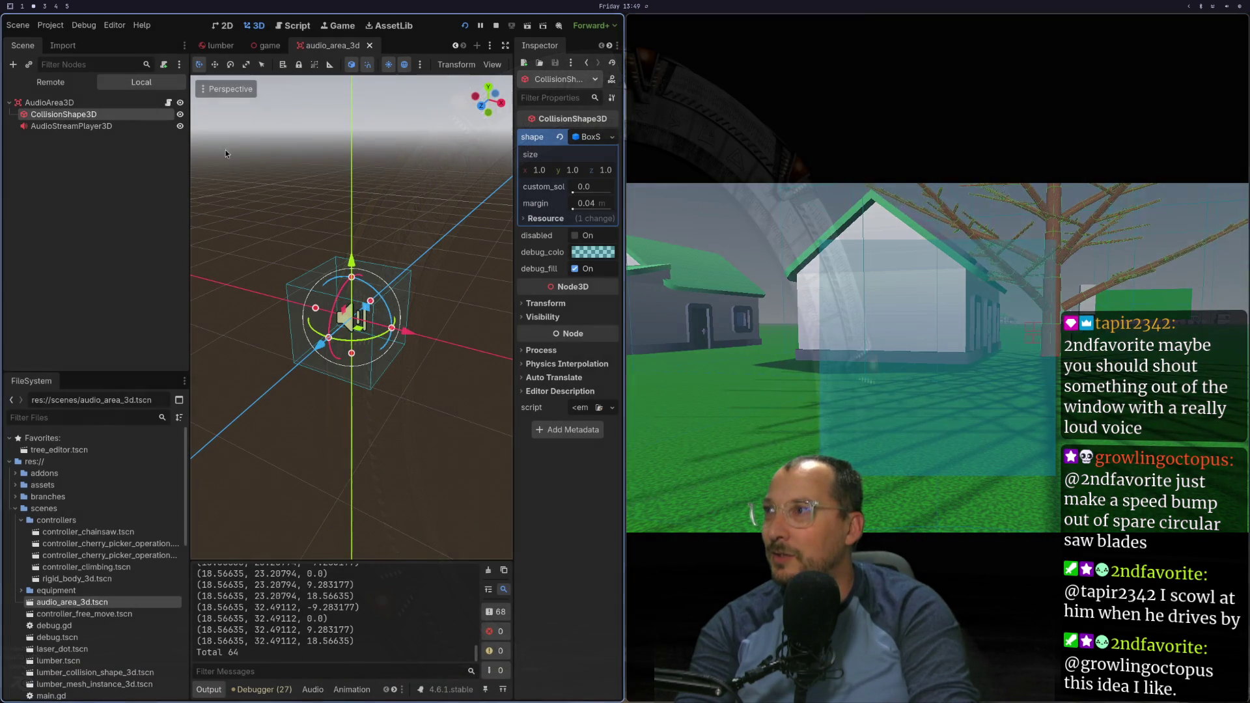
pyautogui.click(259, 54)
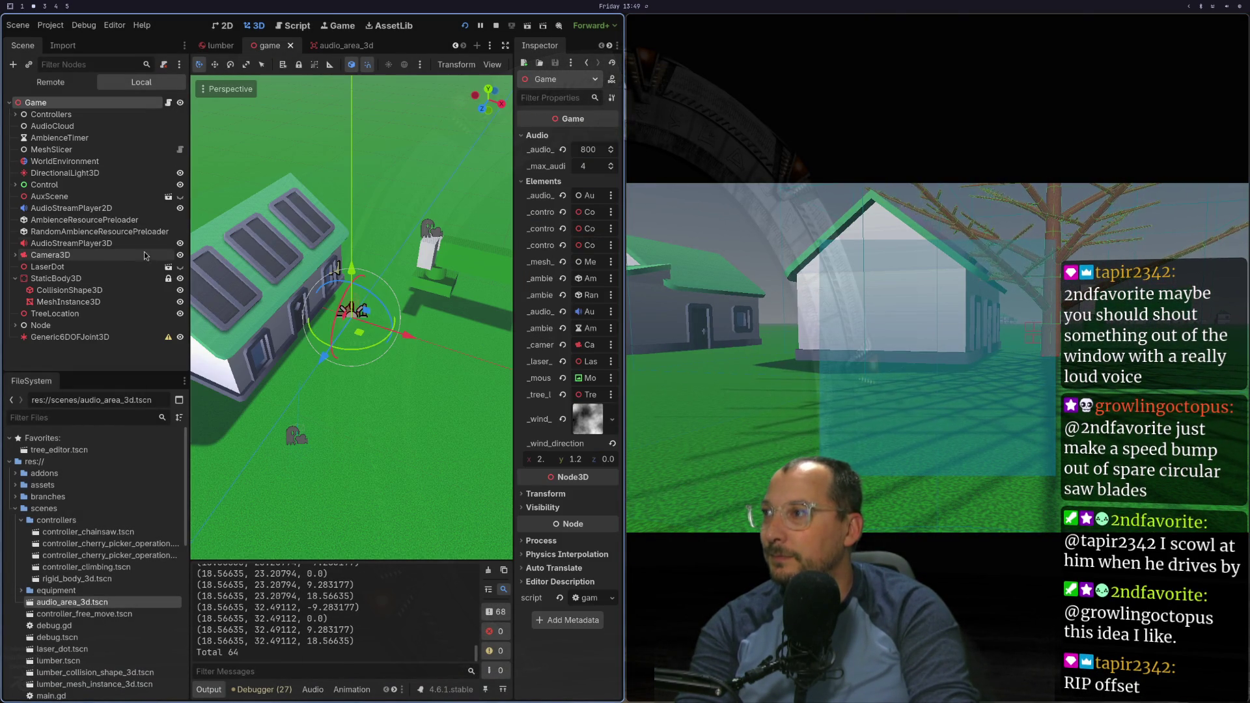
pyautogui.click(181, 279)
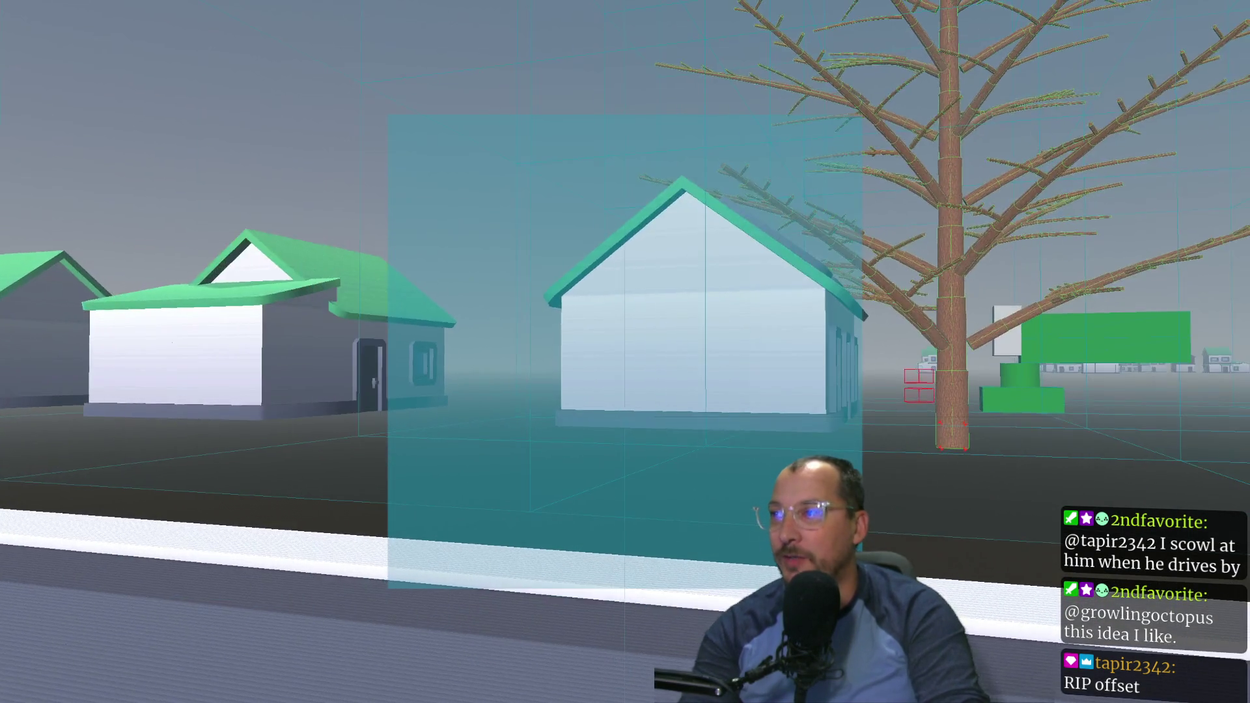
pyautogui.hotkey('alt', 'Tab')
pyautogui.hotkey('shift', 'f')
# Step: Change the x offset to x - 0.5 and relaunch the game, saving the scene
pyautogui.write('1, y + 0.5, z - 1) * cube_size')
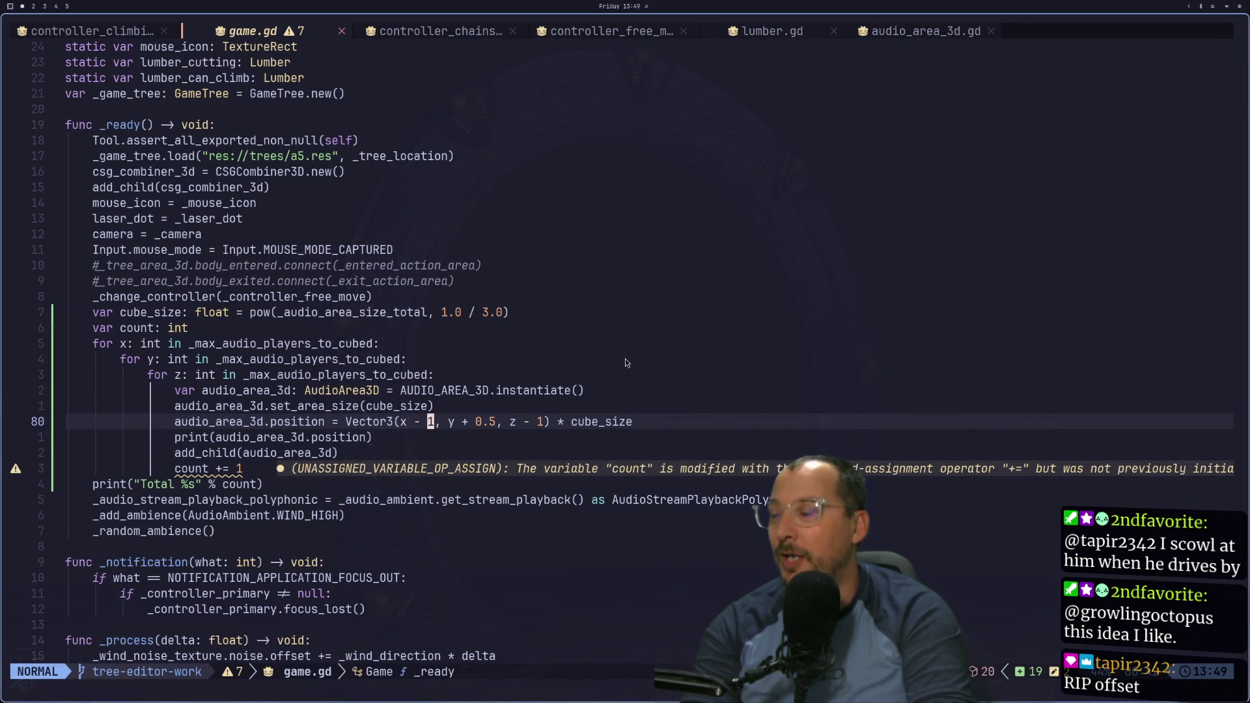
pyautogui.write('s0.5')
pyautogui.press('Escape')
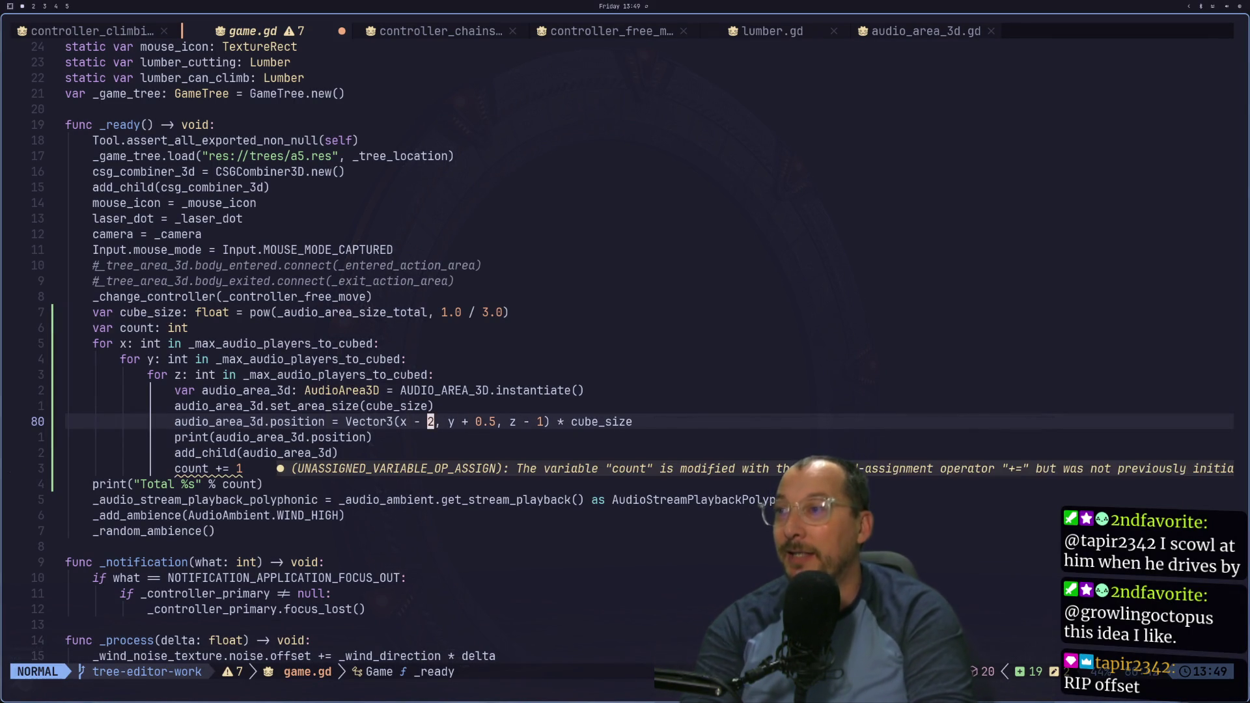
pyautogui.hotkey('alt', 'Tab')
pyautogui.hotkey('alt', 'Tab')
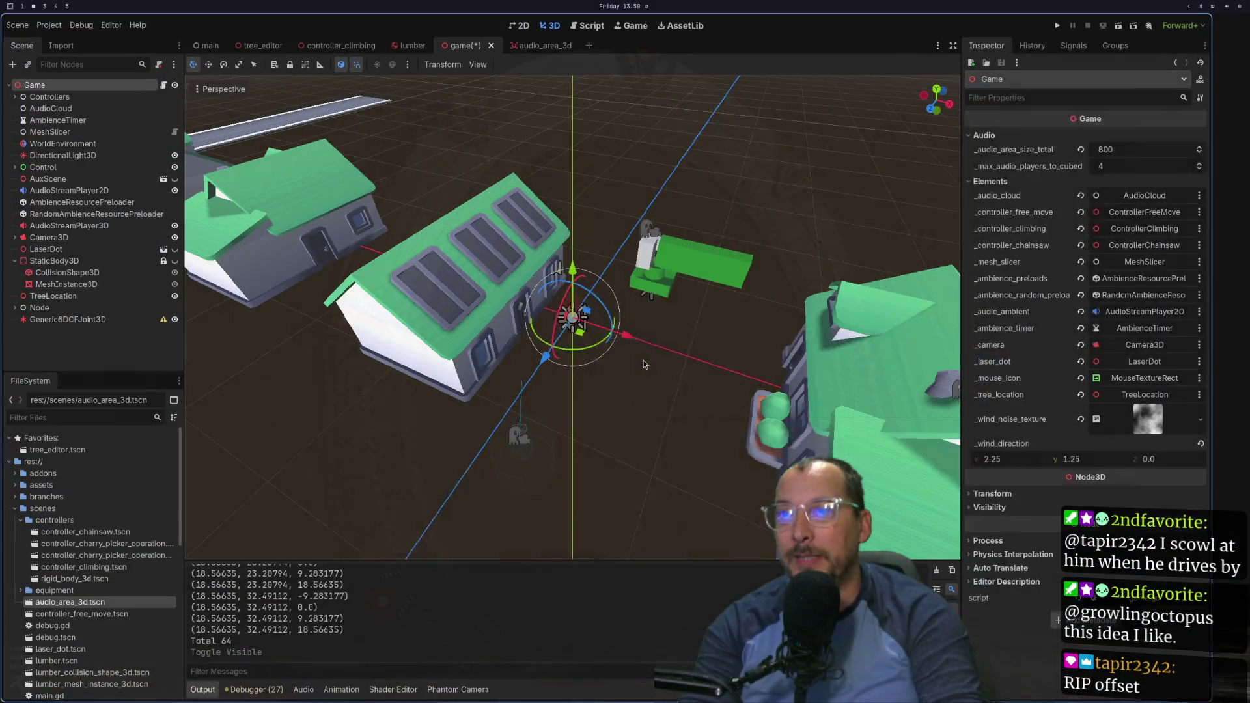
pyautogui.click(1088, 26)
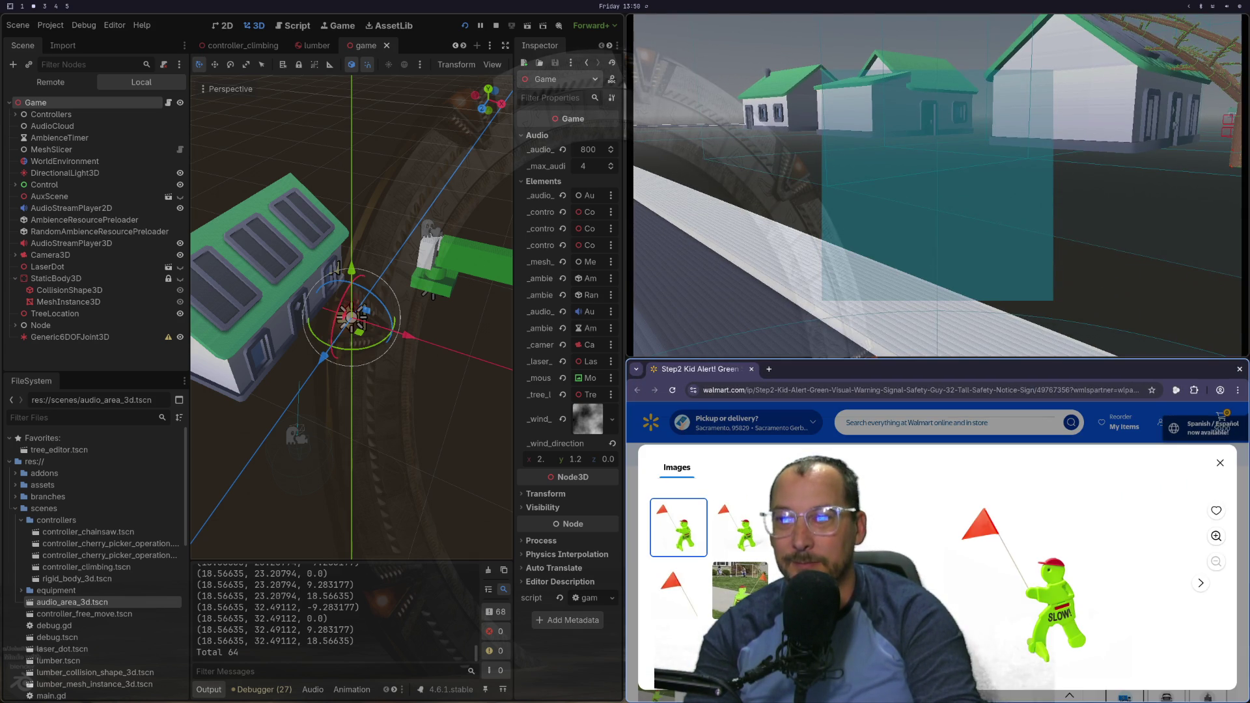
pyautogui.moveTo(1018, 565)
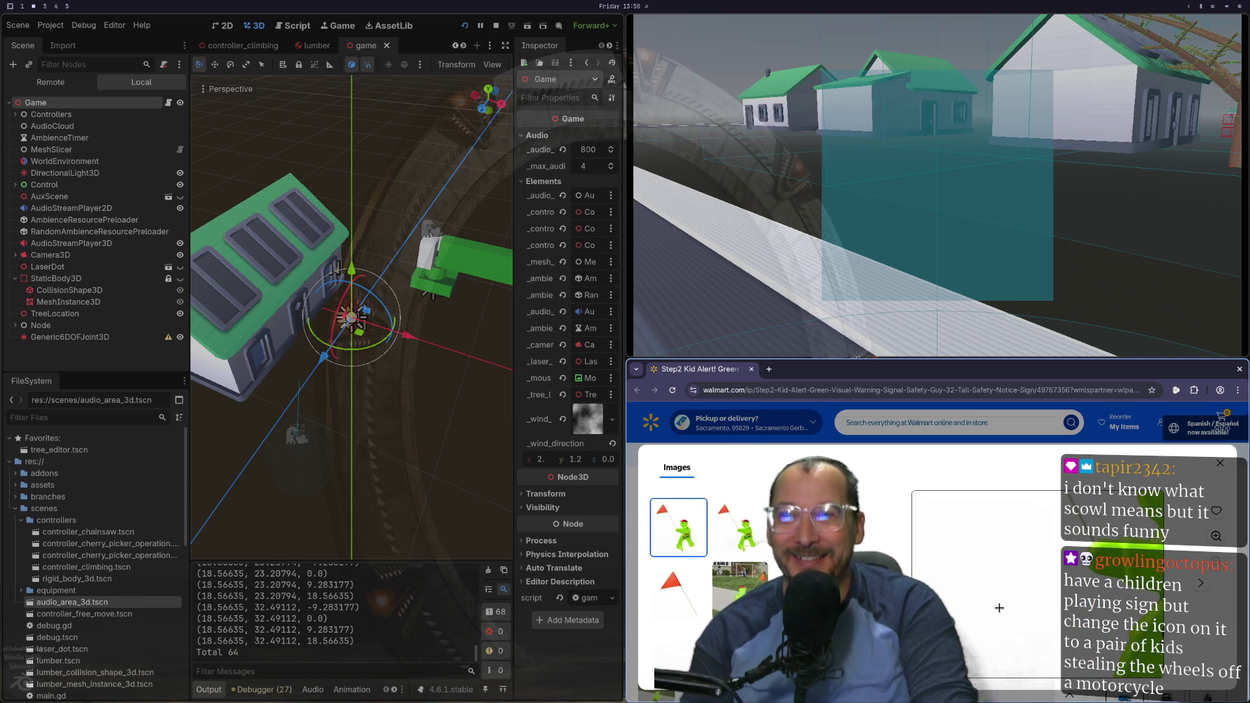
pyautogui.press('super+shift+4')
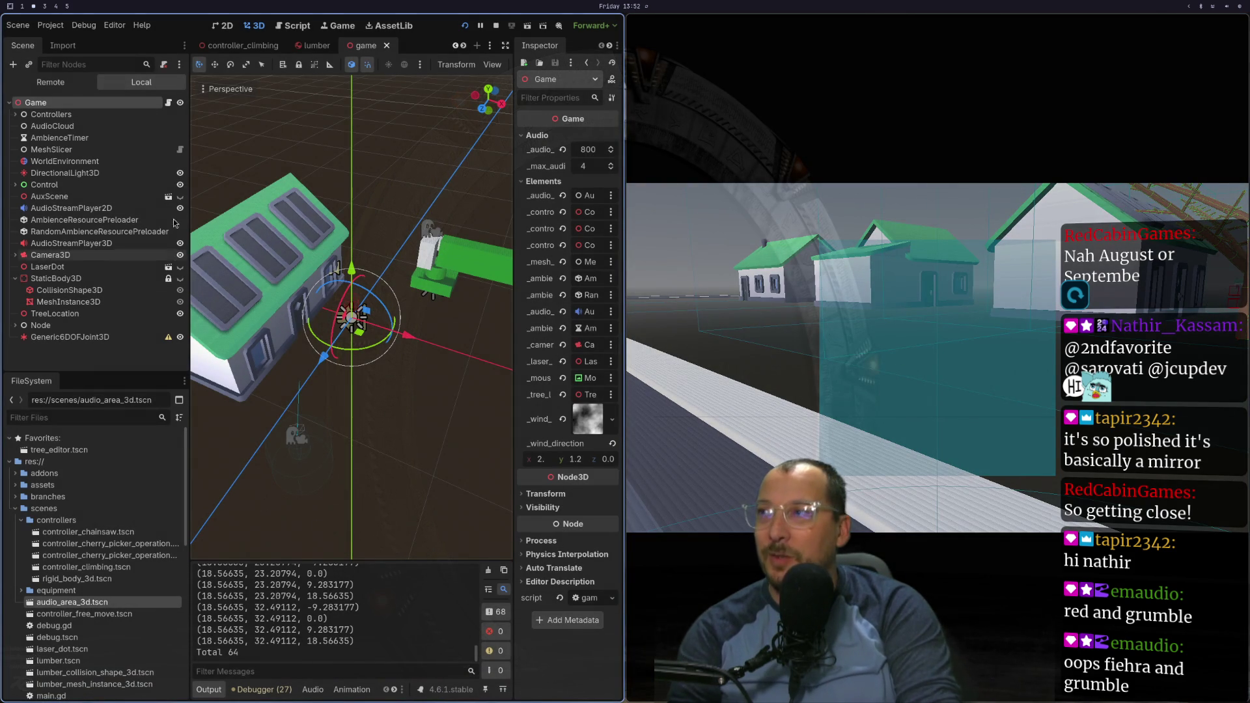
# Step: Show the StaticBody3D ground again and restart the running game
pyautogui.click(81, 25)
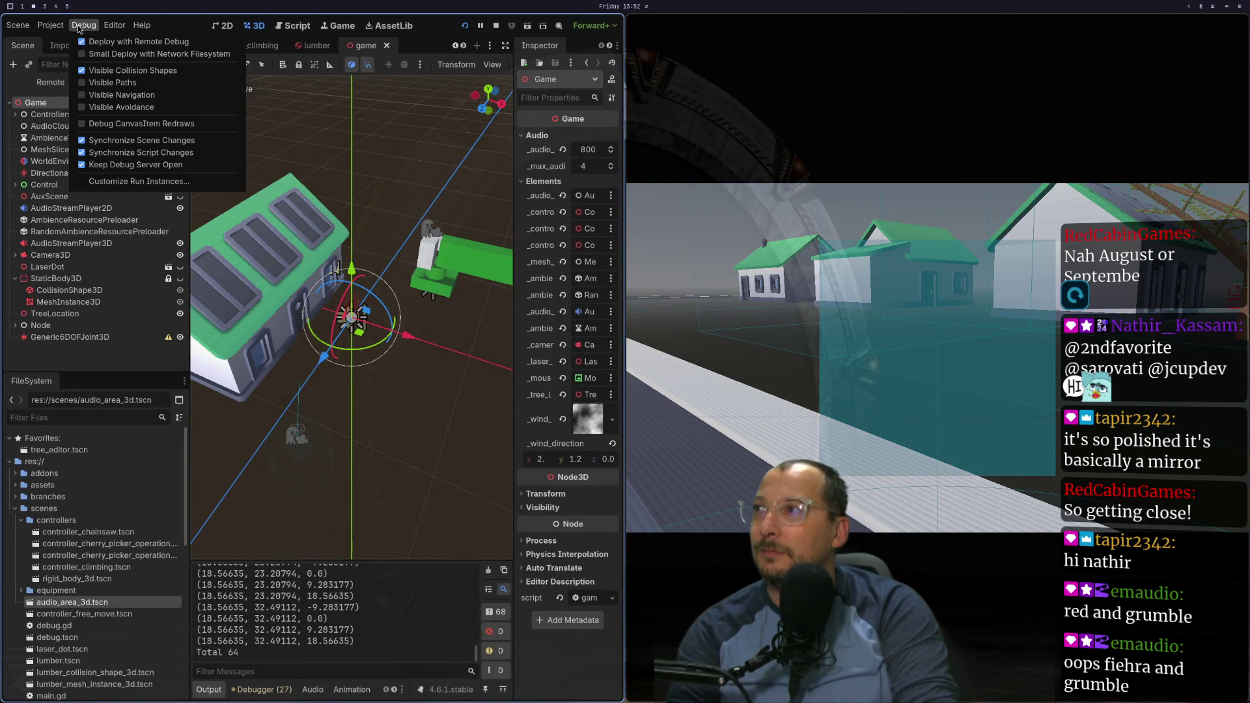
pyautogui.click(182, 278)
pyautogui.click(181, 278)
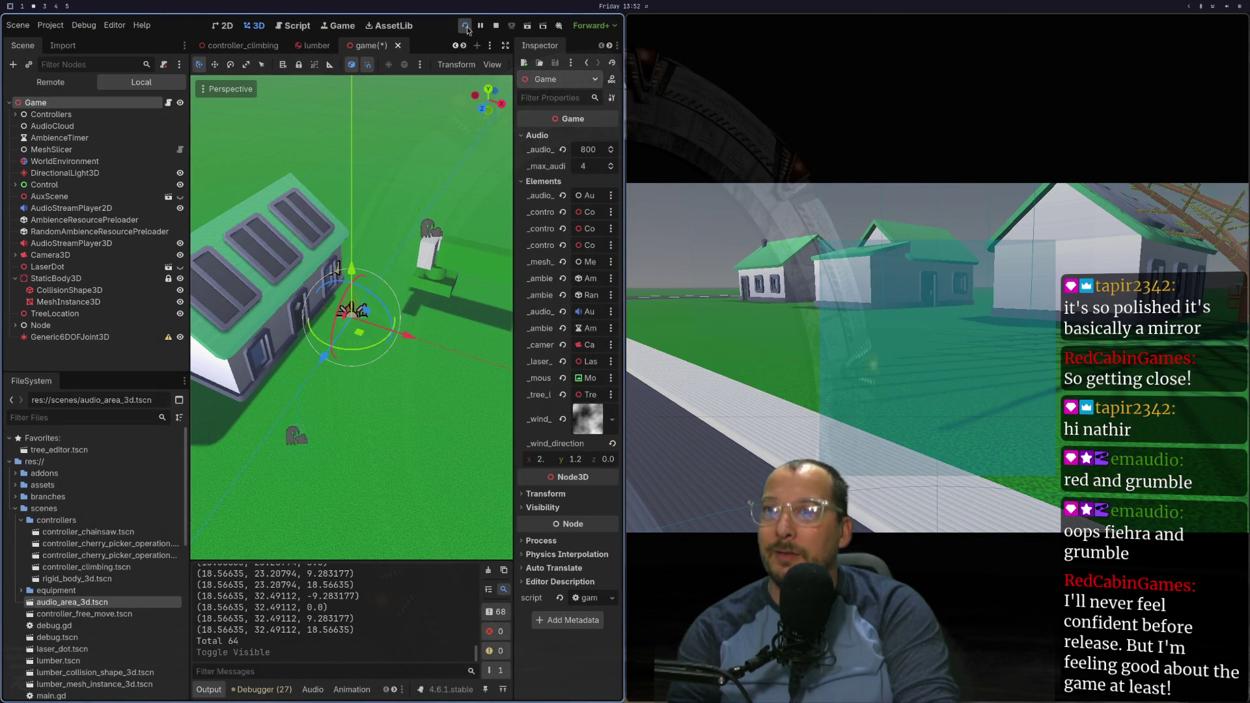
pyautogui.click(466, 26)
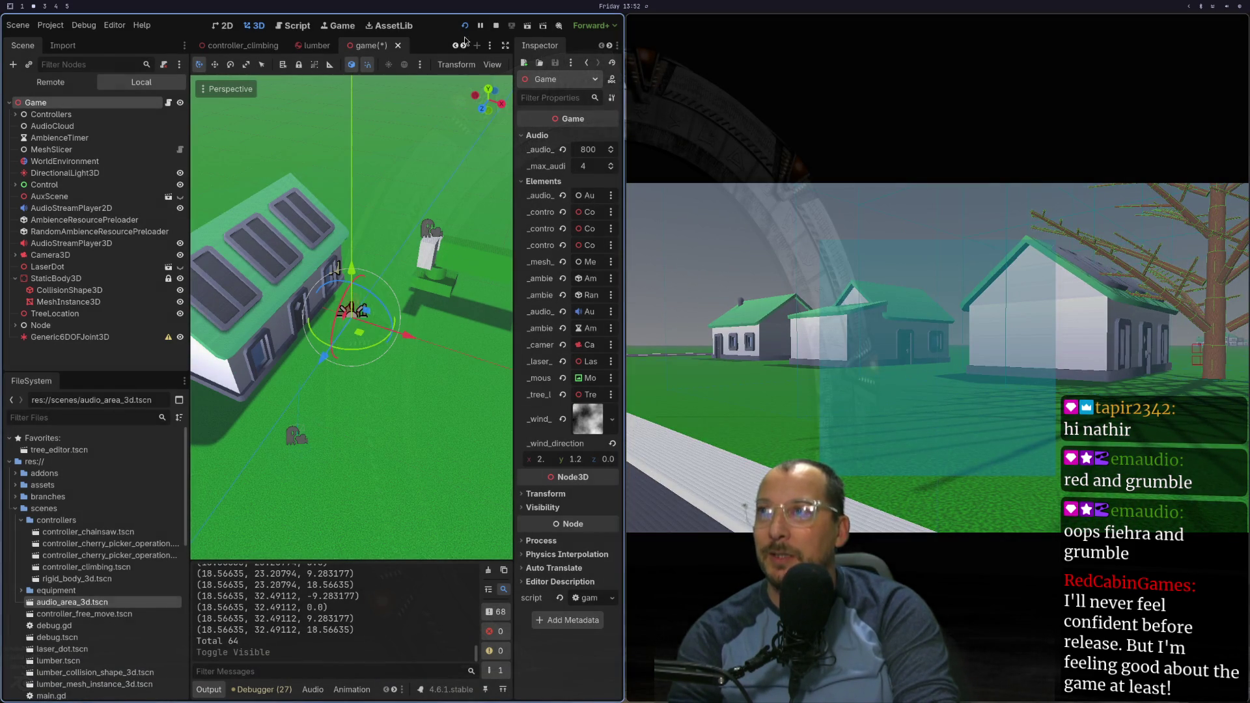
pyautogui.click(465, 25)
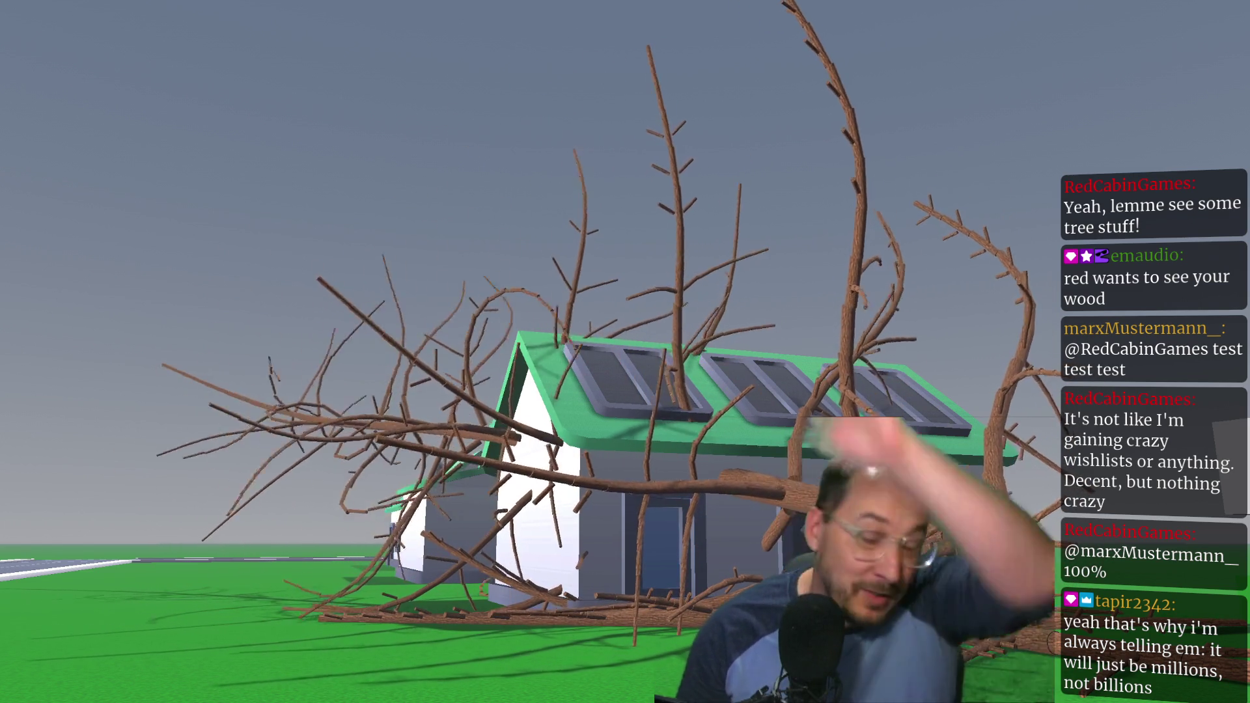
# Step: Walk briefly in the game, then hide the building-type-h3 house
pyautogui.press('a')
pyautogui.press('w')
pyautogui.press('s')
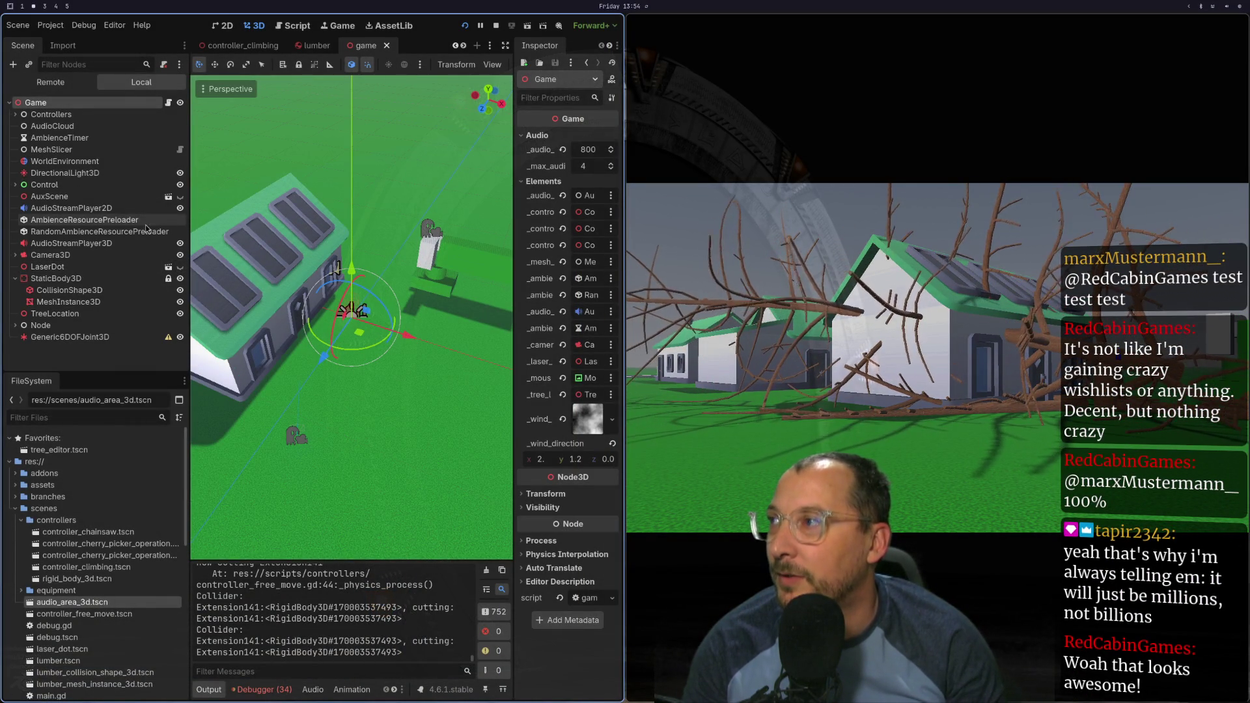
pyautogui.click(285, 284)
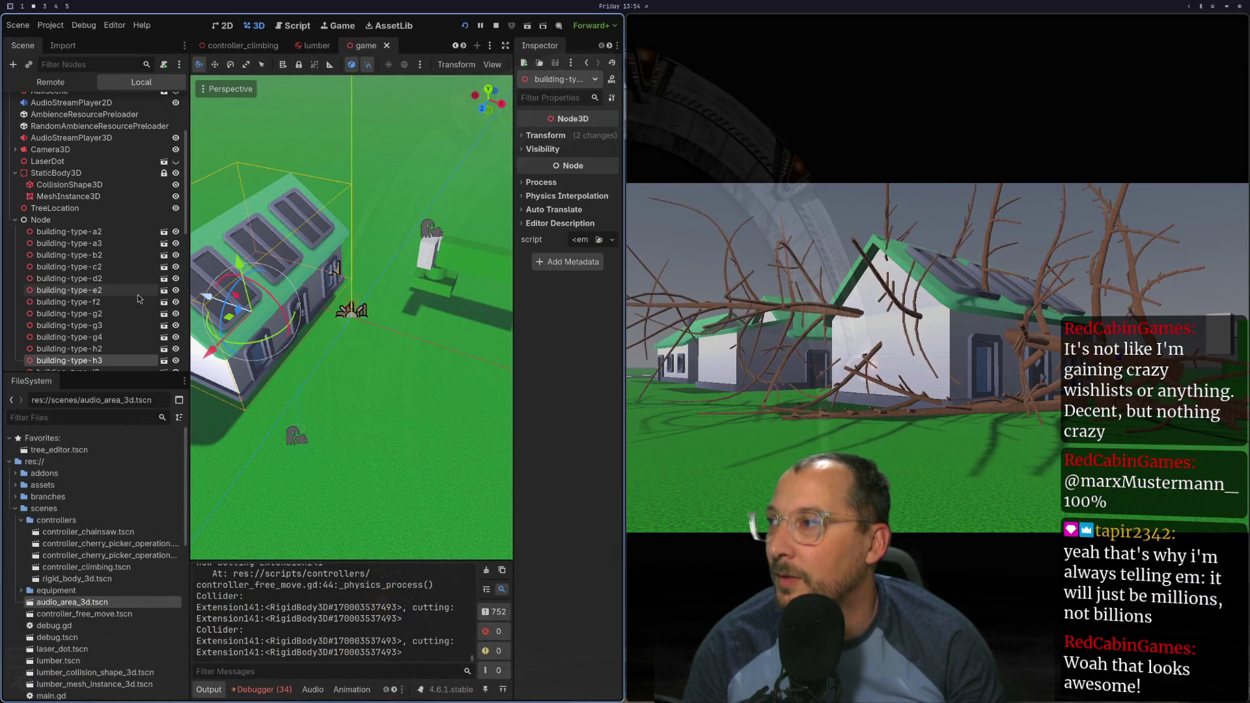
pyautogui.click(175, 361)
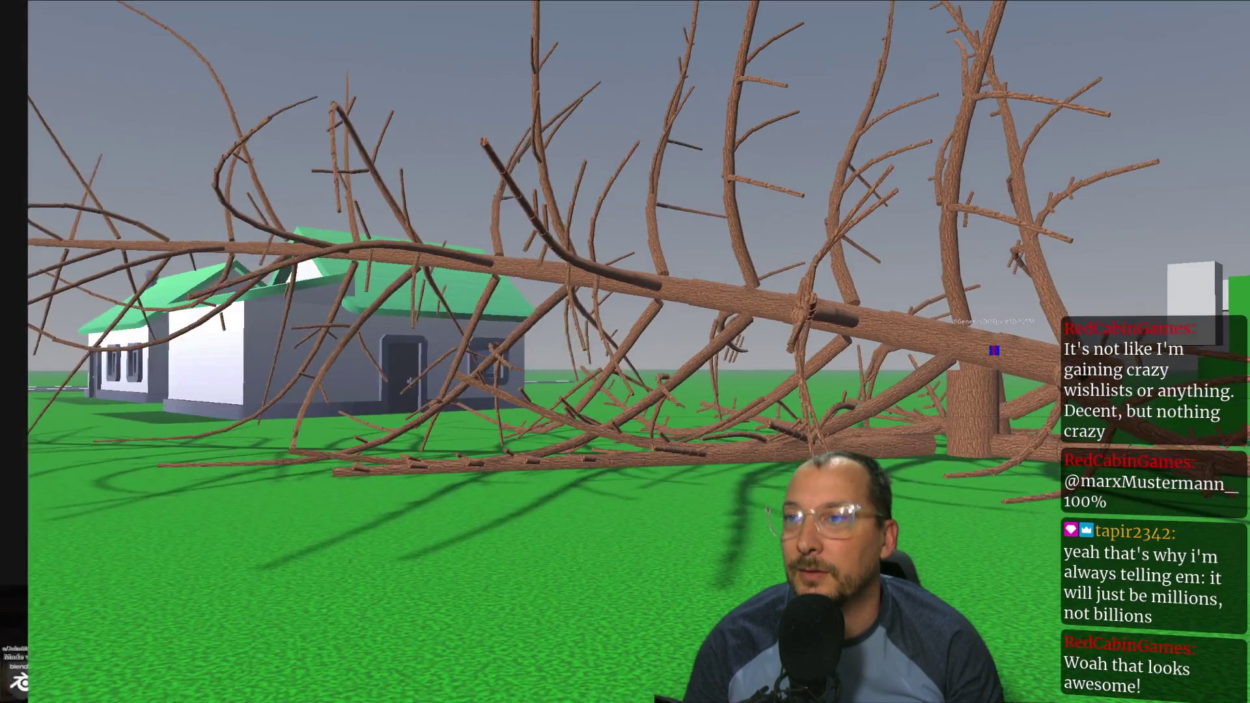
# Step: Walk up to the fallen tree and into its branches, looking for the climb prompt
pyautogui.press('w')
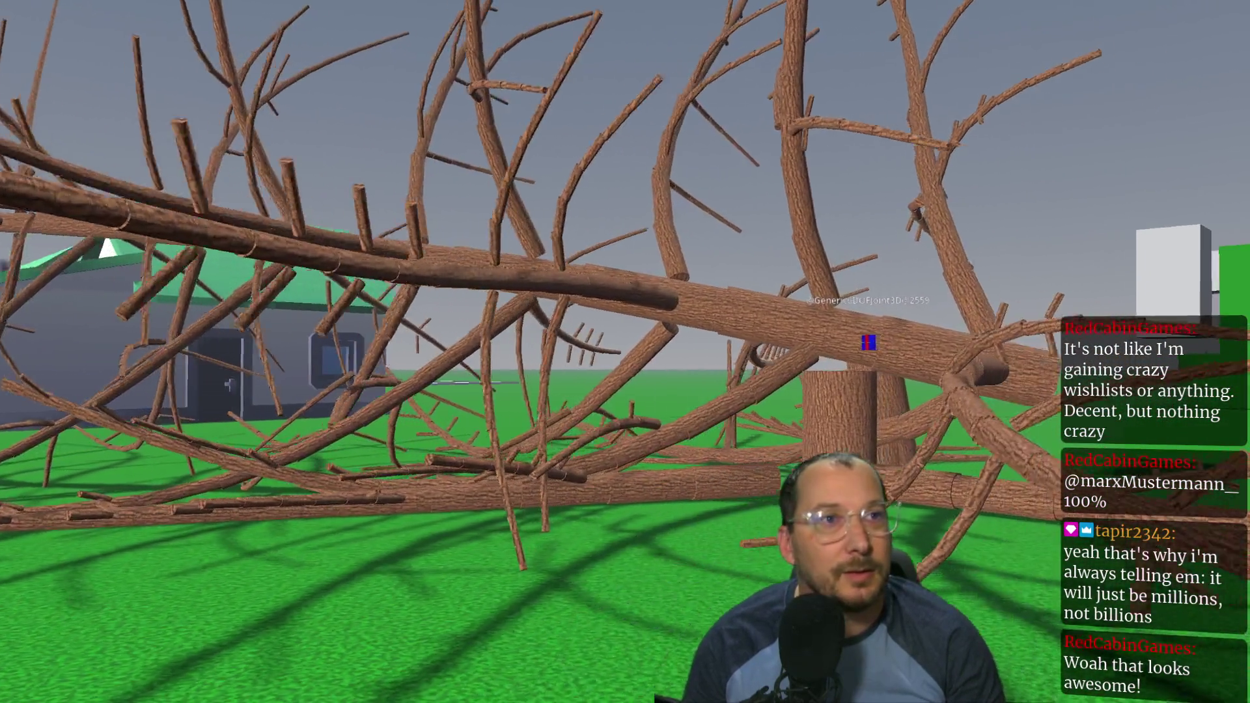
pyautogui.press('w')
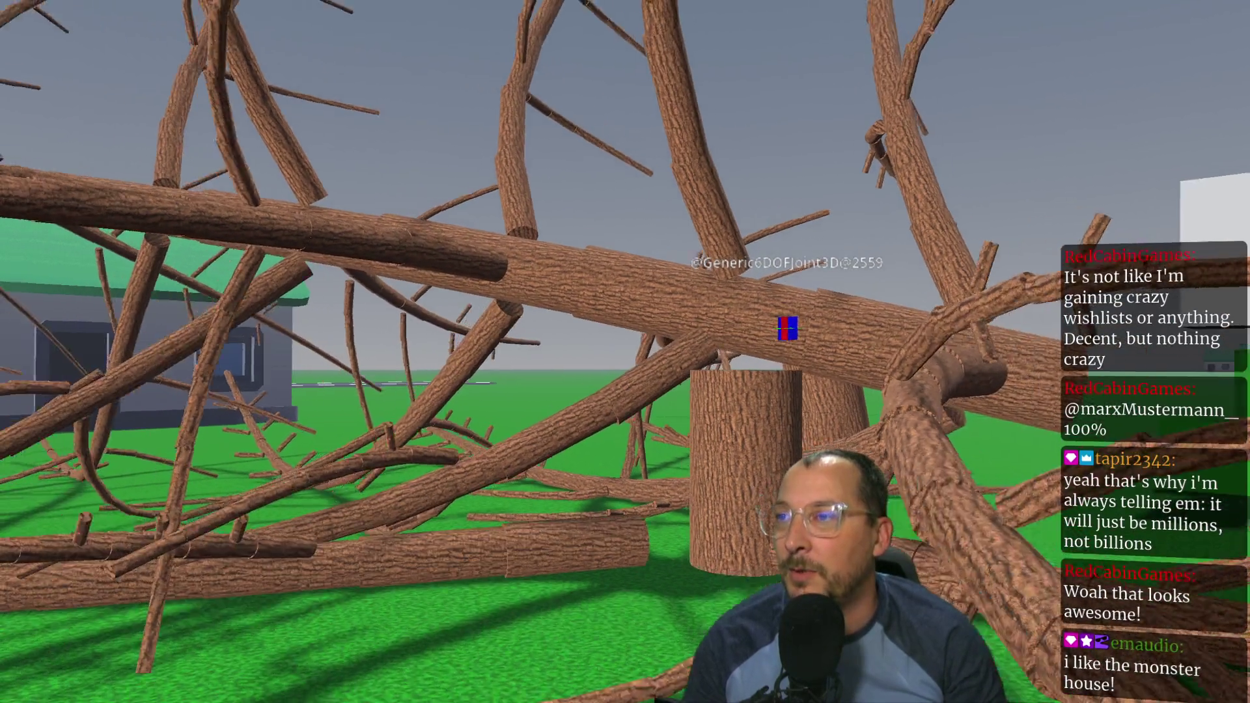
pyautogui.press('w')
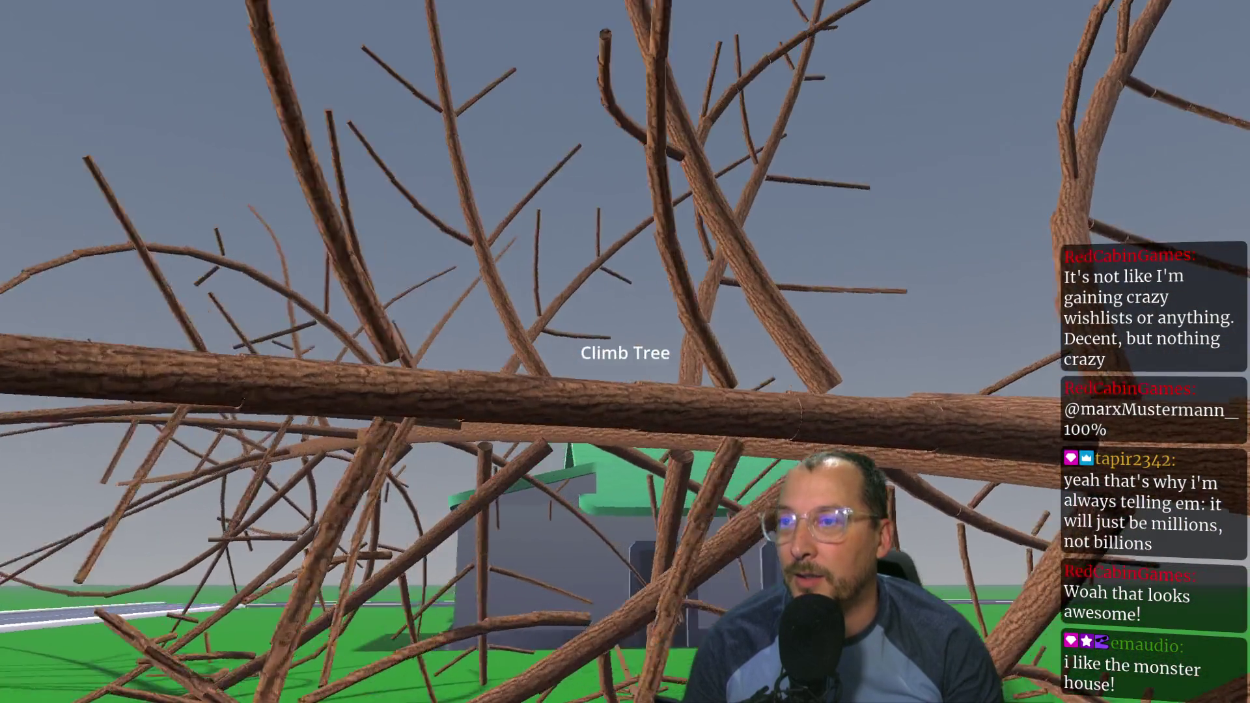
pyautogui.press('w')
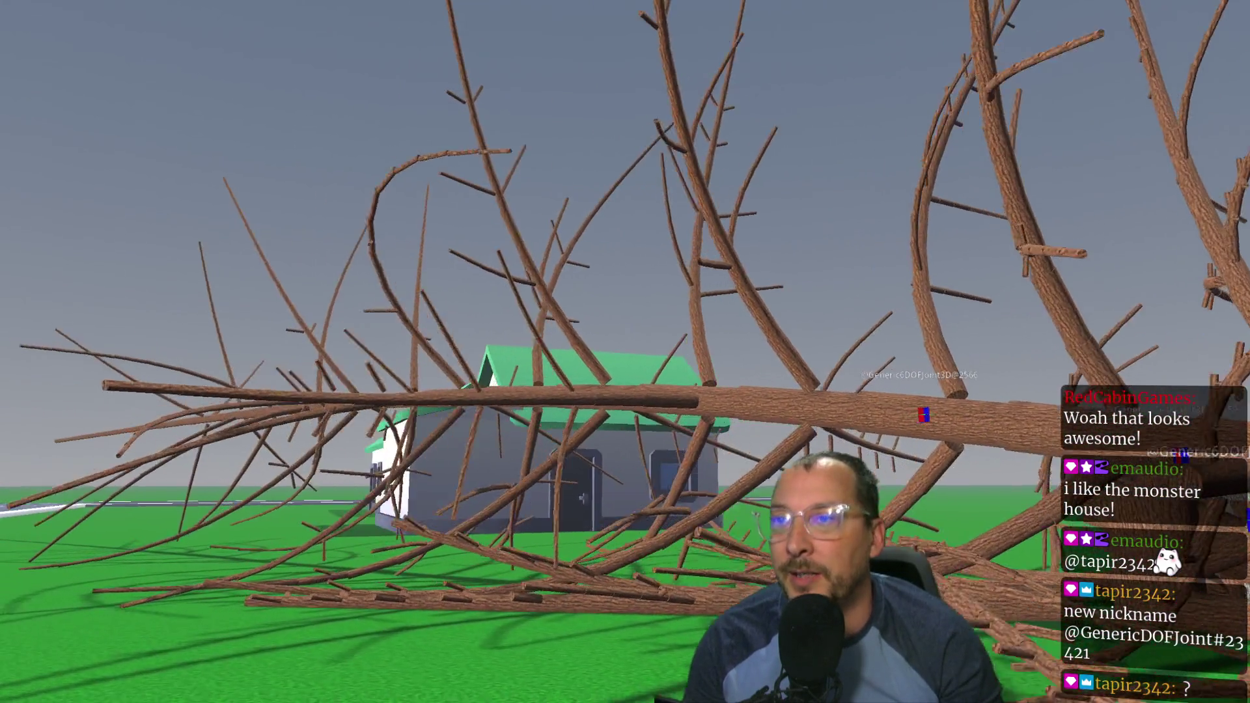
pyautogui.press('w')
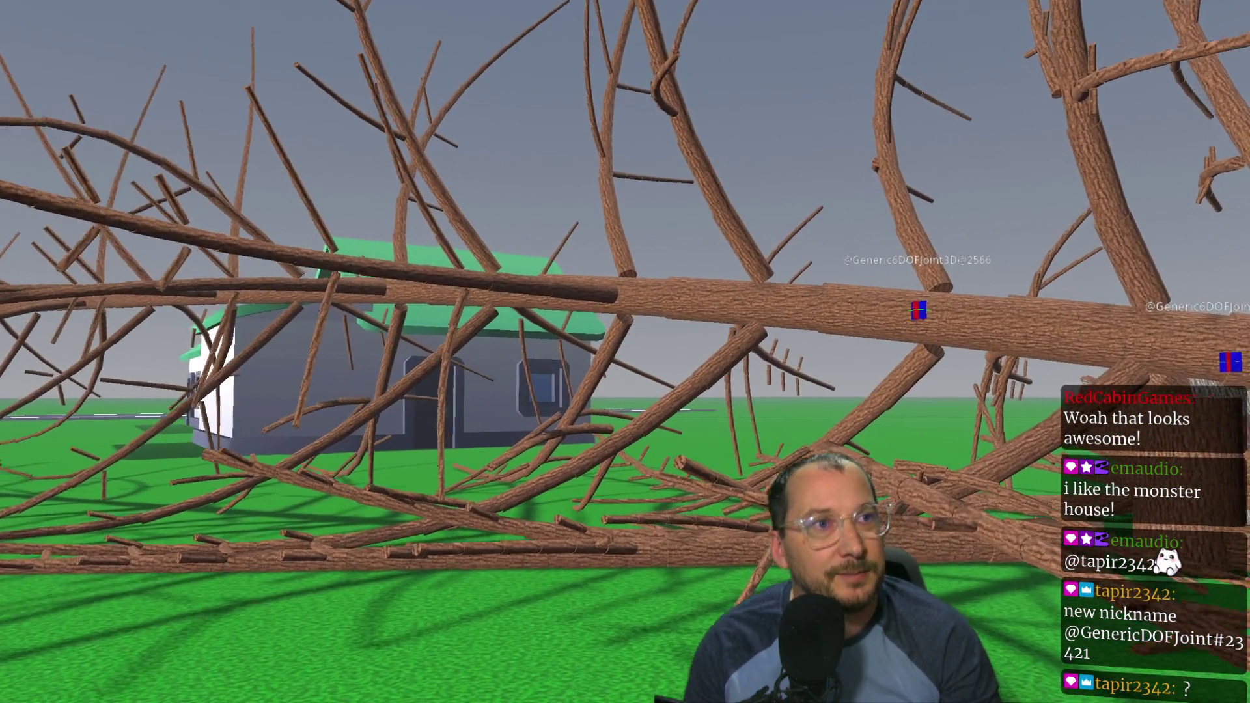
pyautogui.press('w')
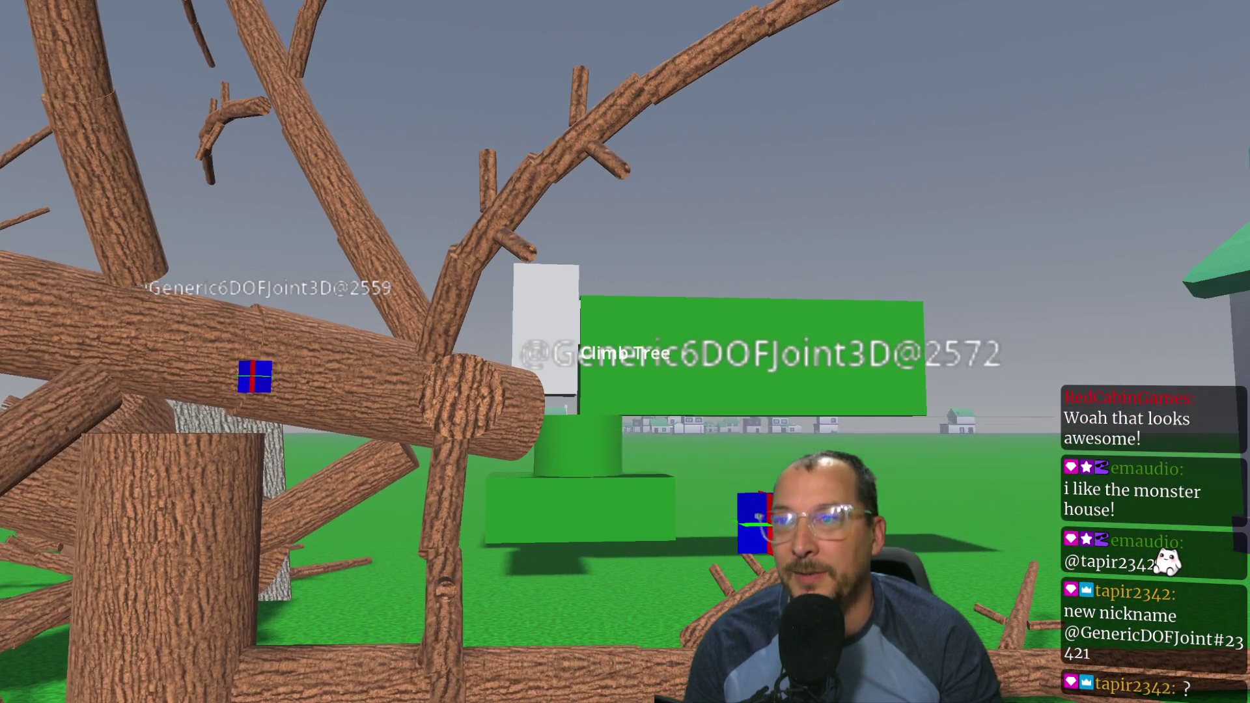
pyautogui.moveTo(625, 351)
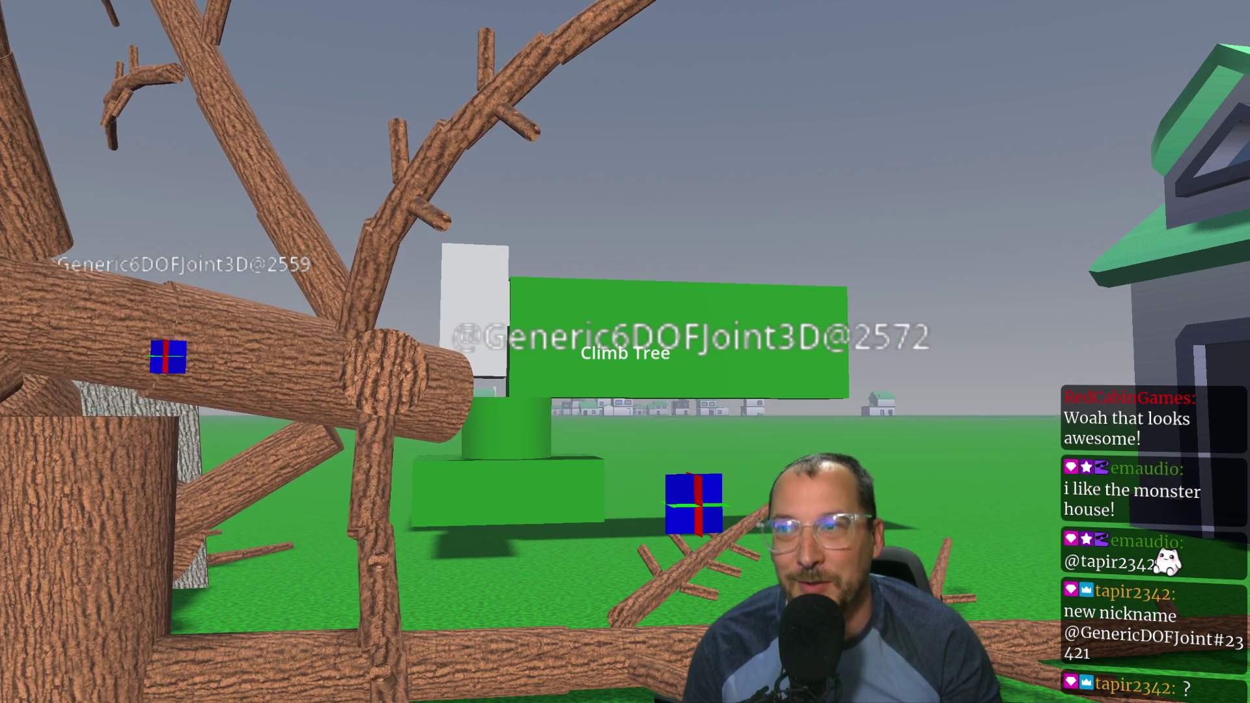
# Step: Circle the fallen tree to its trunk and stump until climbing is offered, then save and rerun
pyautogui.press('d')
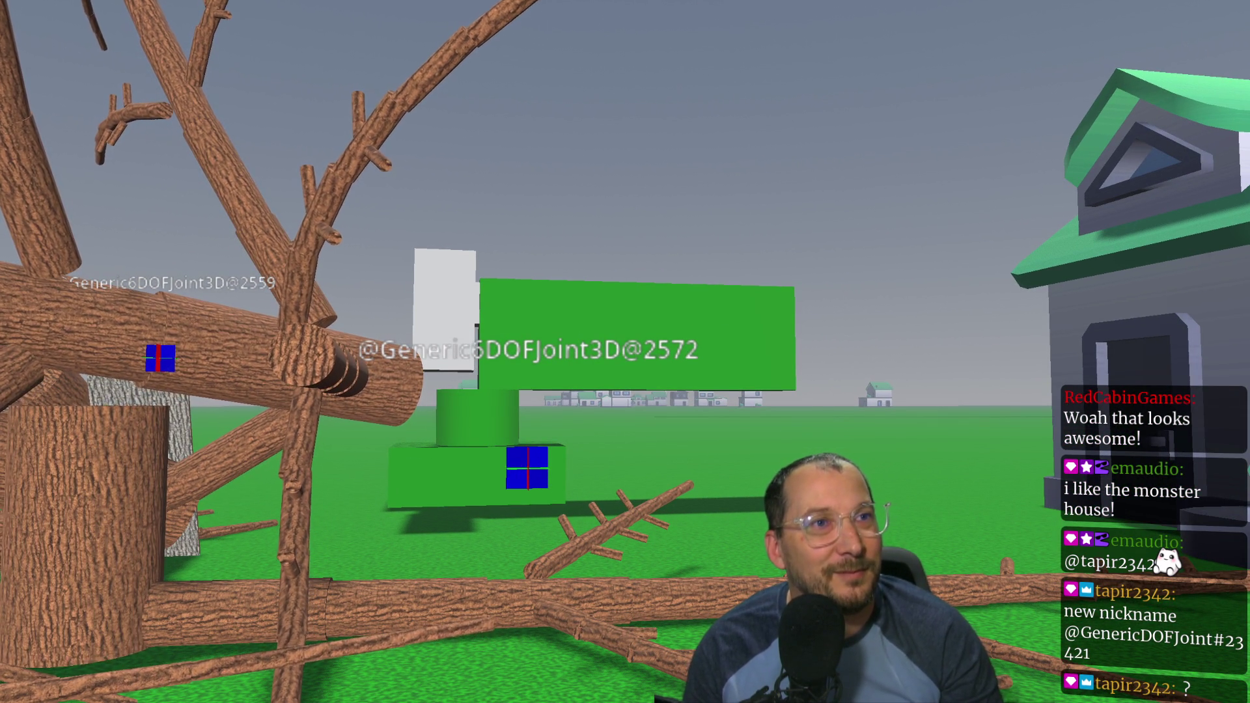
pyautogui.press('d')
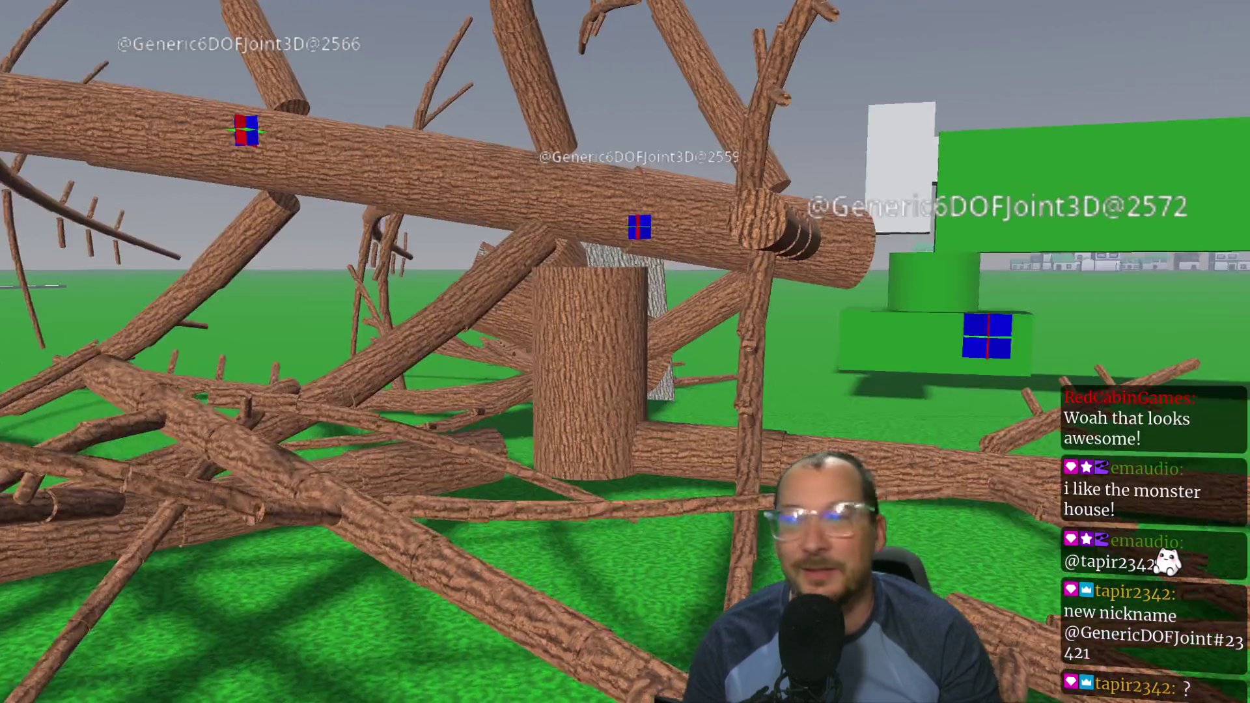
pyautogui.press('s')
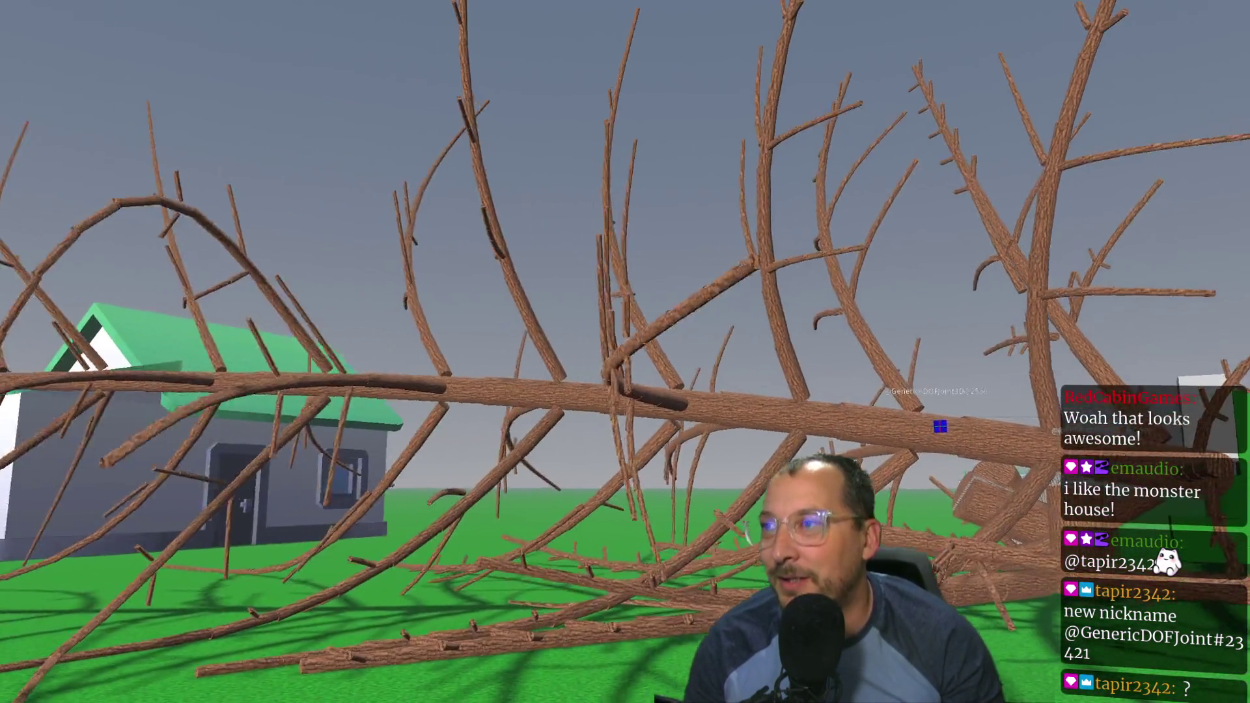
pyautogui.press('w')
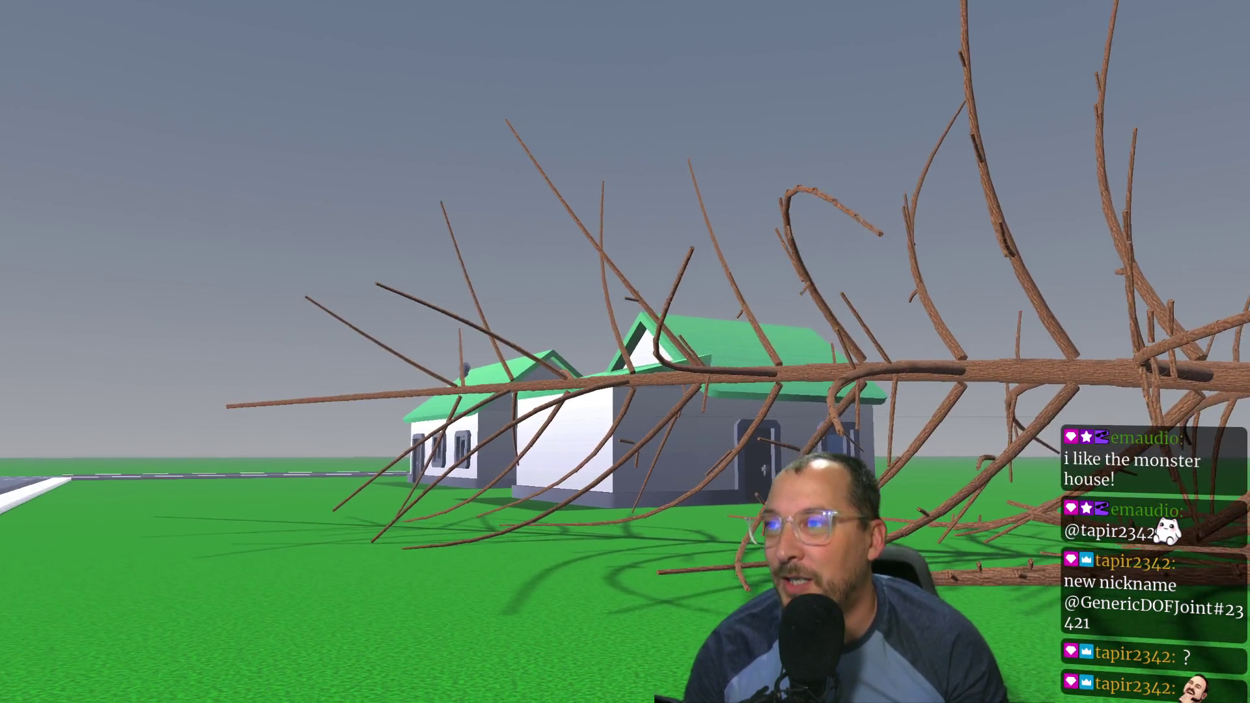
pyautogui.press('a')
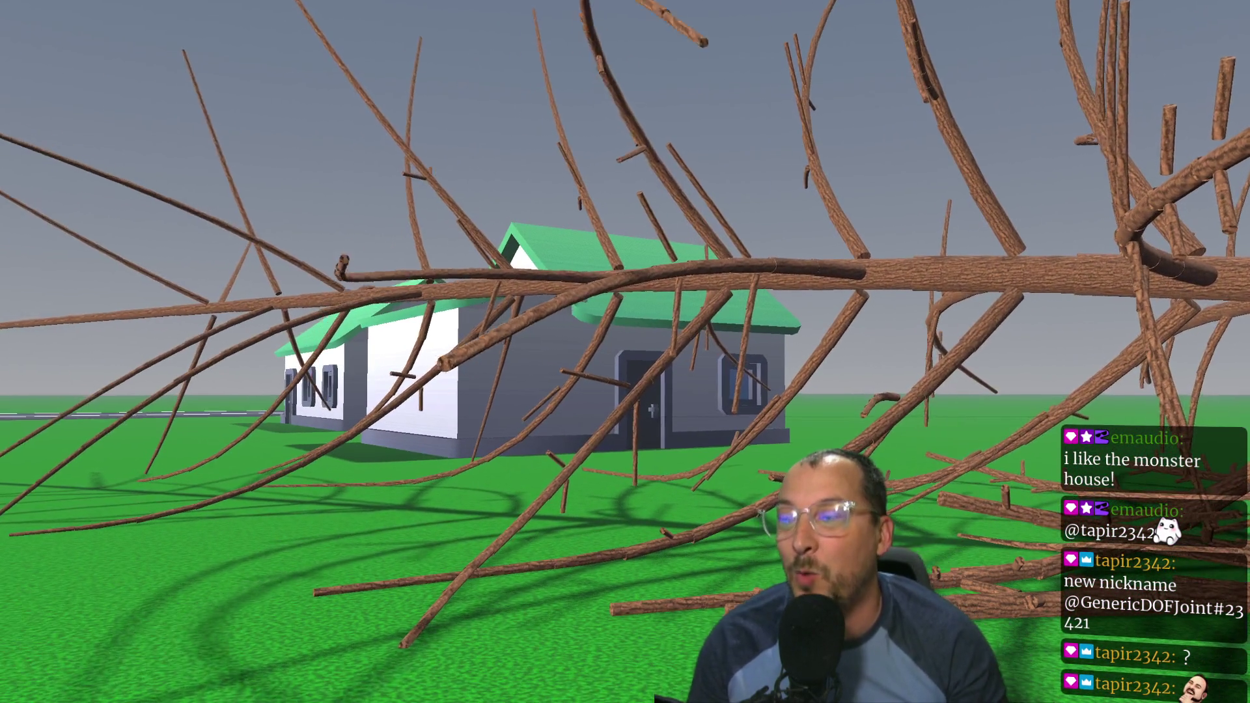
pyautogui.press('d')
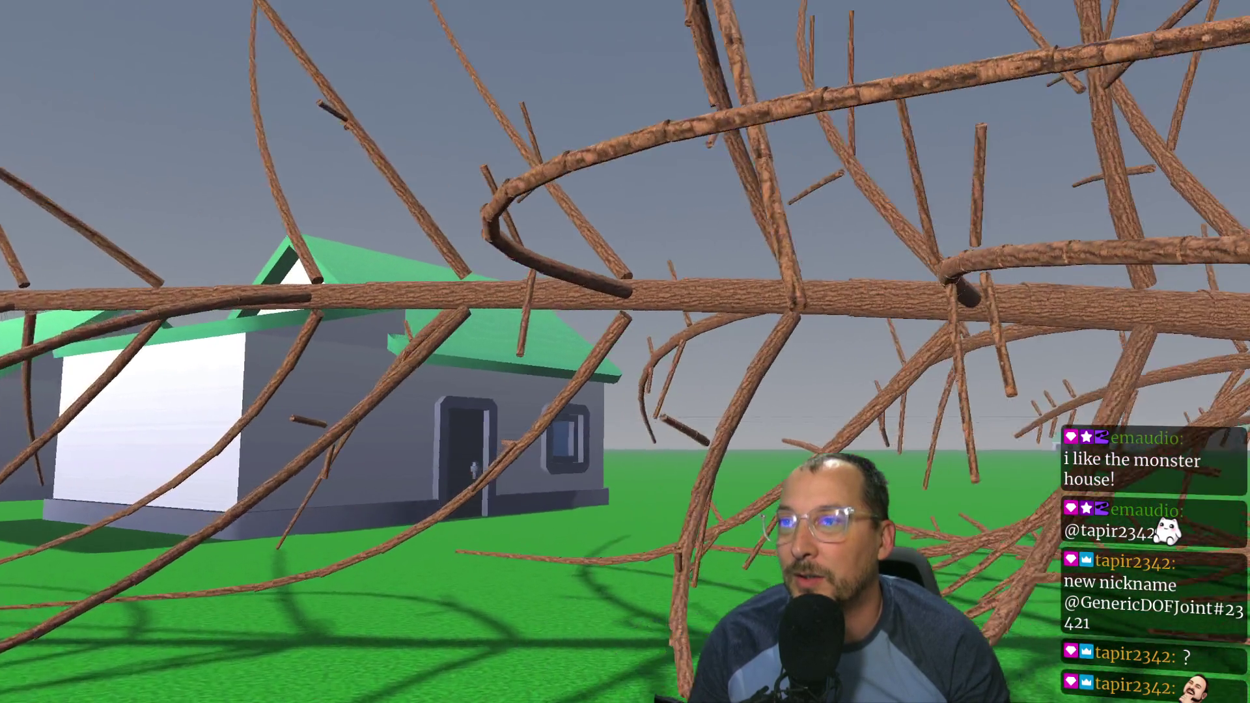
pyautogui.press('d')
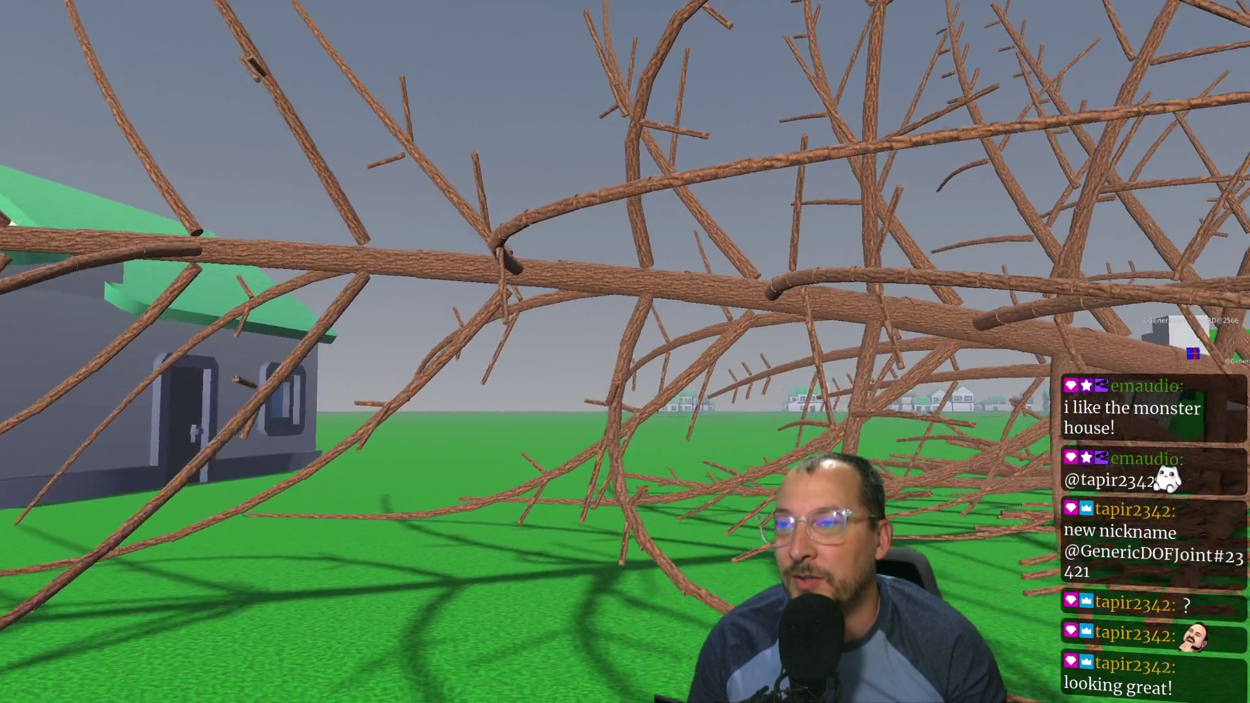
pyautogui.press('w')
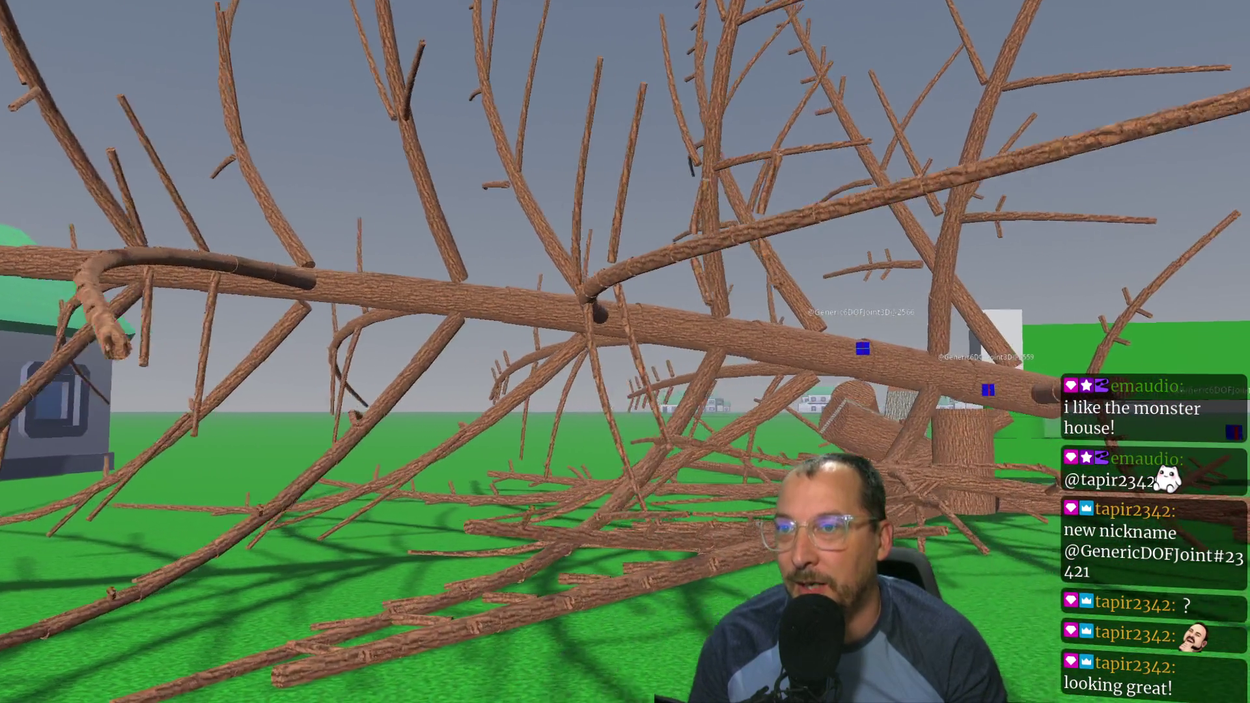
pyautogui.press('w')
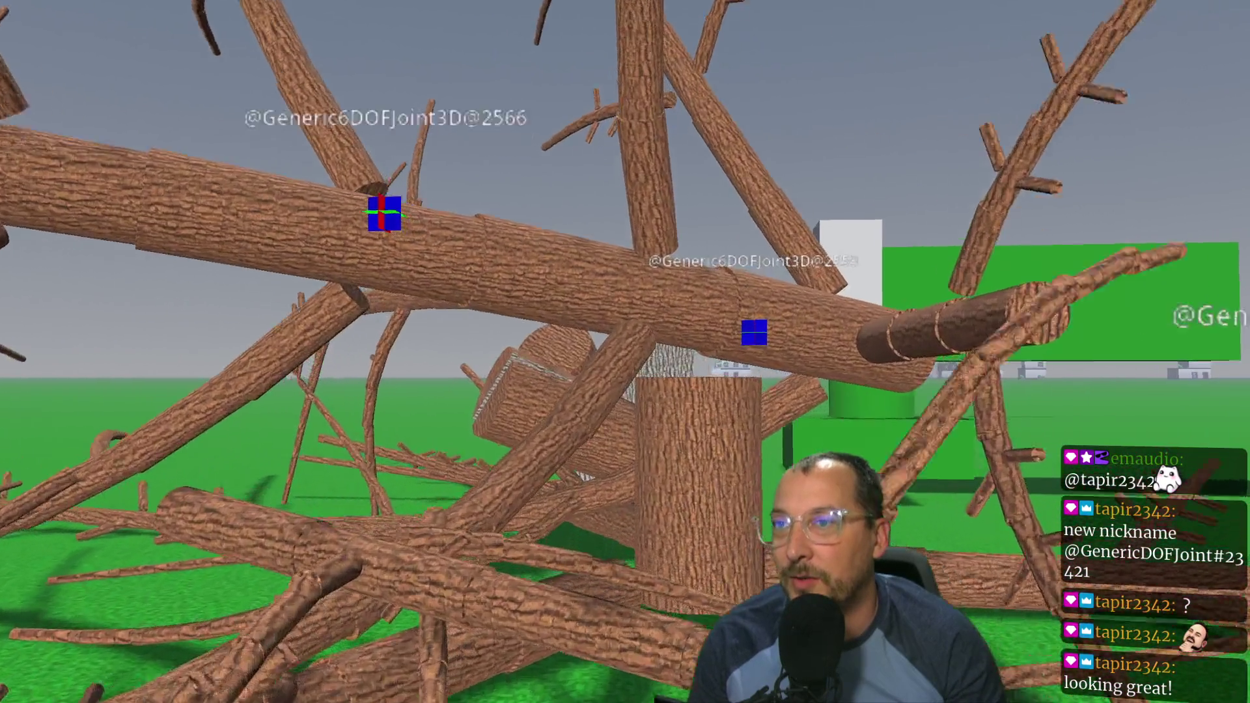
pyautogui.press('s')
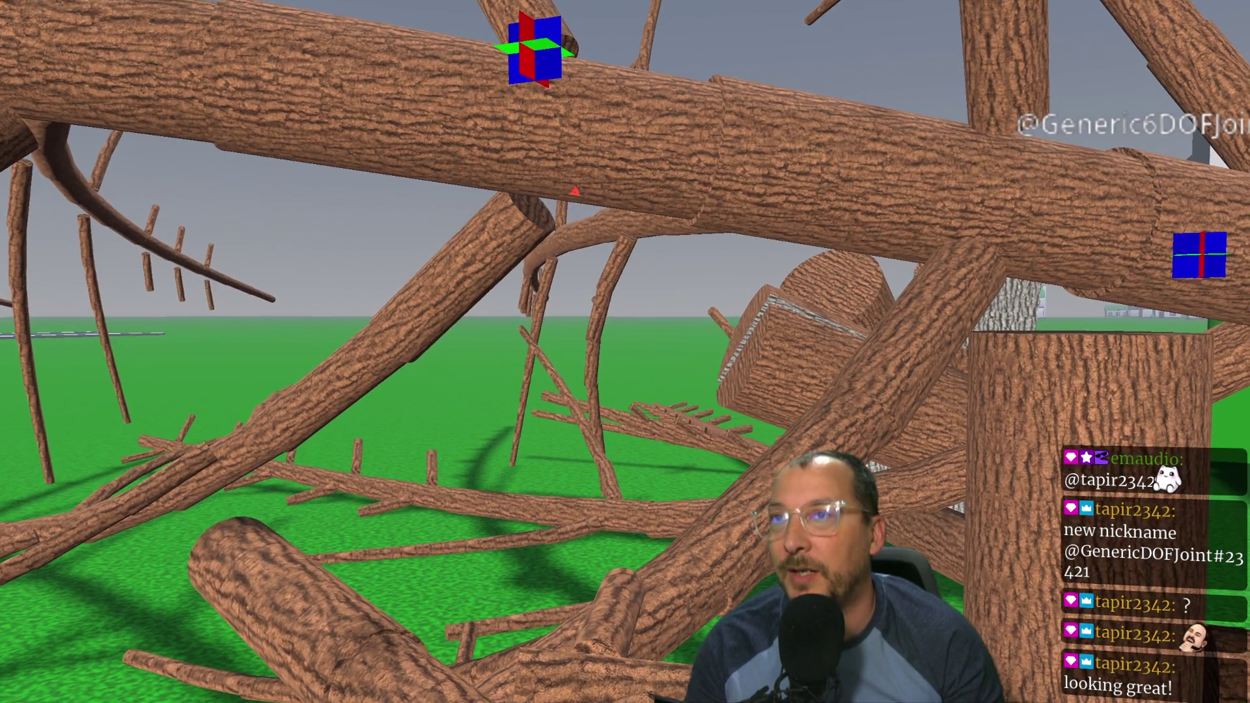
pyautogui.press('F8')
pyautogui.click(1090, 25)
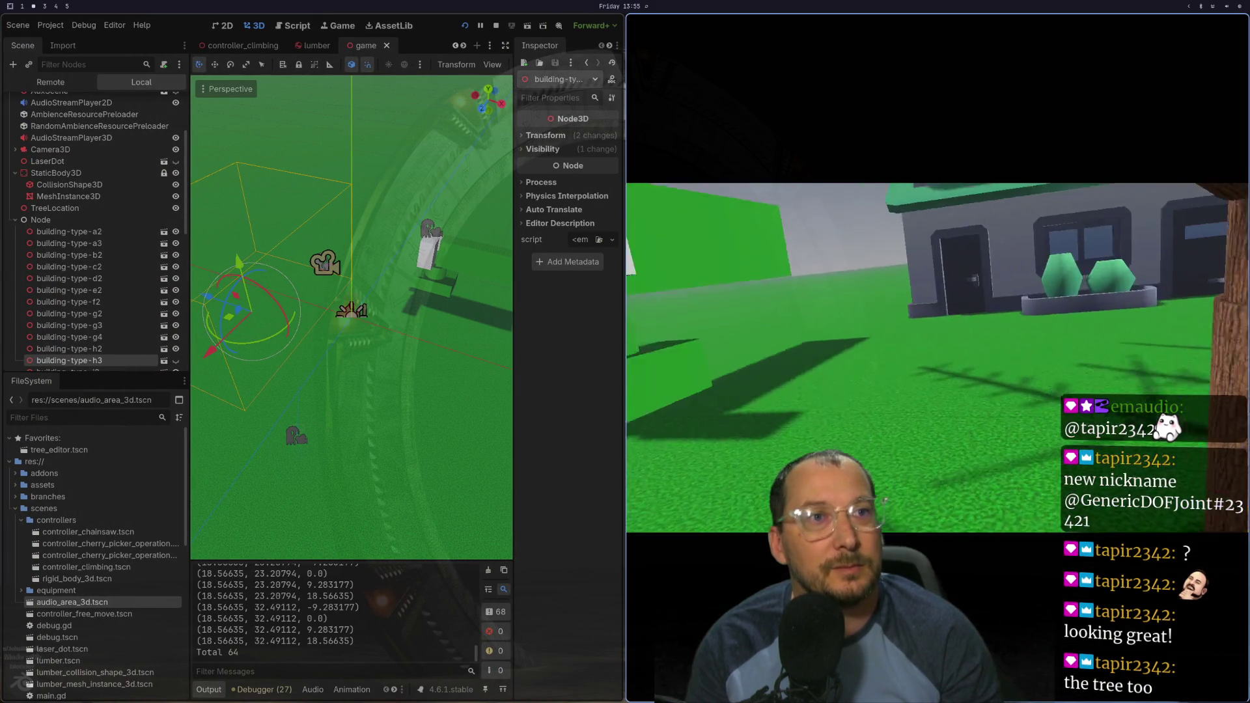
# Step: Walk up to the standing tree trunk and cut it down with the chainsaw
pyautogui.press('w')
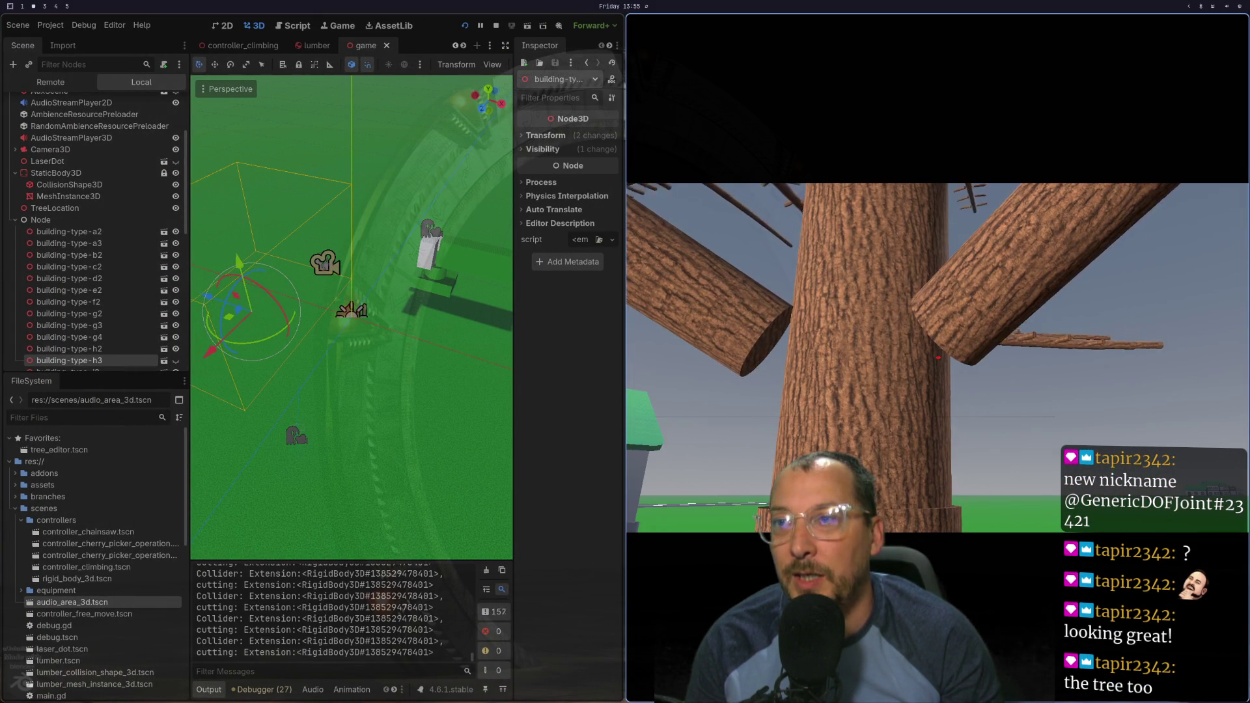
pyautogui.click(938, 358)
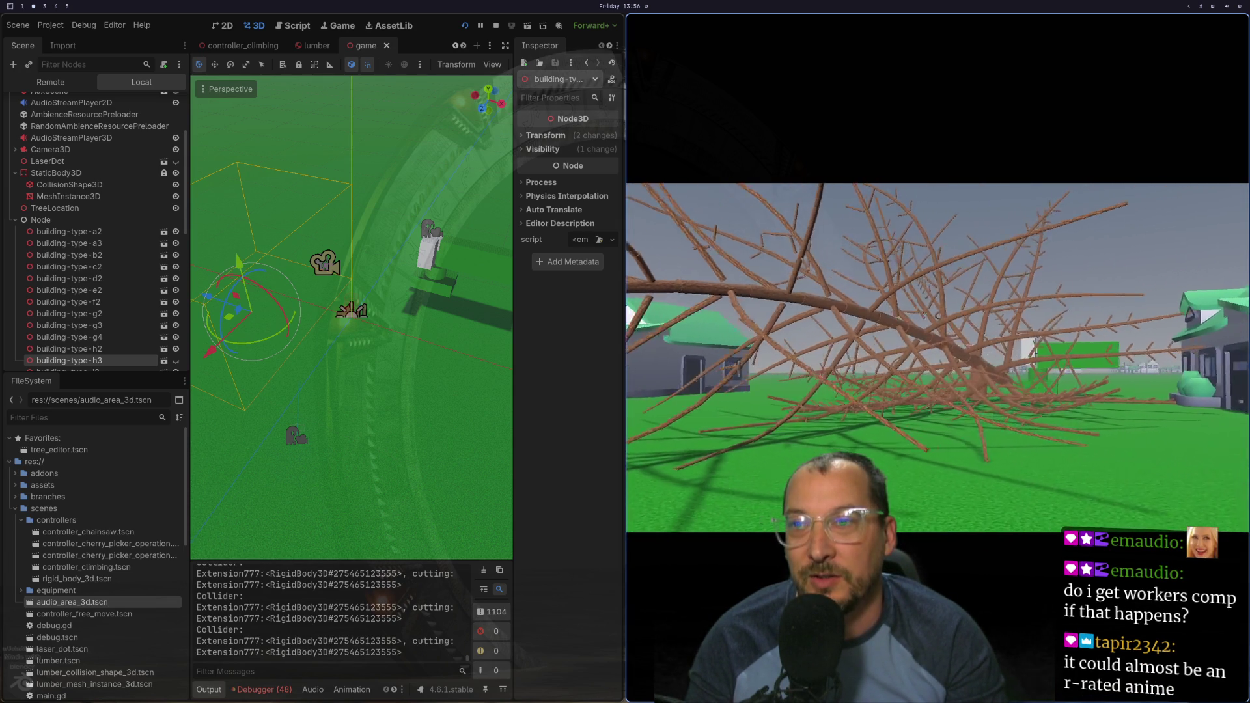
# Step: Stop the game and make building-type-h3 visible again in the Scene dock
pyautogui.press('F8')
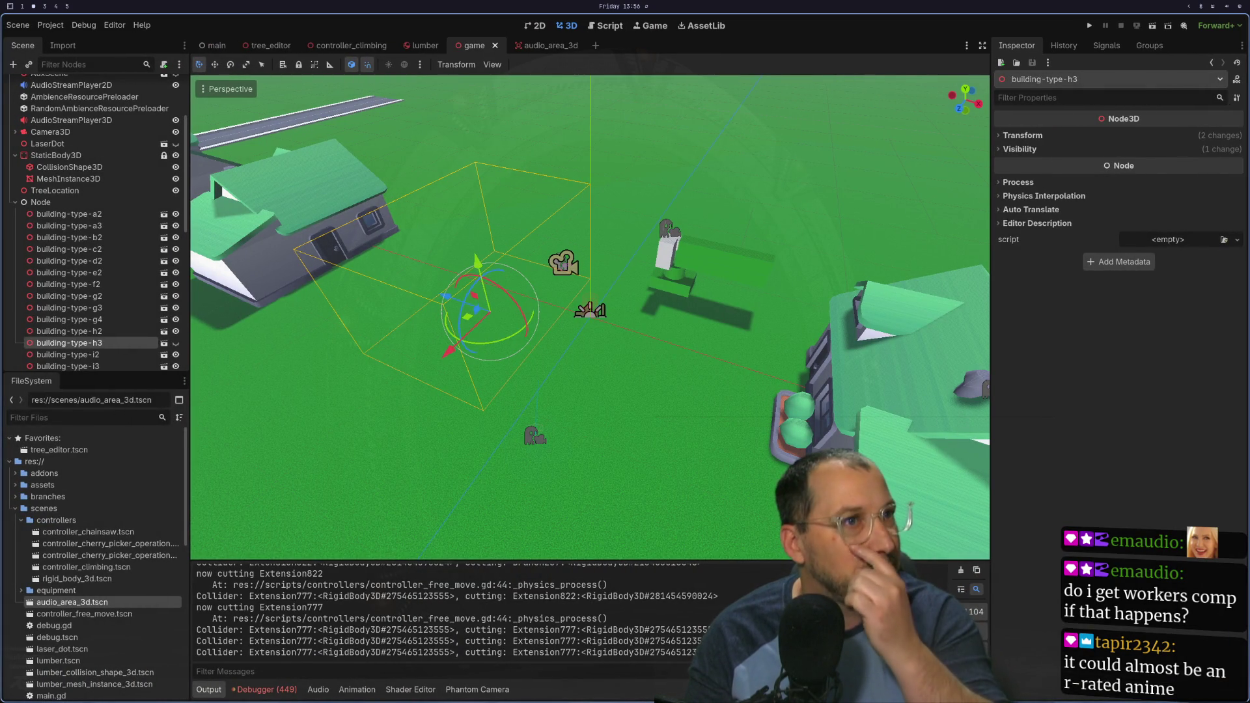
pyautogui.moveTo(662, 154)
pyautogui.mouseDown()
pyautogui.moveTo(755, 135)
pyautogui.moveTo(765, 120)
pyautogui.moveTo(692, 189)
pyautogui.mouseUp()
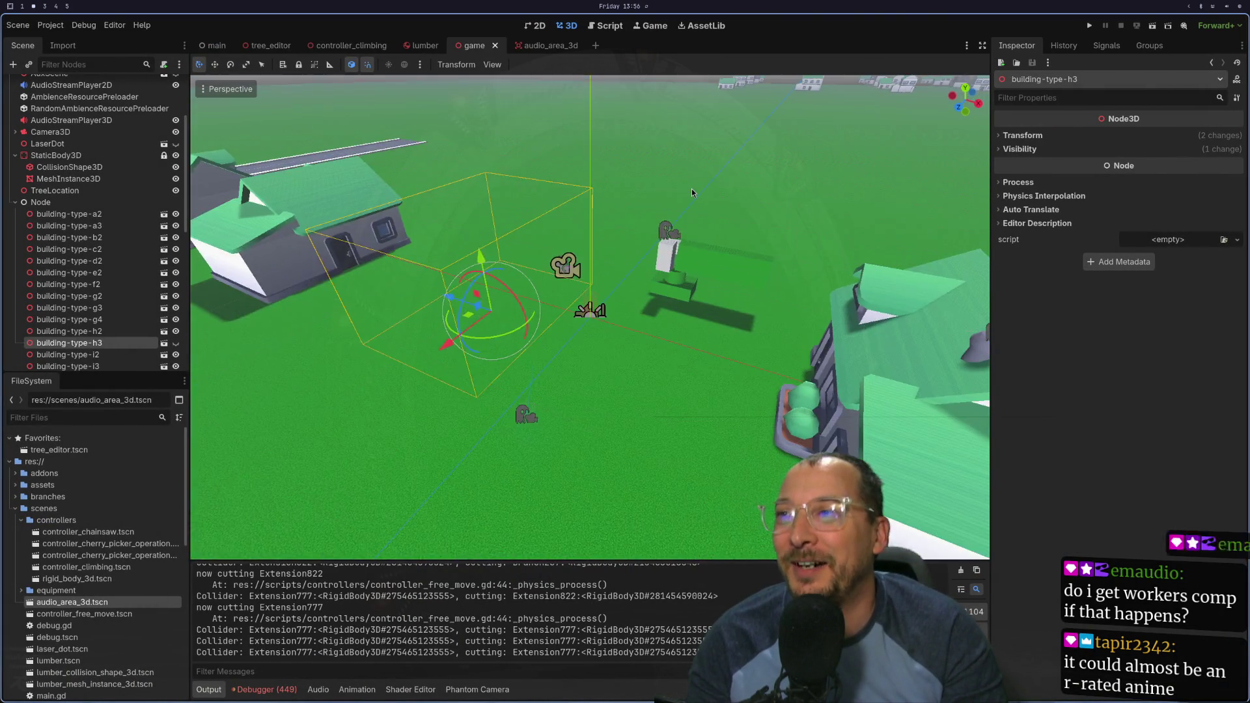
pyautogui.scroll(-5, 692, 189)
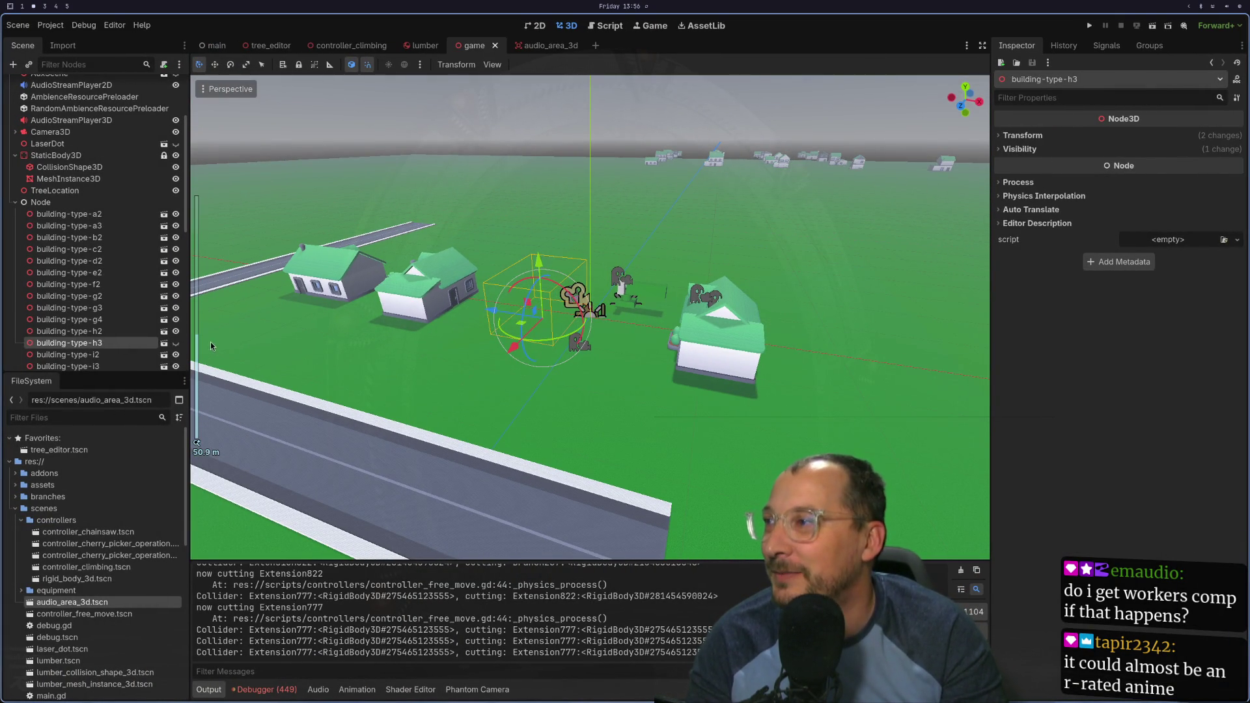
pyautogui.click(176, 343)
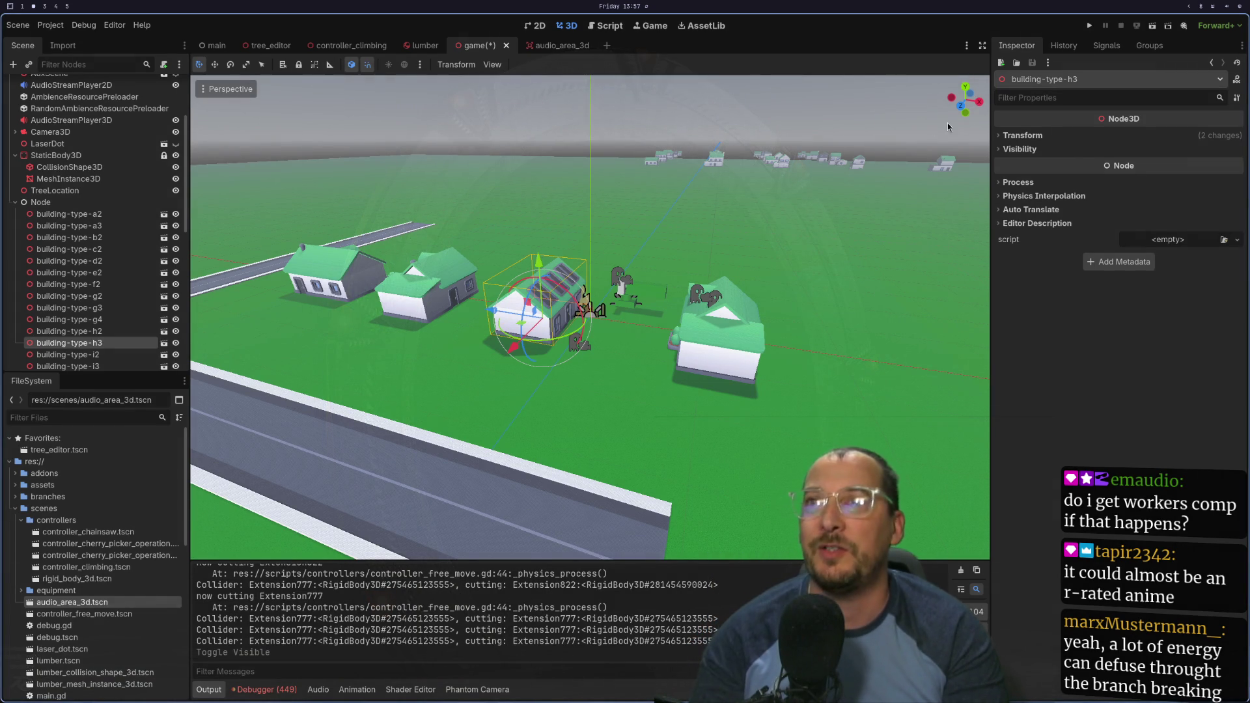
# Step: Select Generic6DOFJoint3D and inspect its x Angular Limit properties in the Inspector
pyautogui.click(15, 202)
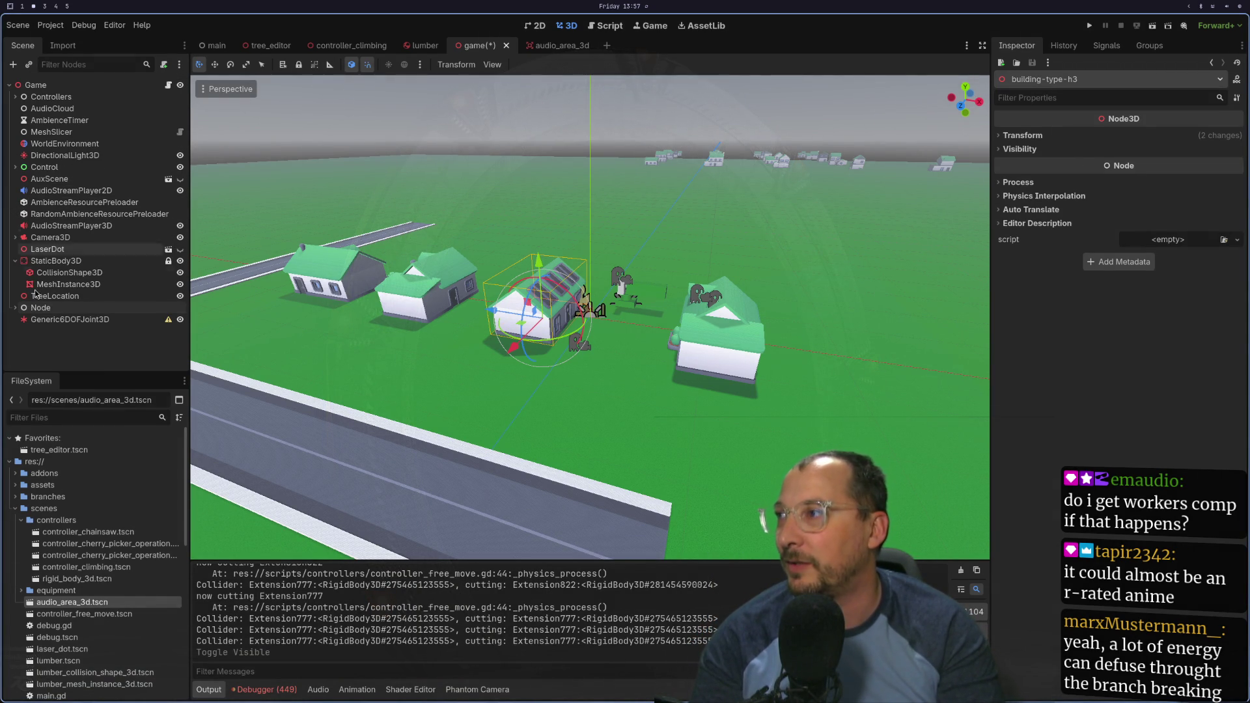
pyautogui.click(59, 319)
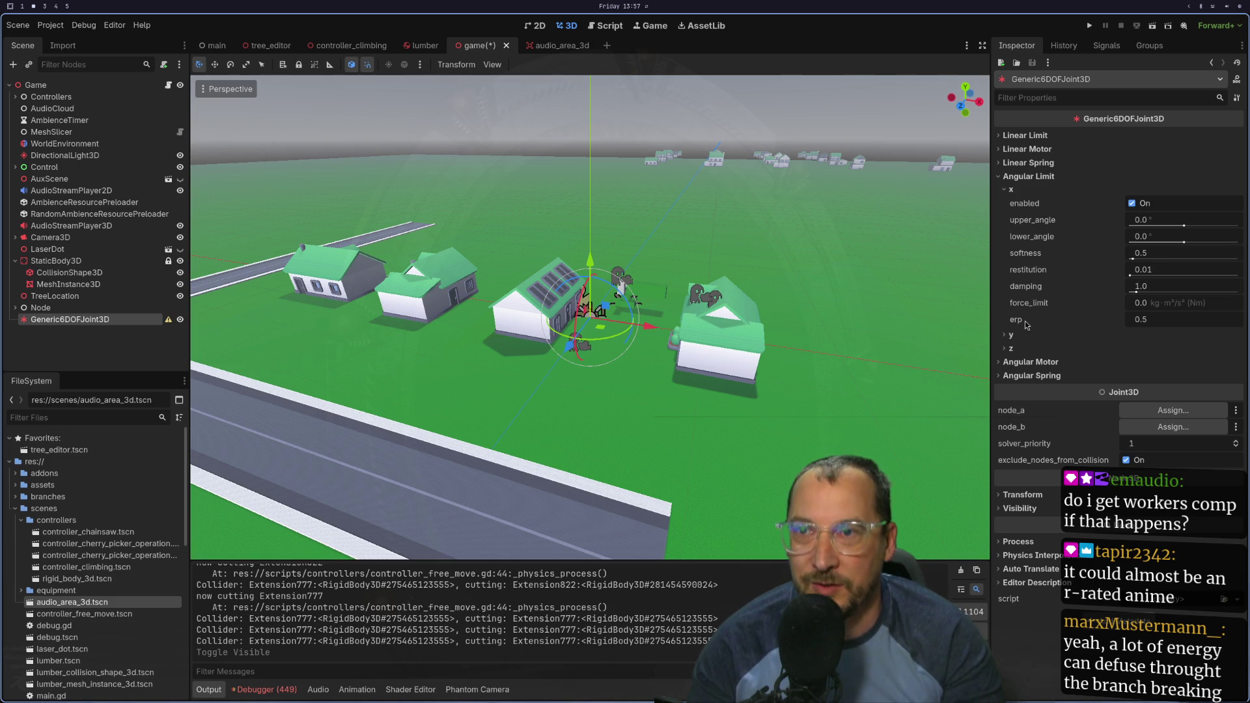
pyautogui.moveTo(1020, 325)
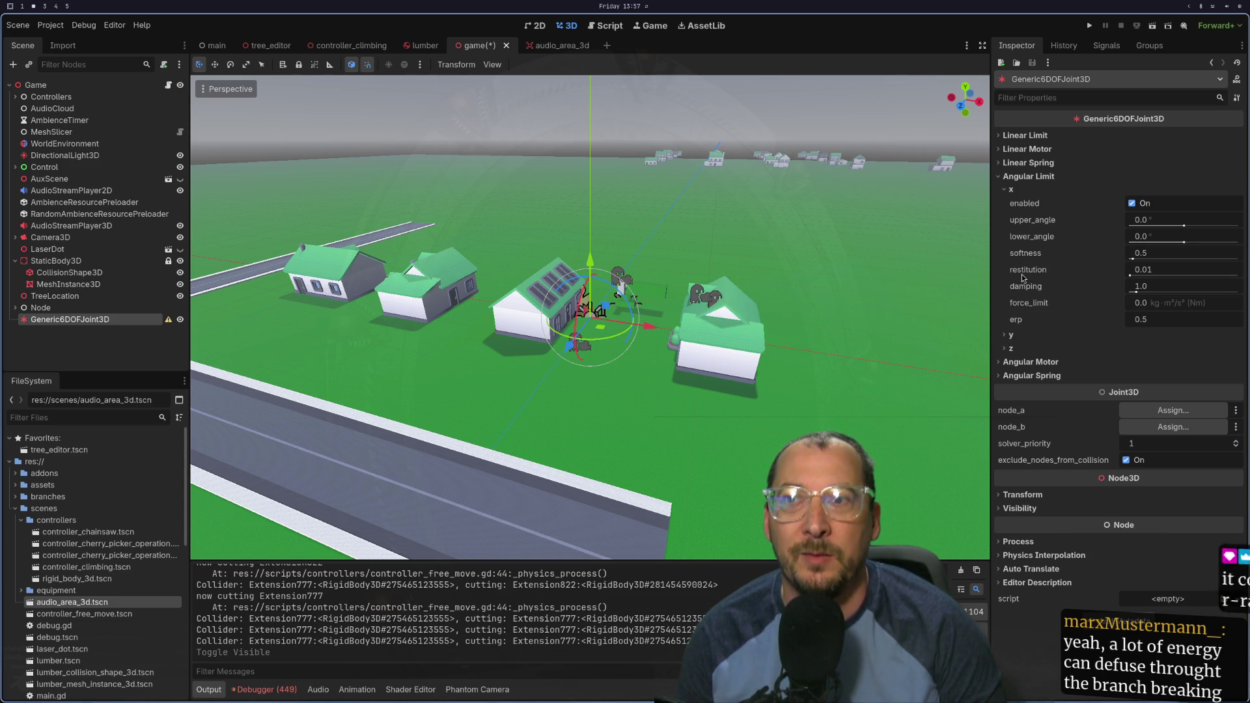
pyautogui.moveTo(1028, 259)
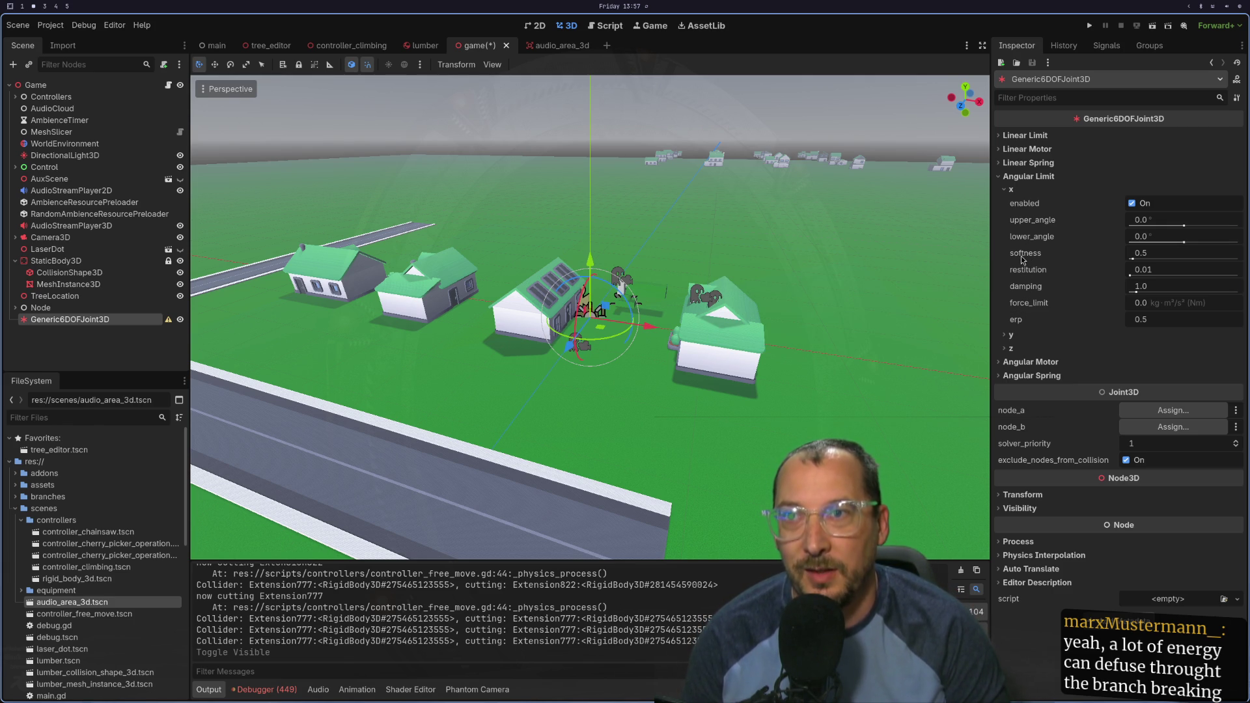
pyautogui.click(1006, 191)
pyautogui.click(1006, 190)
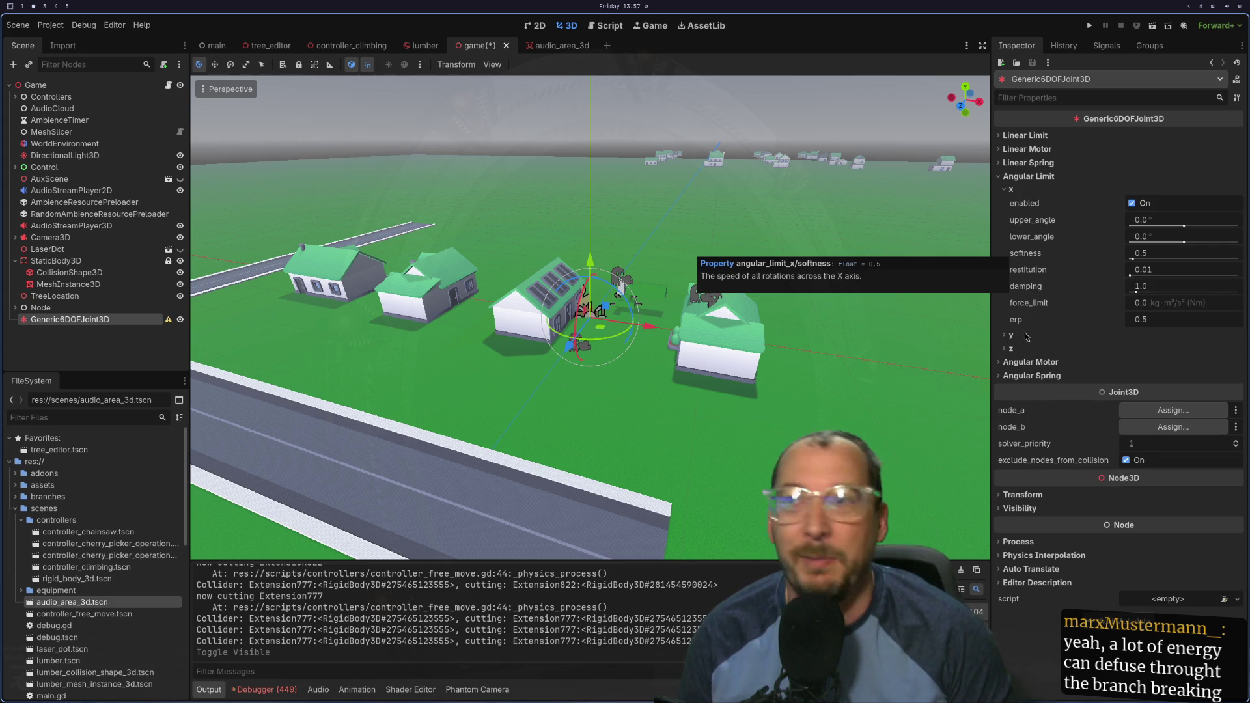
pyautogui.press('super+1')
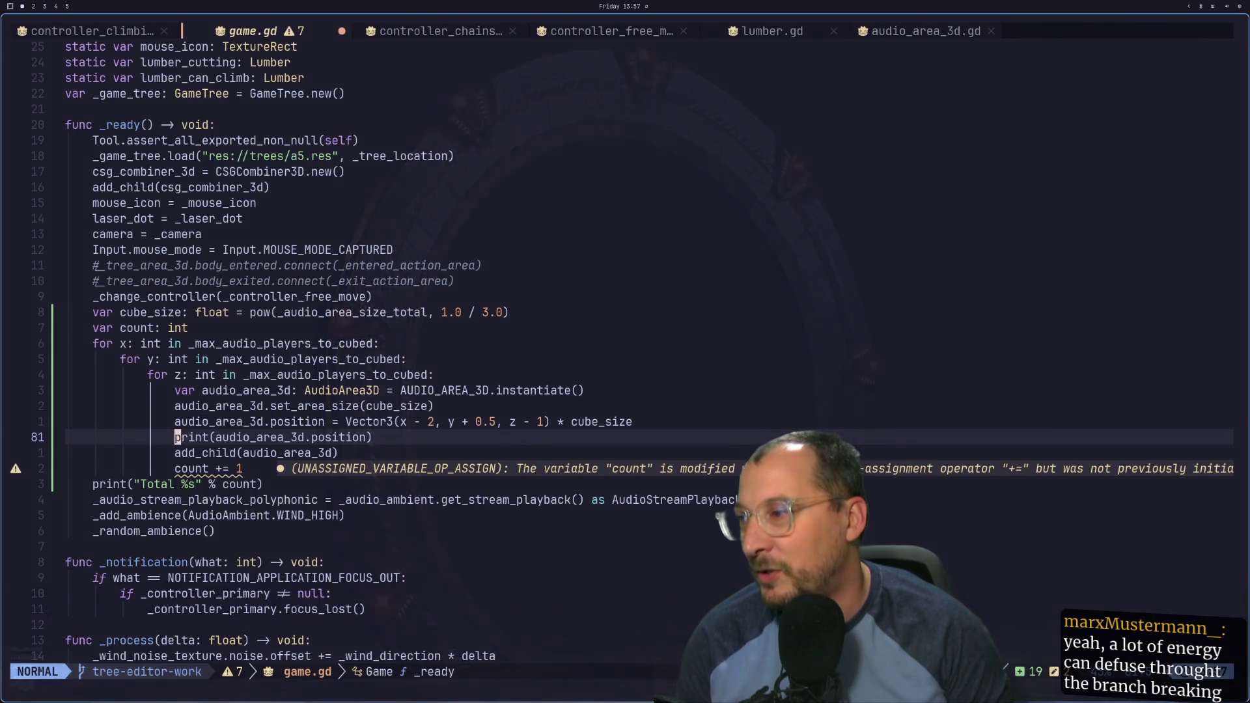
# Step: Step through lines 81–82 of game.gd's audio-area grid loop in Neovim, then return to Godot
pyautogui.press('super+2')
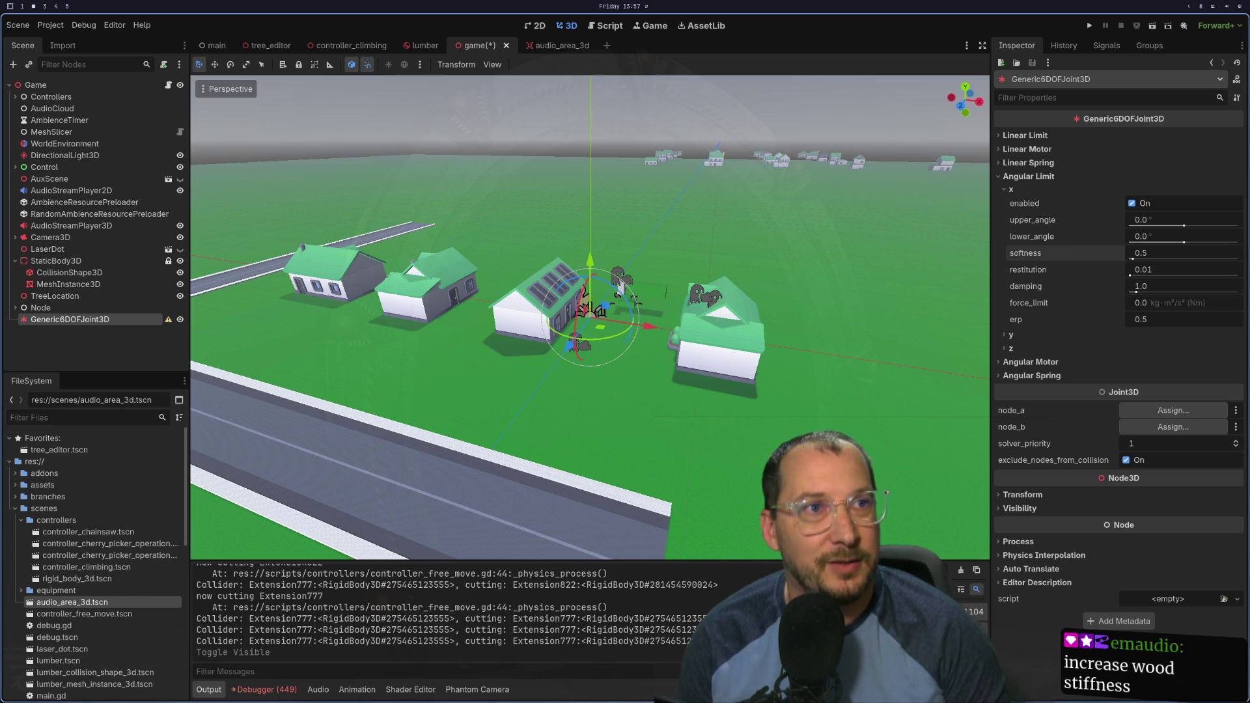
pyautogui.press('super+1')
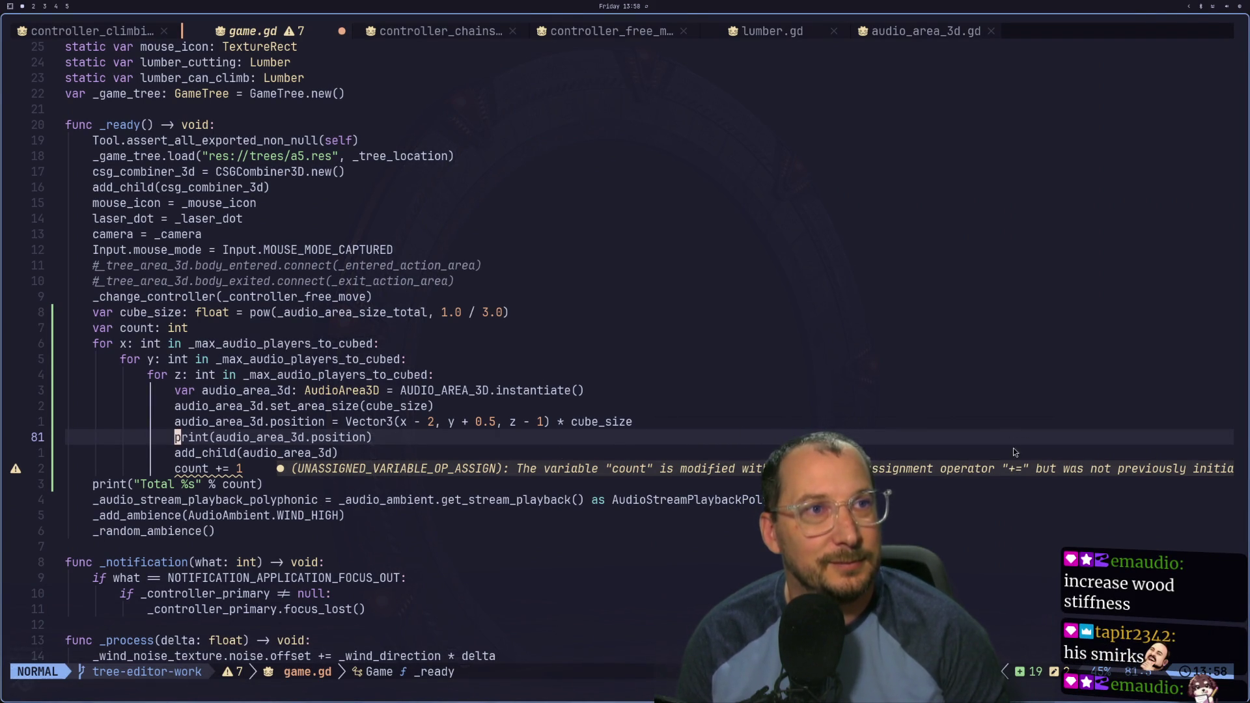
pyautogui.press('super+4')
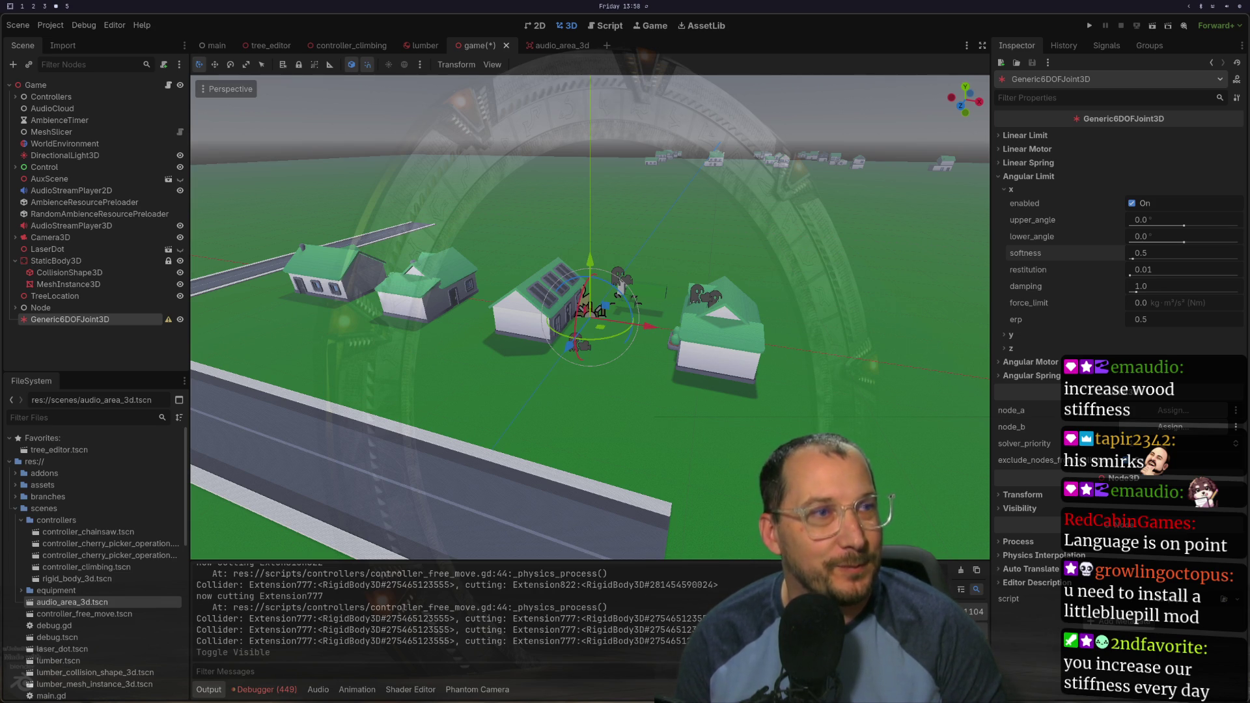
pyautogui.press('super+1')
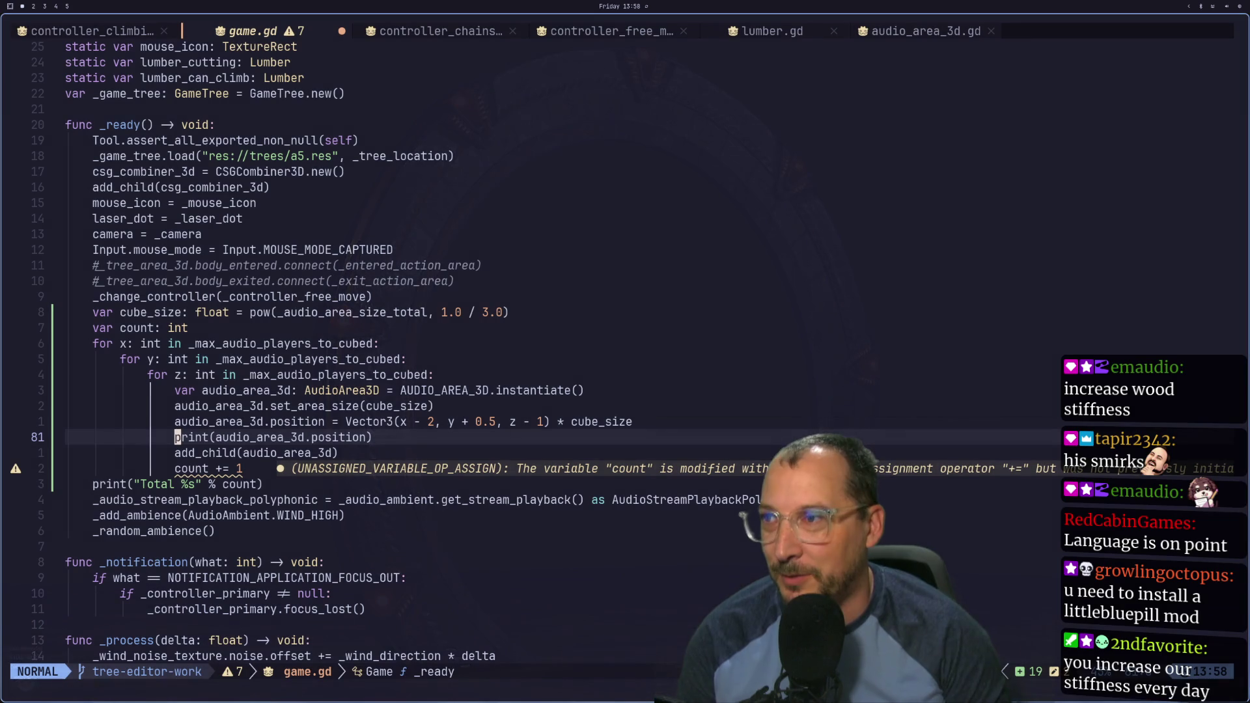
pyautogui.press('j')
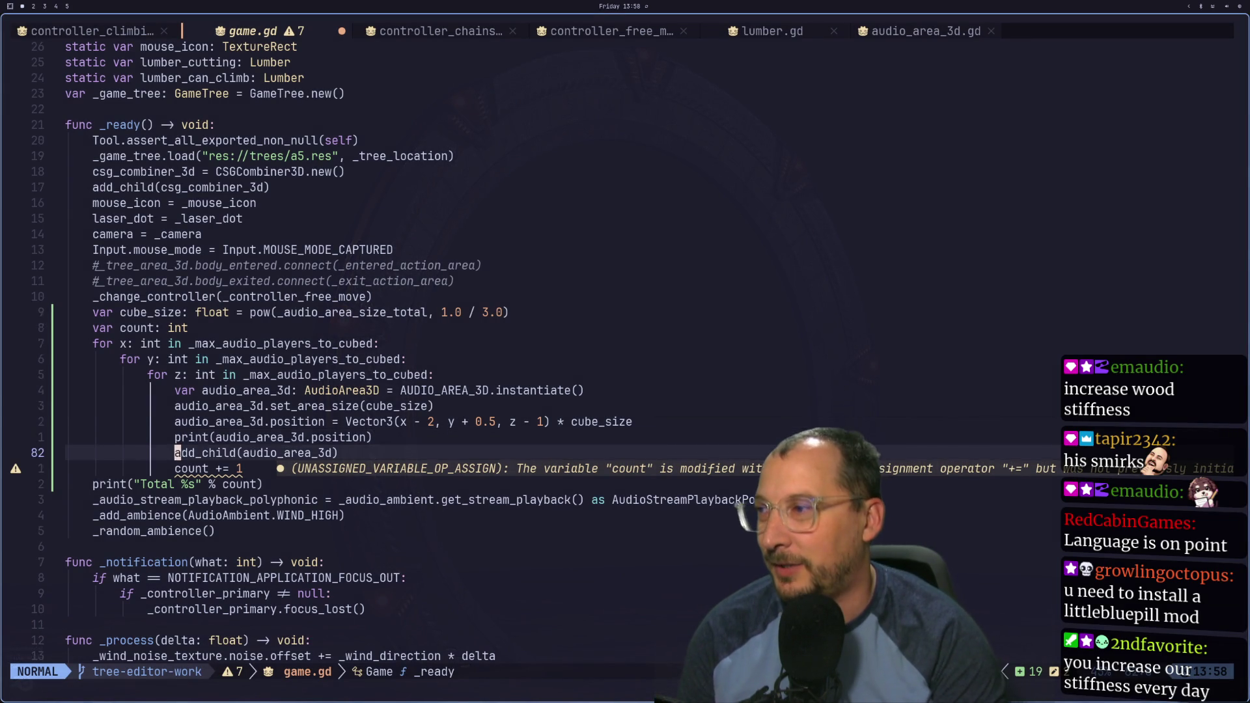
pyautogui.press('k')
pyautogui.press('k')
pyautogui.press('j')
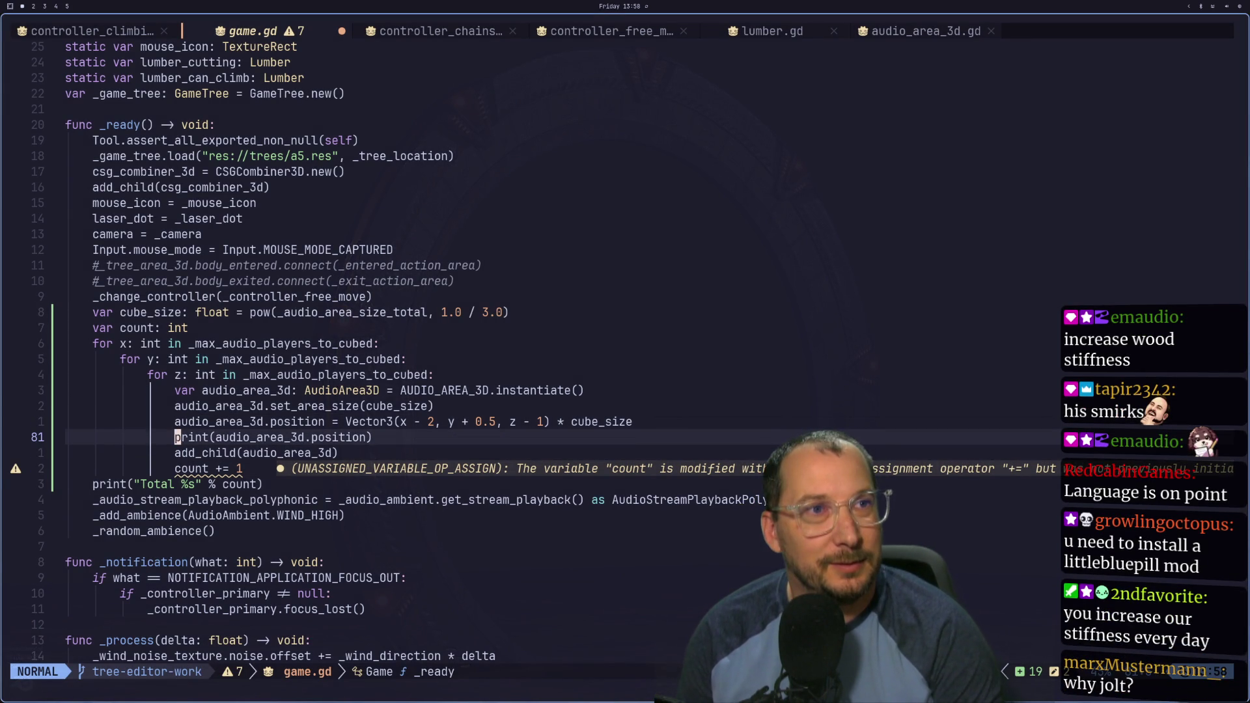
pyautogui.press('super+2')
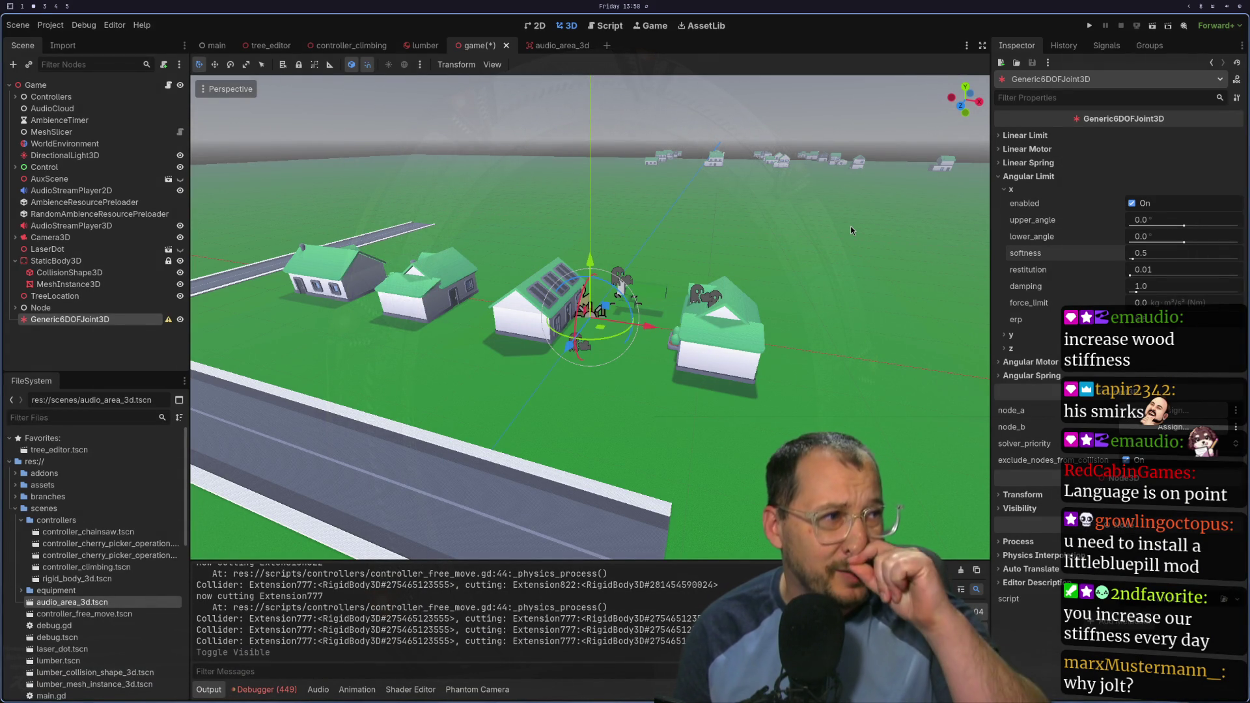
# Step: Set the 3D Physics Engine to GodotPhysics3D, save and restart, then fullscreen the game
pyautogui.click(53, 26)
pyautogui.click(78, 41)
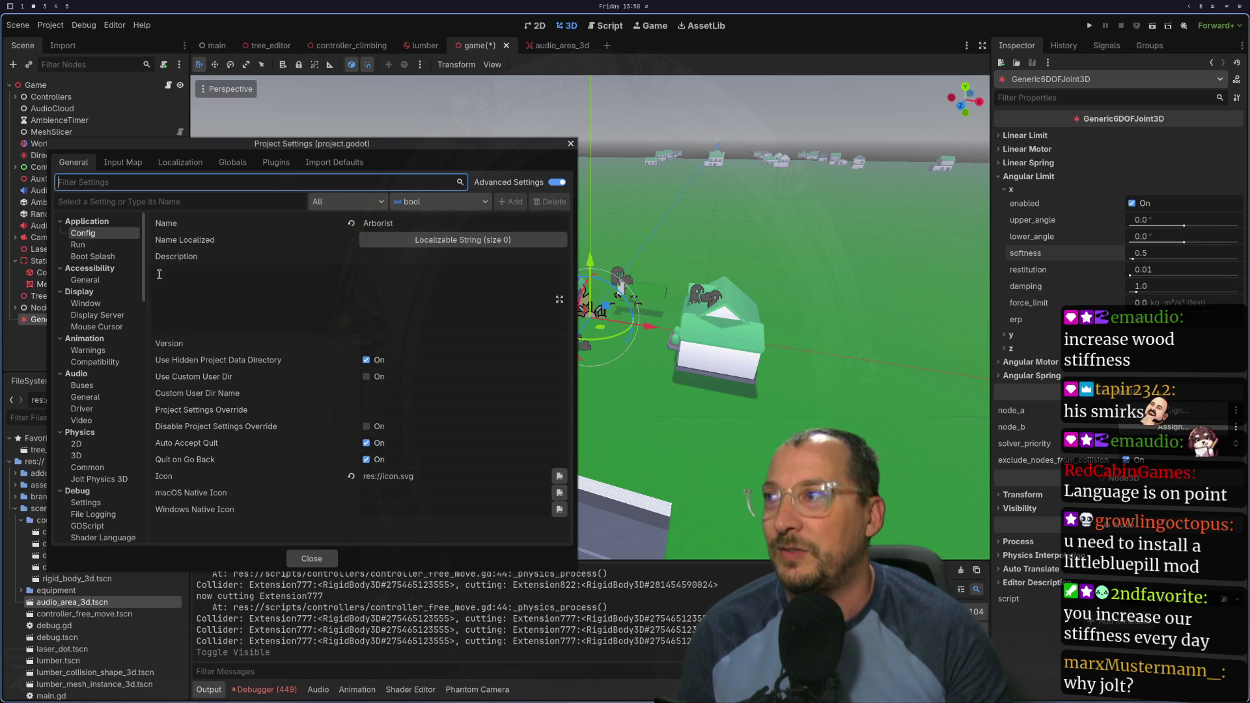
pyautogui.click(91, 456)
pyautogui.click(394, 240)
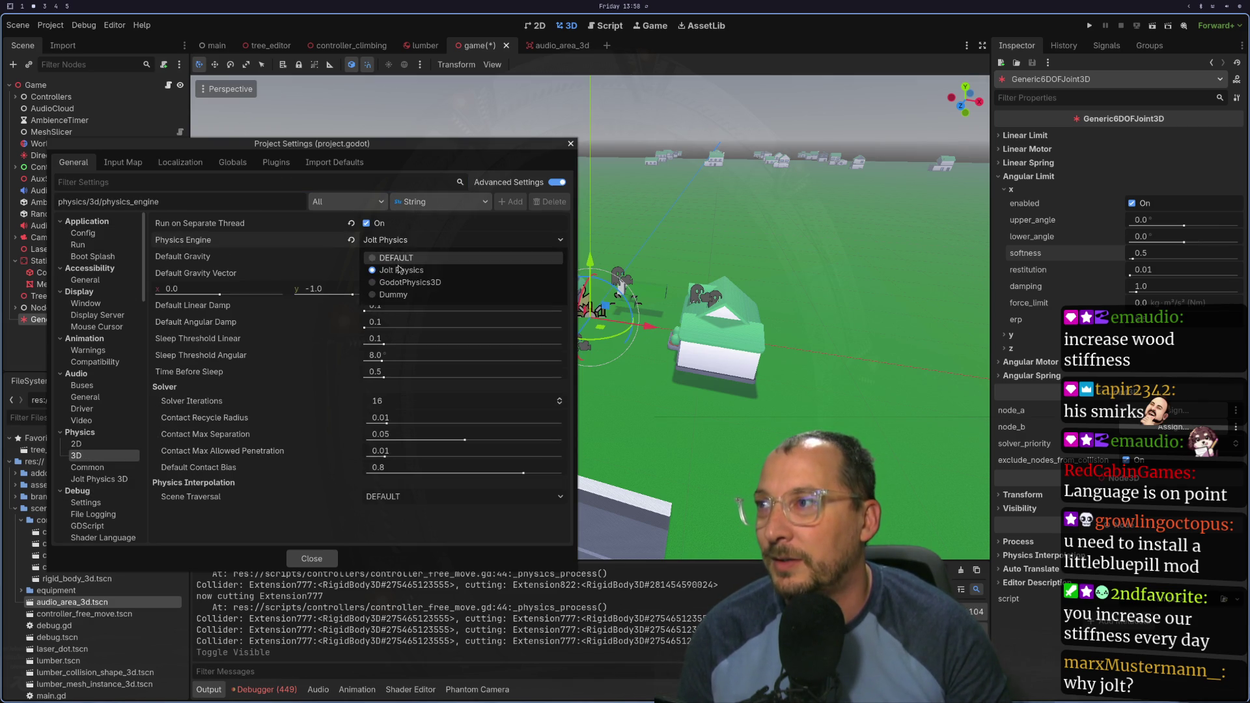
pyautogui.click(409, 282)
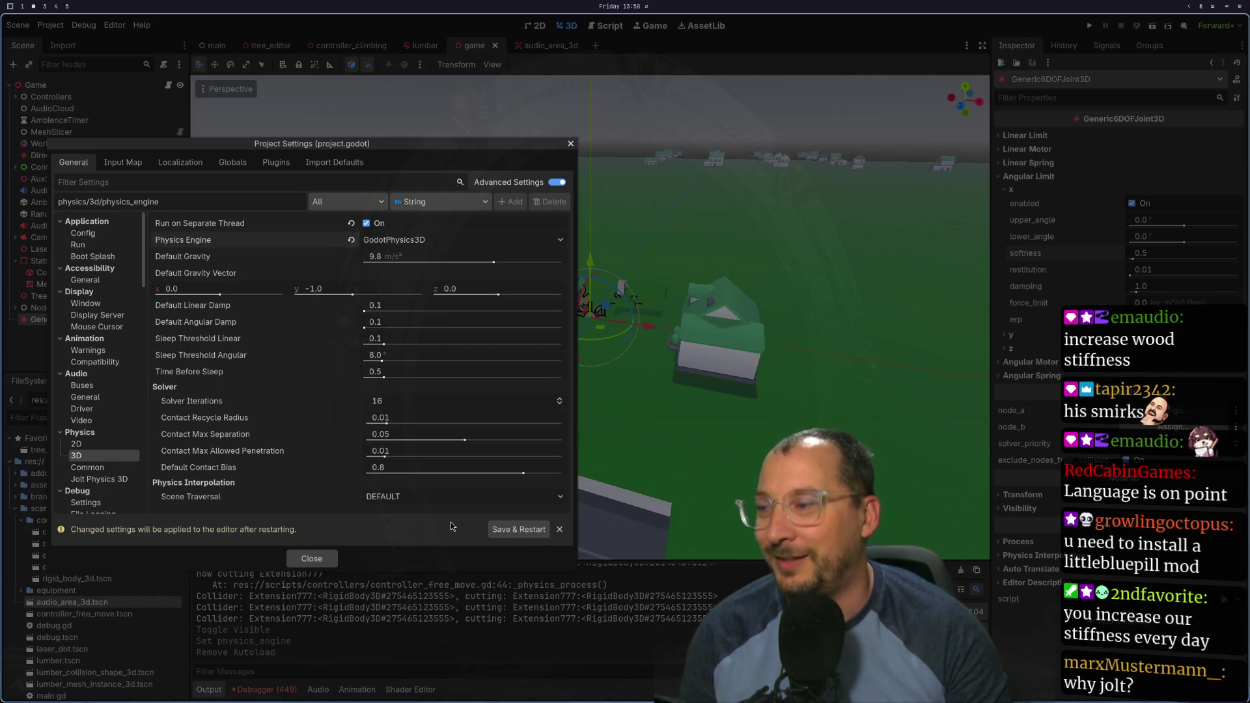
pyautogui.click(518, 530)
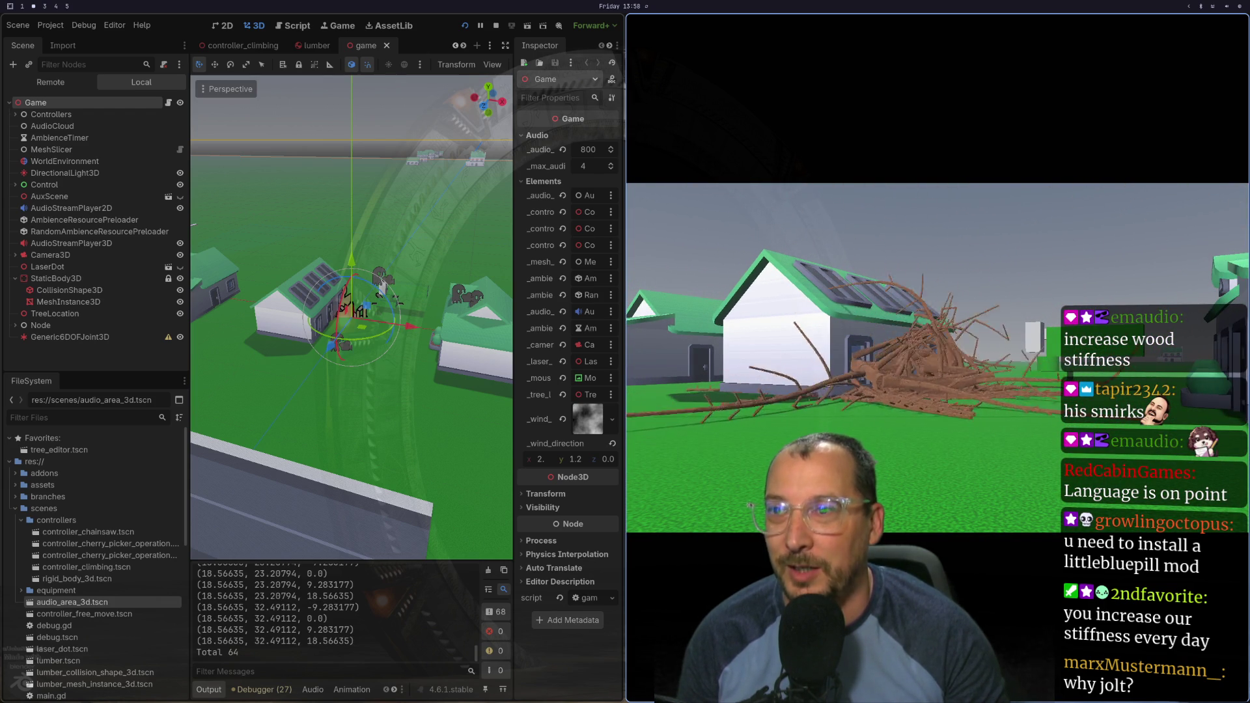
pyautogui.press('super+f')
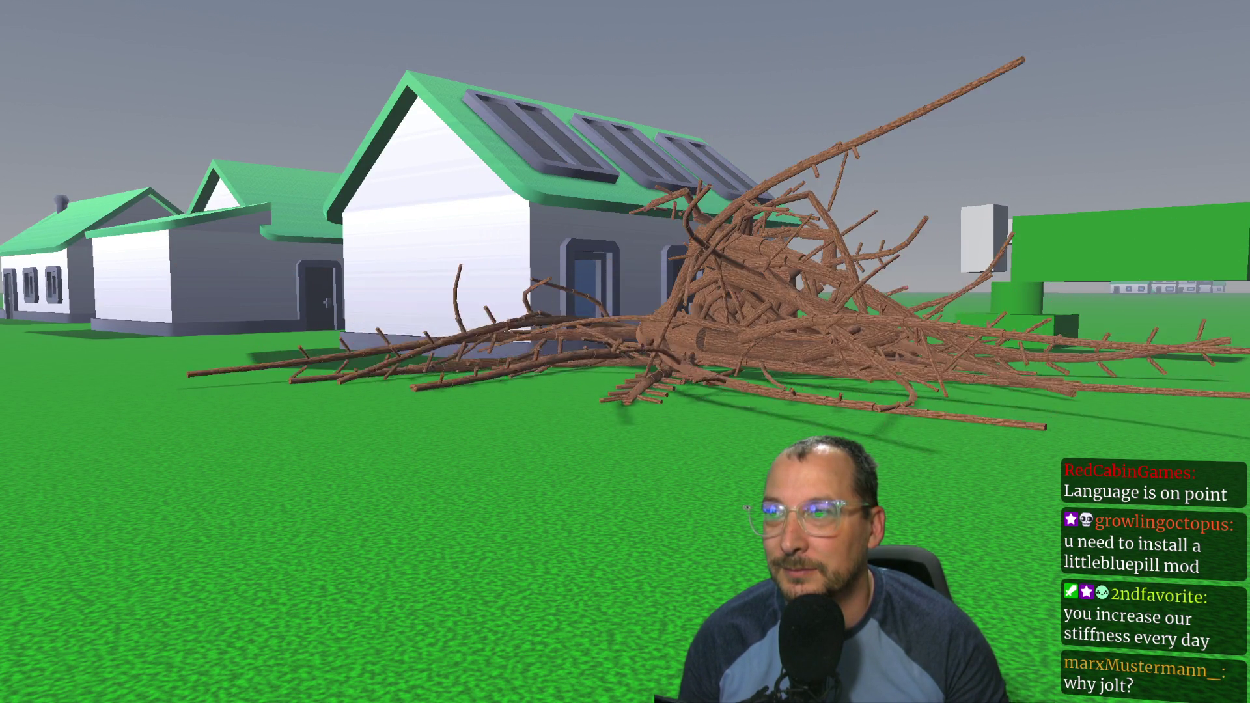
# Step: Back the camera away from the branch pile, then quit the game with Escape
pyautogui.press('s')
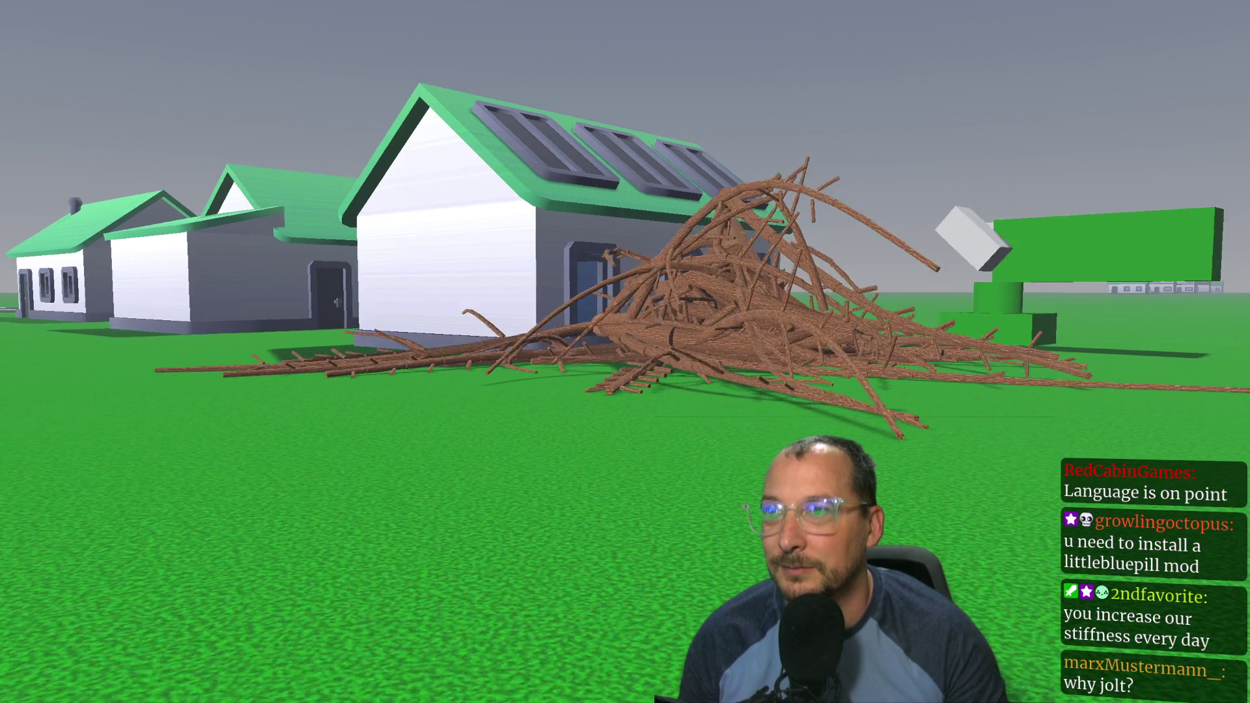
pyautogui.press('s')
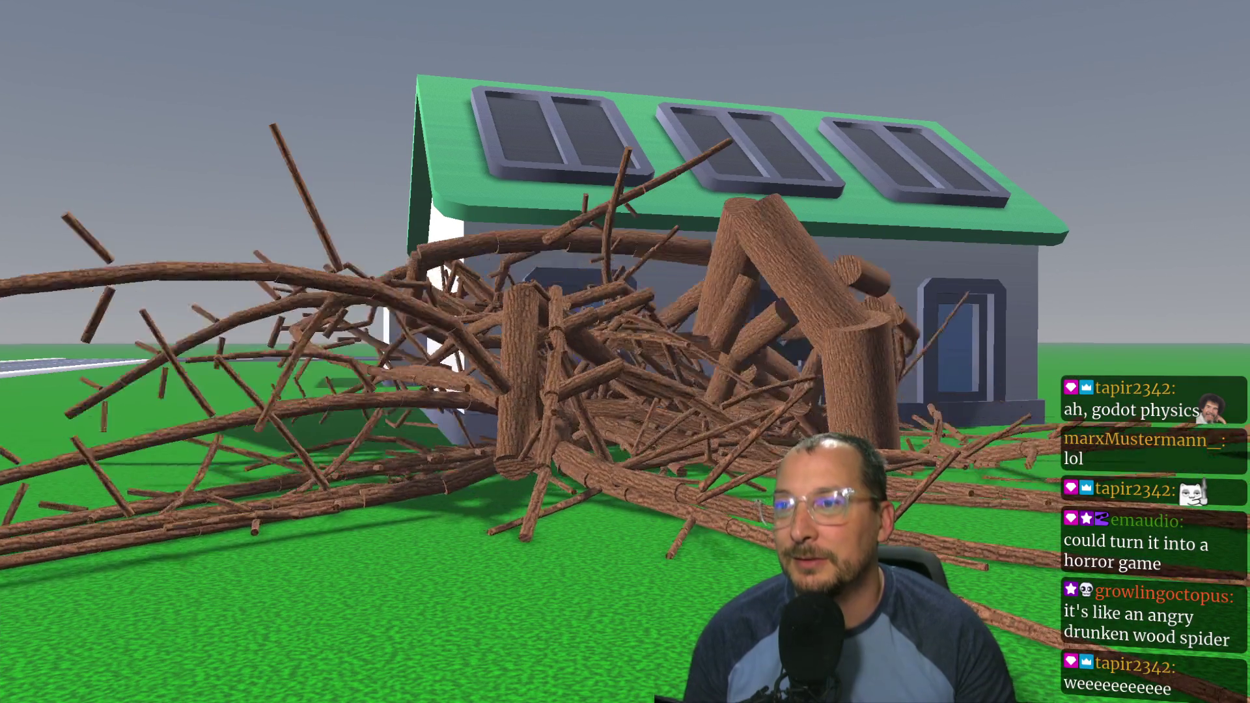
pyautogui.press('Escape')
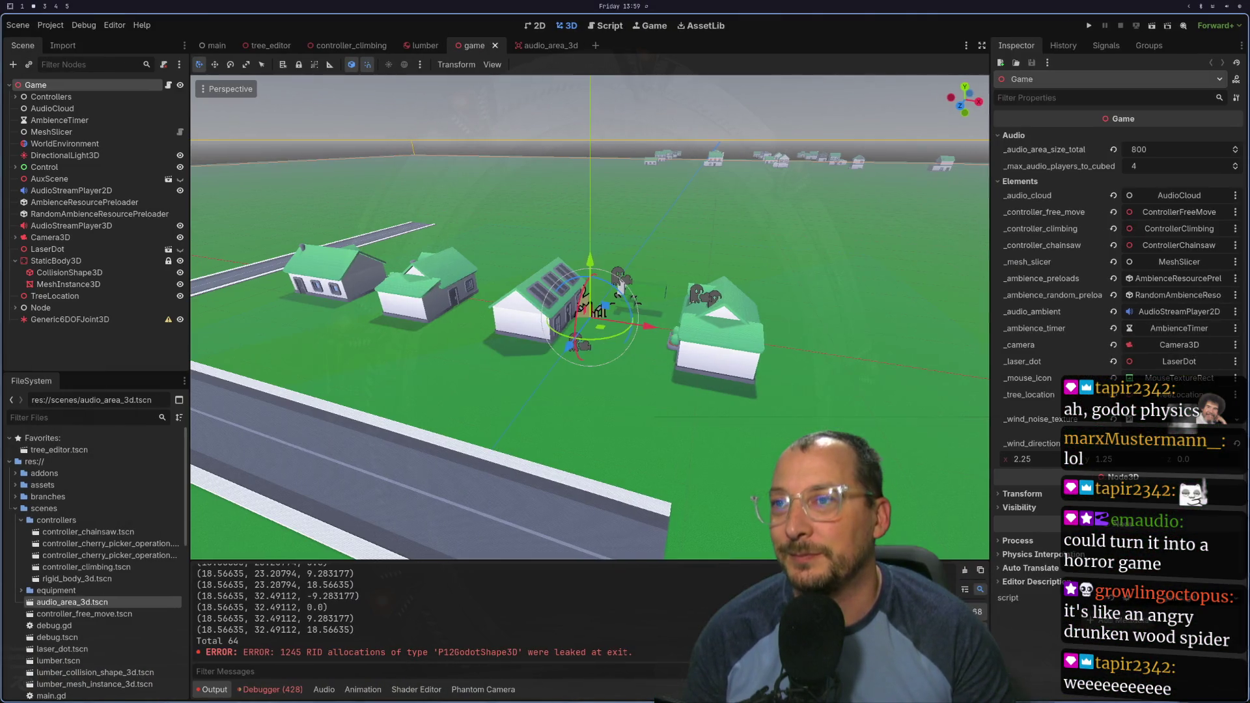
# Step: Filter settings for 'phys', set Physics > 3D engine to Jolt Physics, and save and restart
pyautogui.click(50, 24)
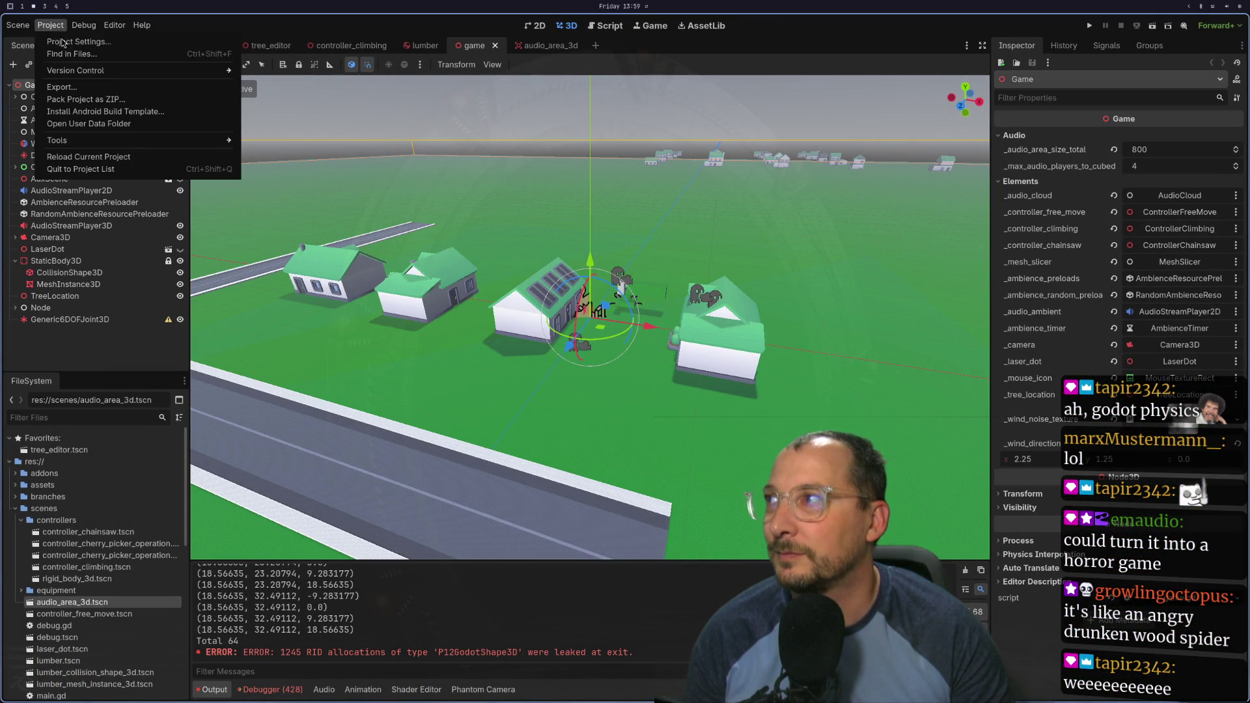
pyautogui.click(62, 41)
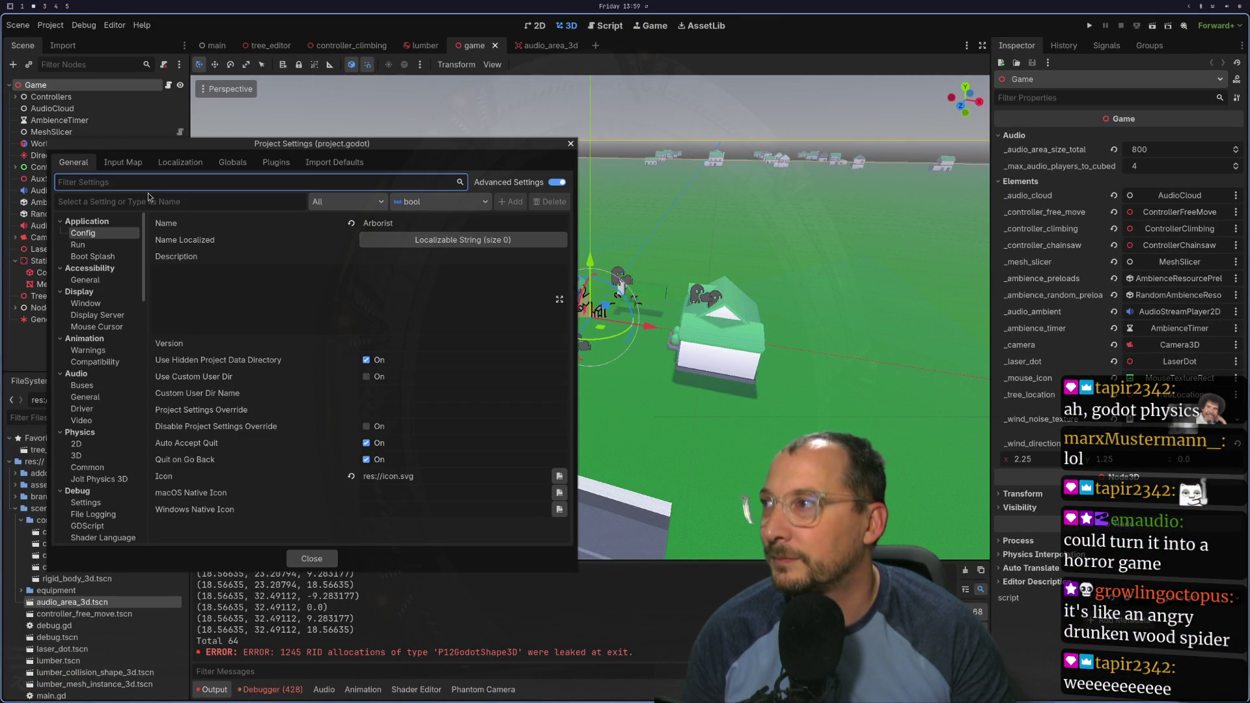
pyautogui.write('jolt')
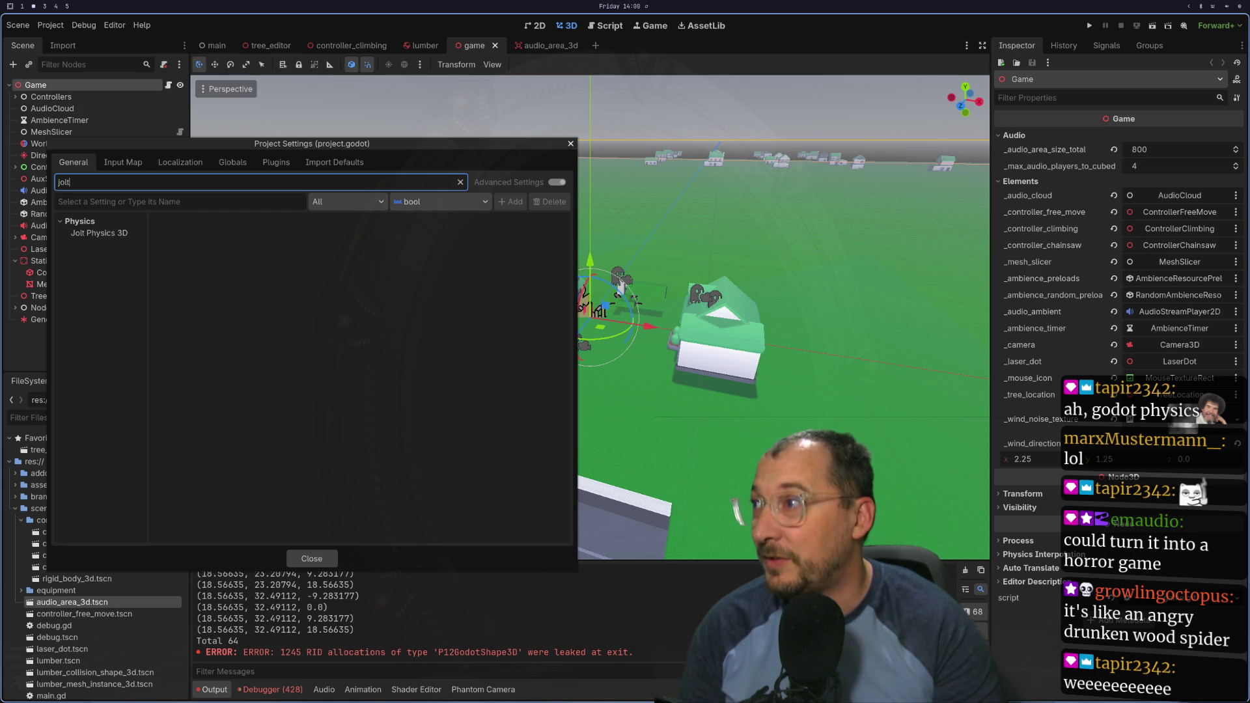
pyautogui.click(78, 232)
pyautogui.click(84, 179)
pyautogui.write('physi')
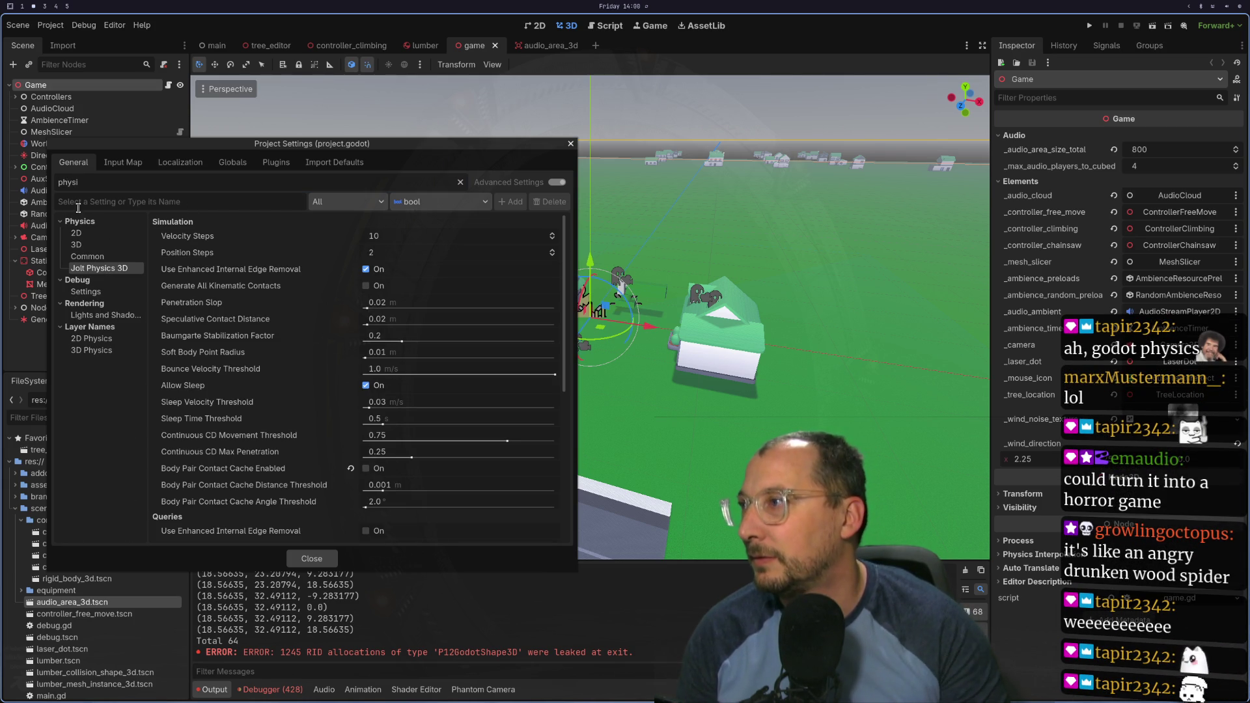
pyautogui.click(87, 244)
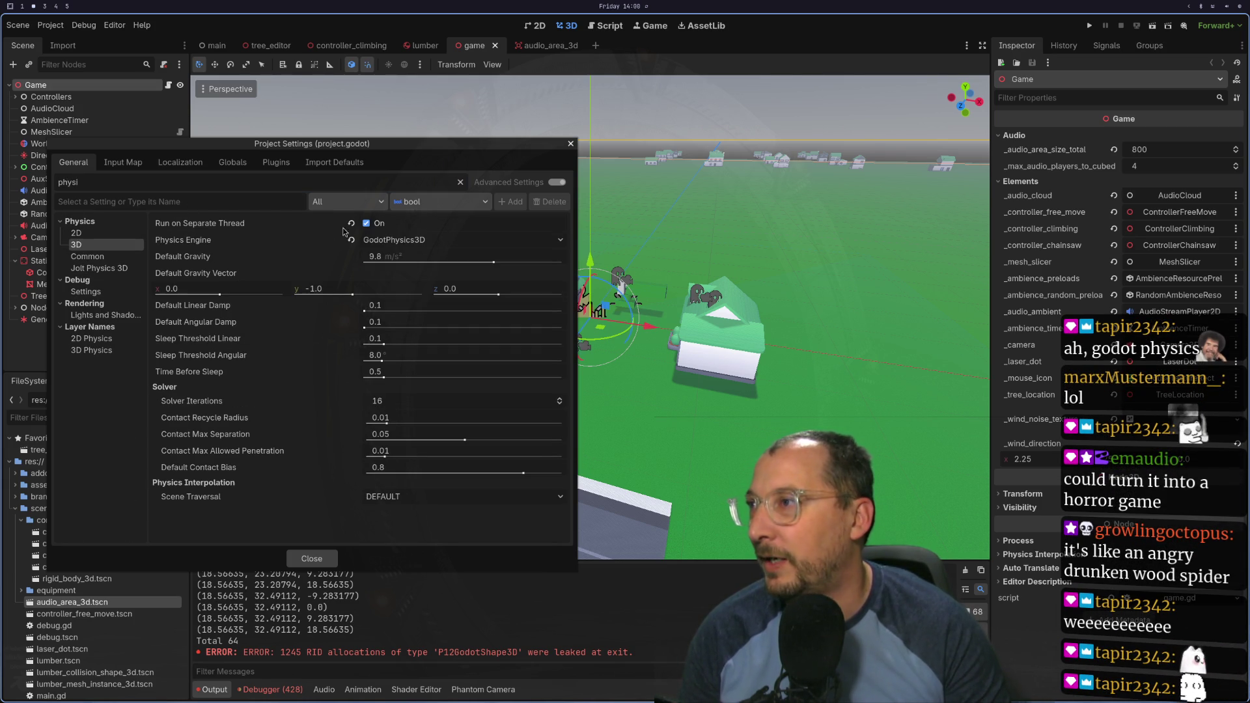
pyautogui.click(378, 240)
pyautogui.click(384, 259)
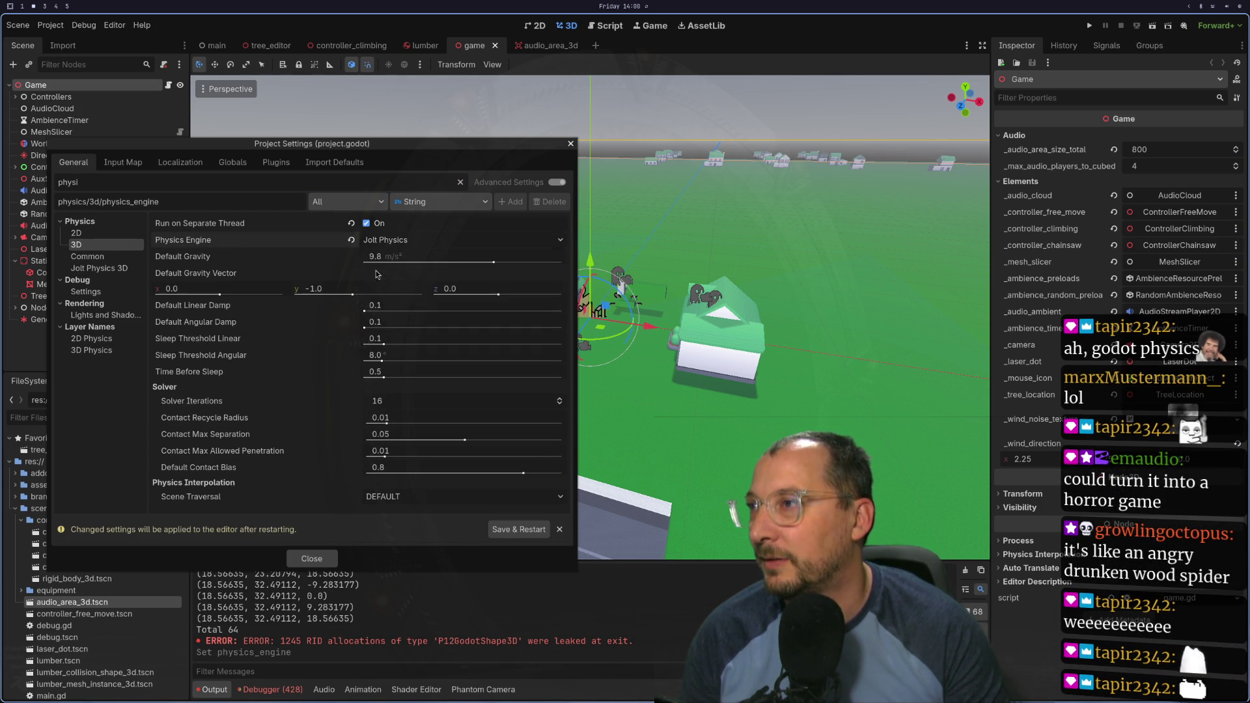
pyautogui.click(495, 530)
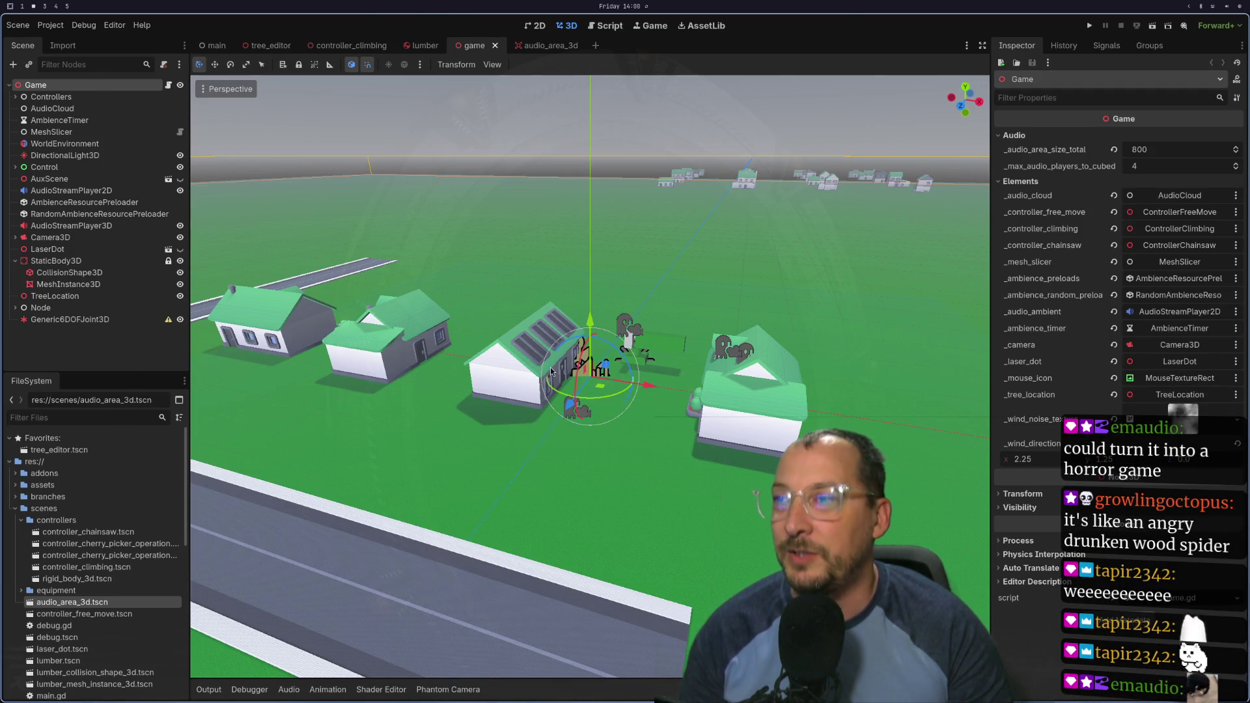
pyautogui.press('super+1')
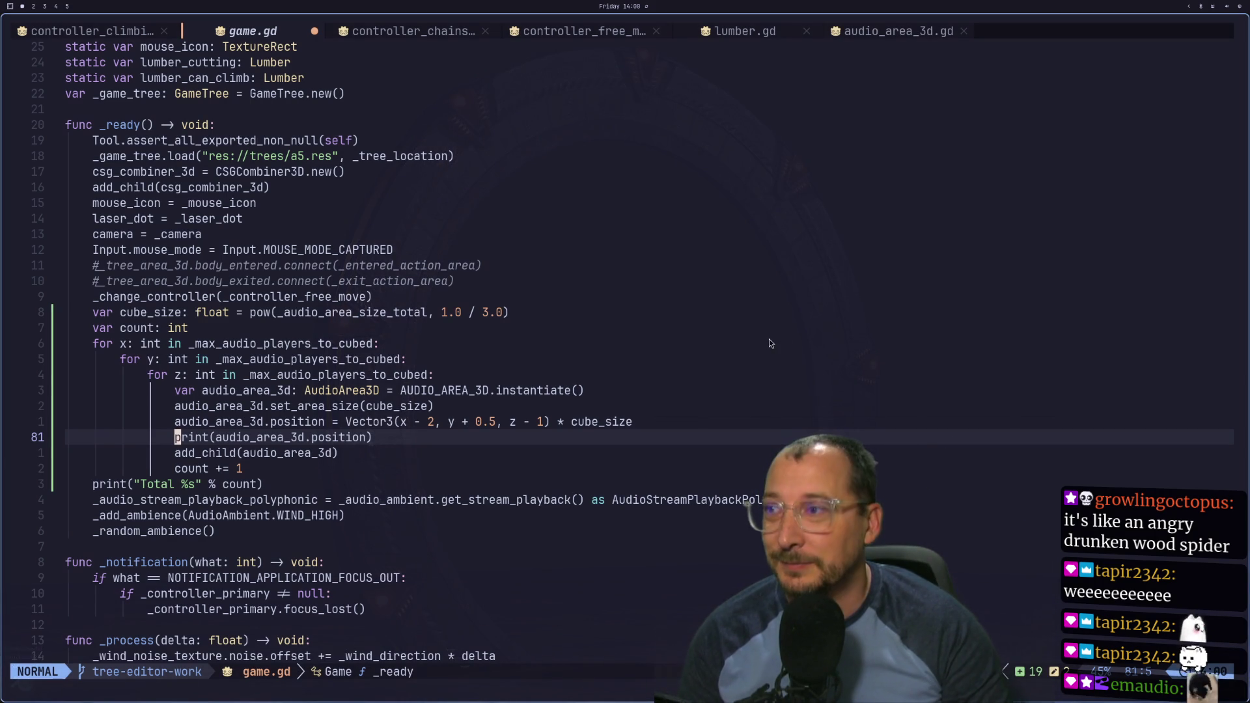
pyautogui.press('super+2')
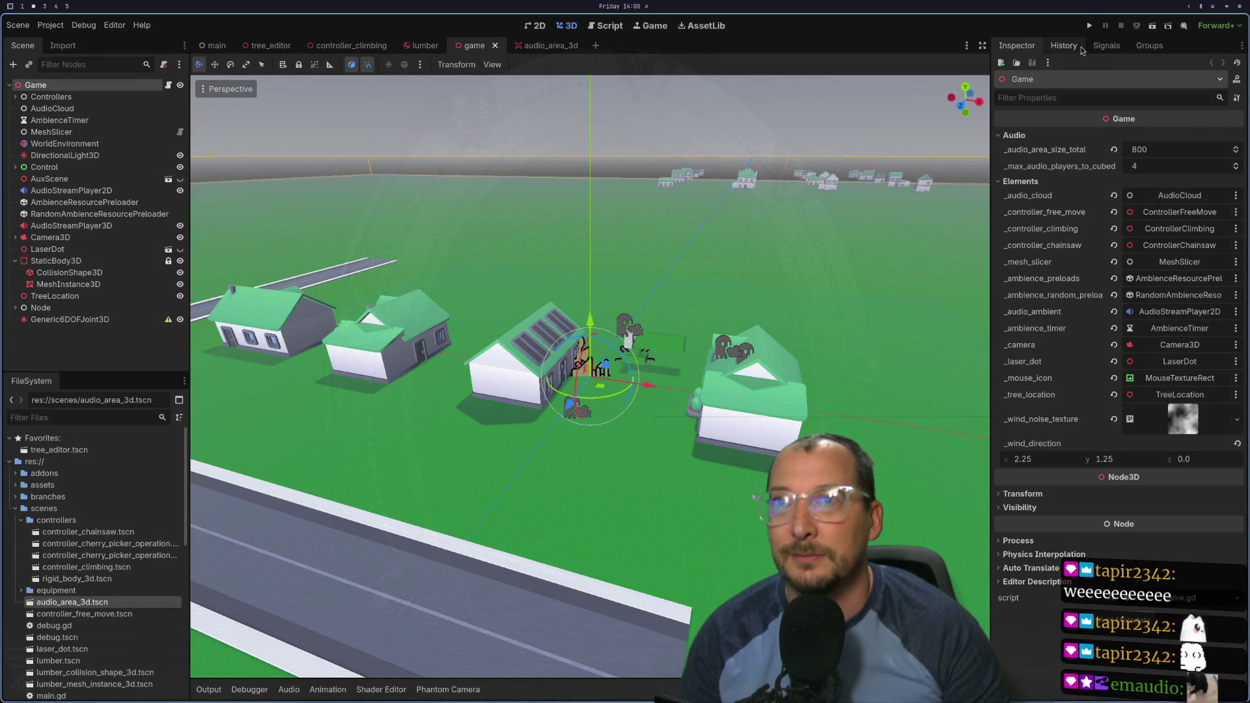
pyautogui.click(1090, 28)
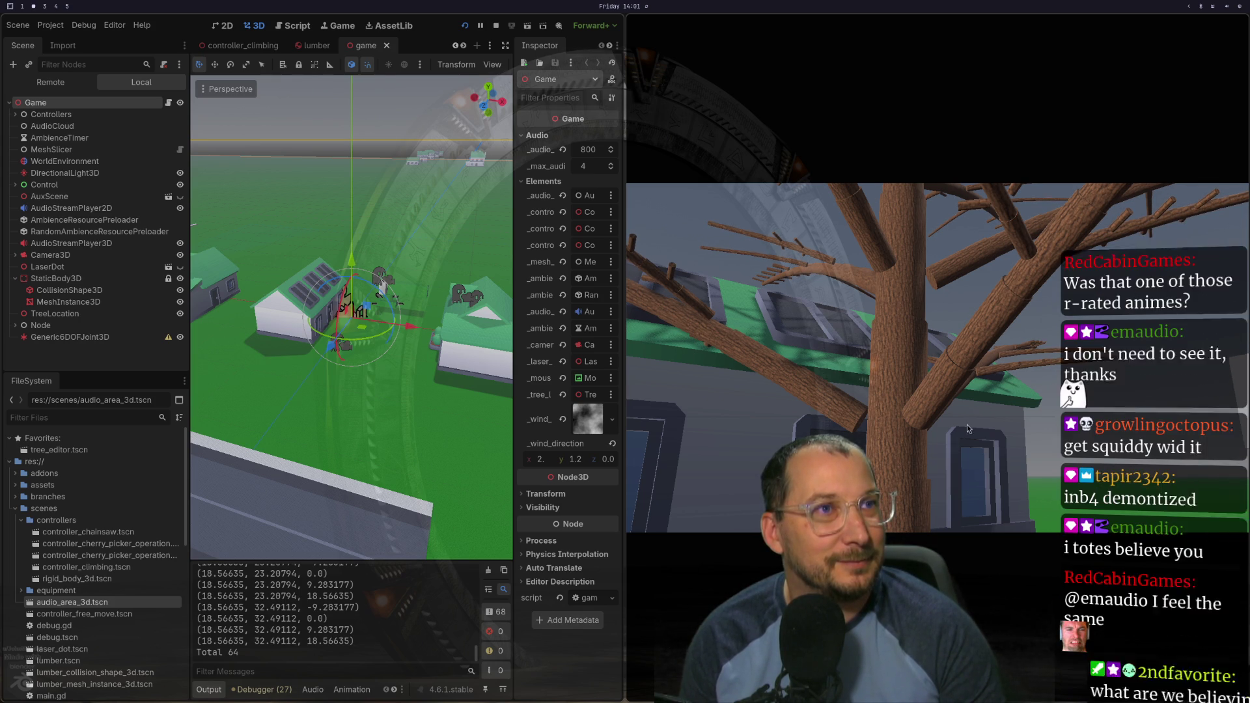
# Step: Play the fisherman-and-octopus Short full screen from an earlier point, then pause it
pyautogui.press('super+2')
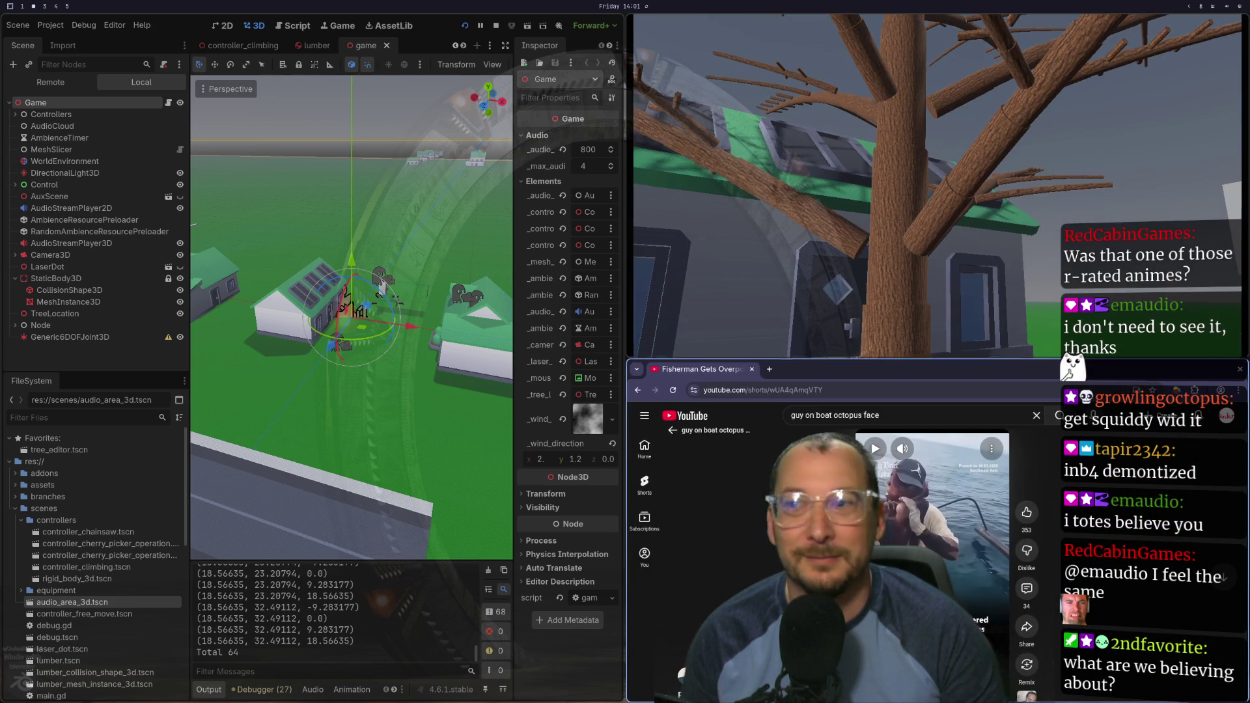
pyautogui.press('f')
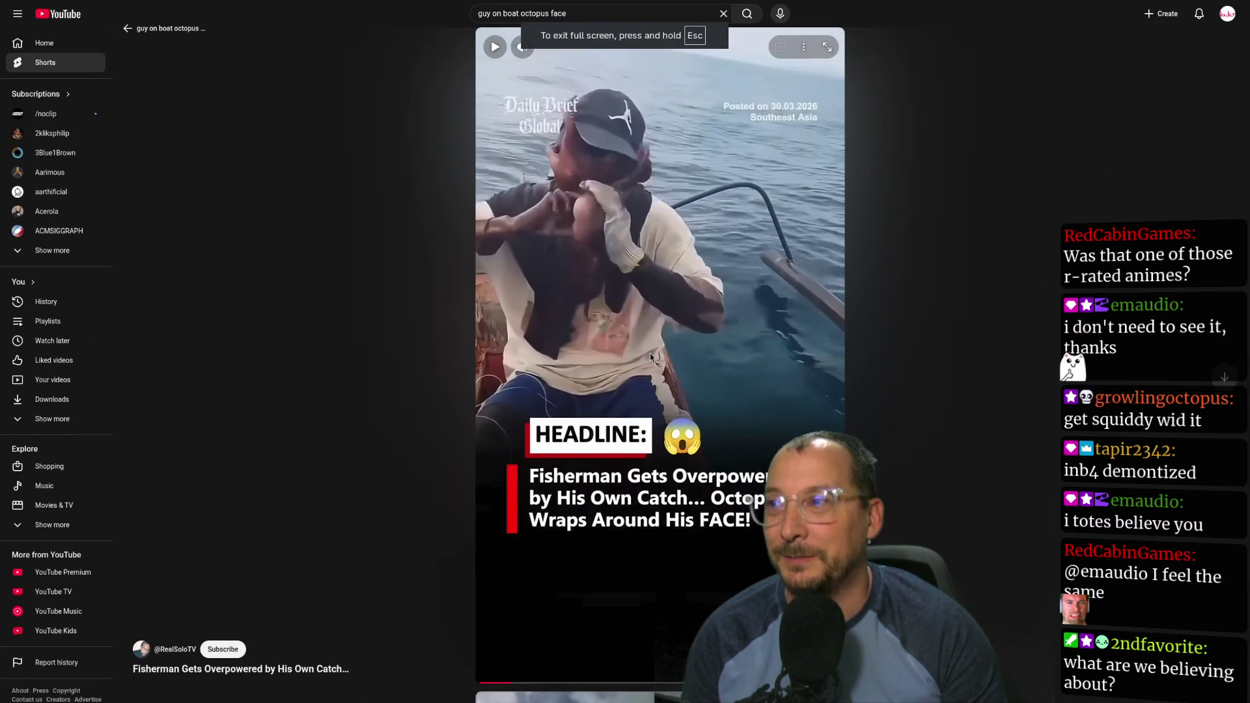
pyautogui.click(485, 681)
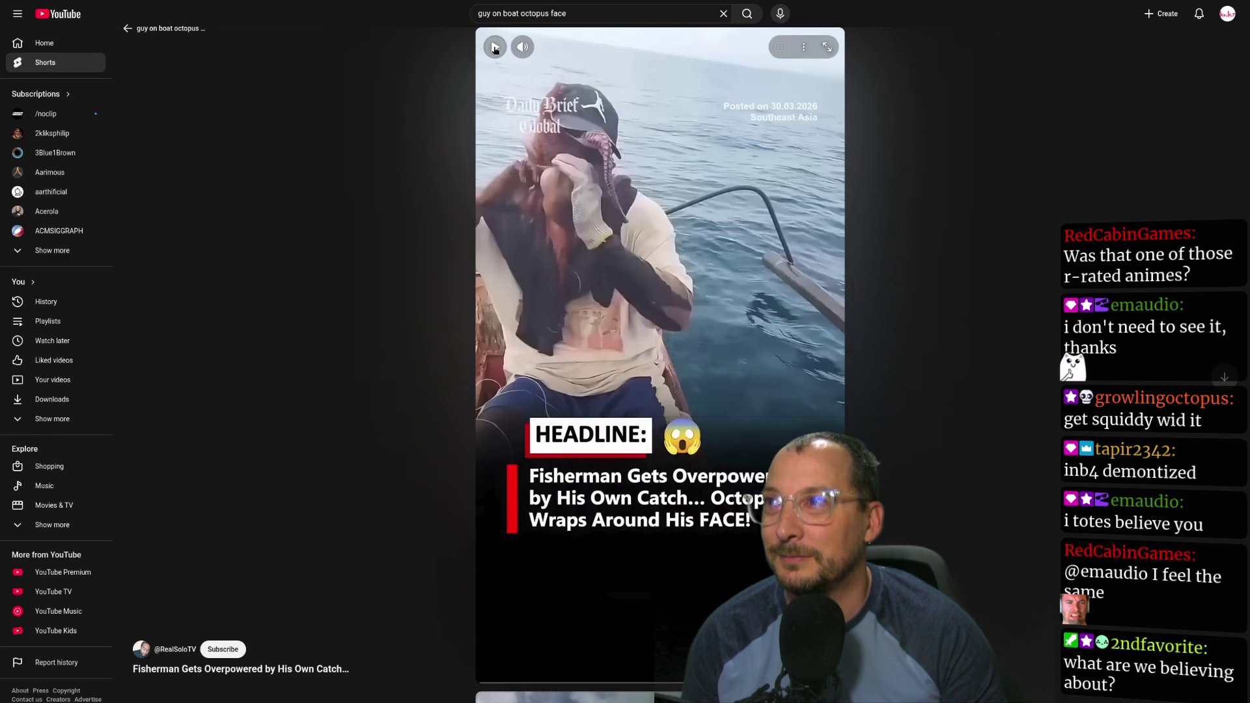
pyautogui.click(495, 48)
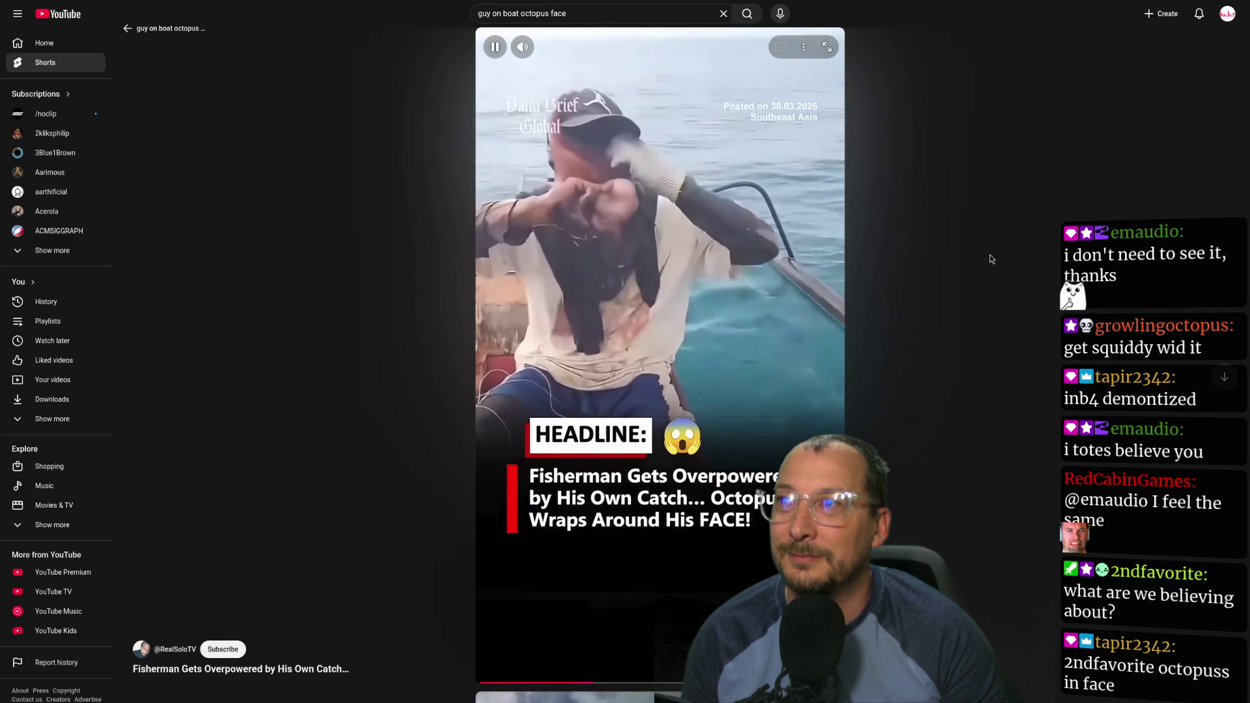
pyautogui.moveTo(549, 48)
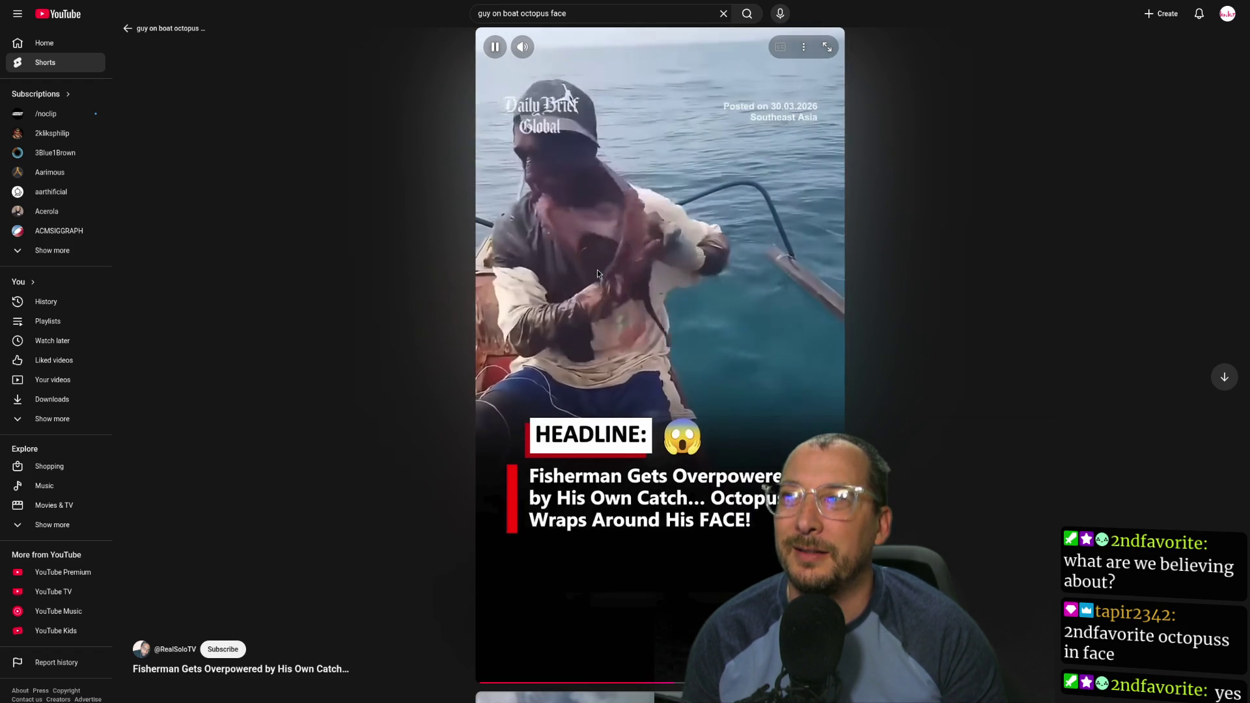
pyautogui.click(600, 158)
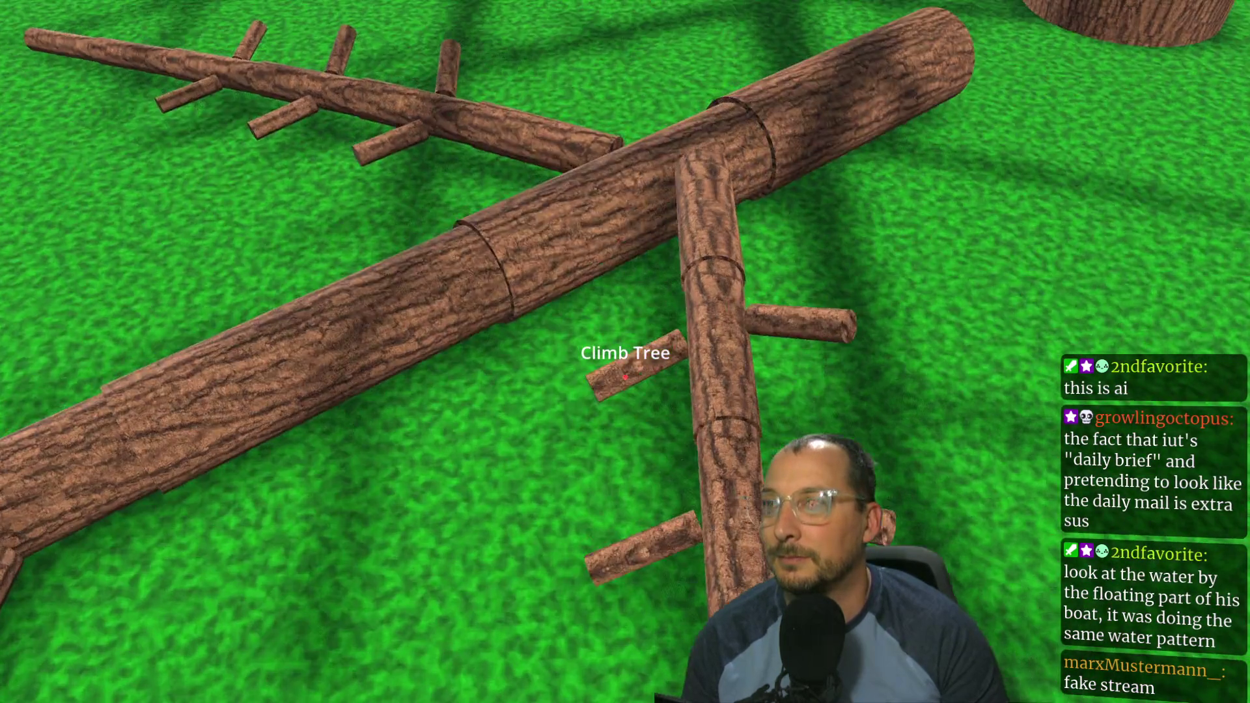
# Step: Stop the climbing play-test with F8 and return to the Game scene editor
pyautogui.press('F8')
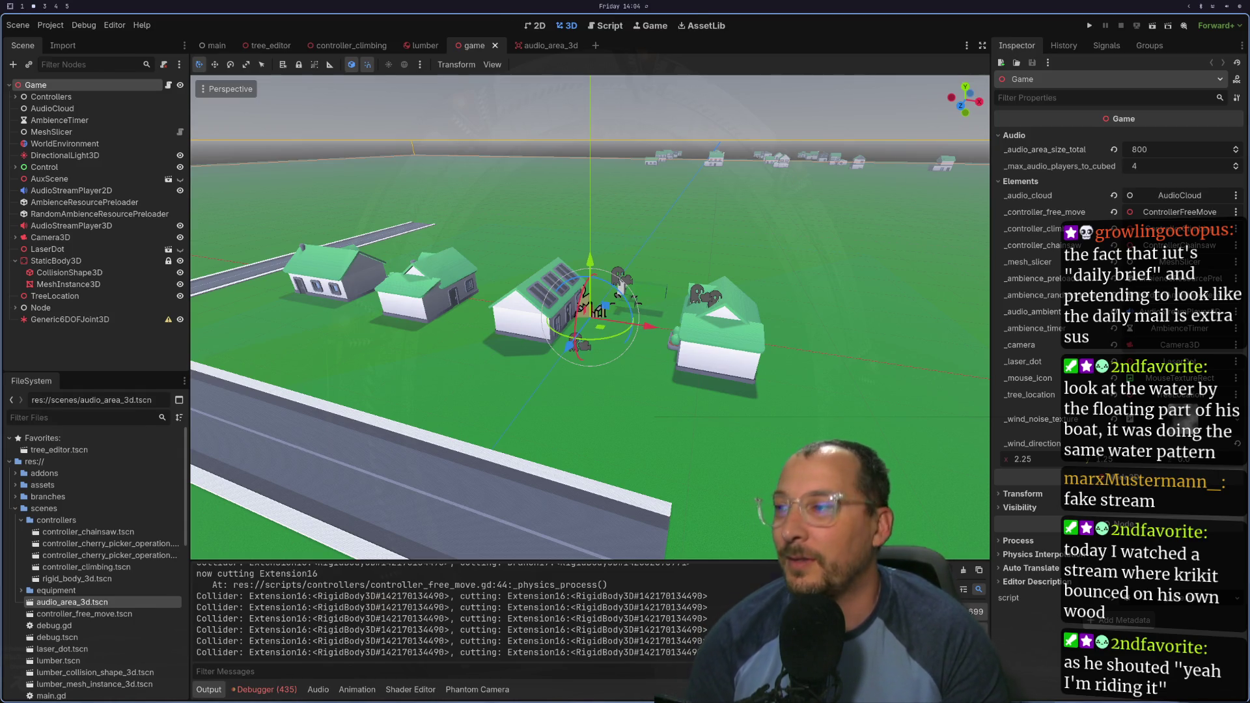
# Step: Delete the print(audio_area_3d.position) line from the loop in game.gd and save it
pyautogui.press('super+1')
pyautogui.press('y')
pyautogui.press('j')
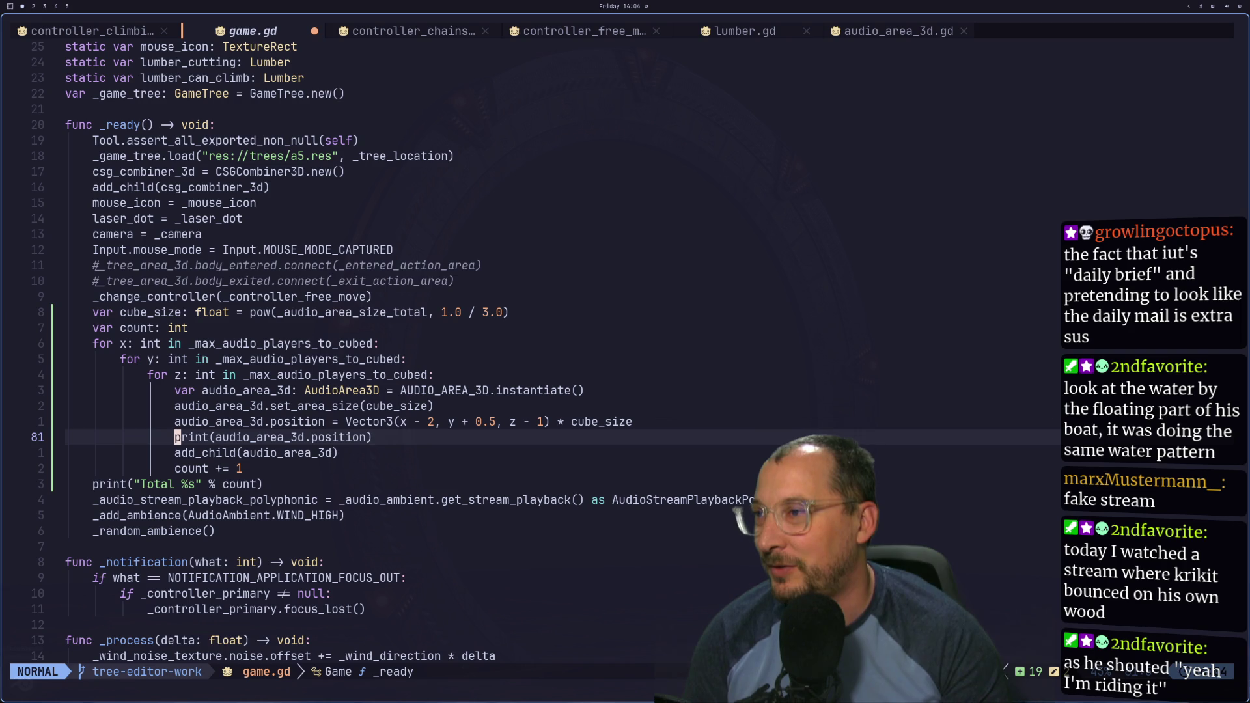
pyautogui.press('V')
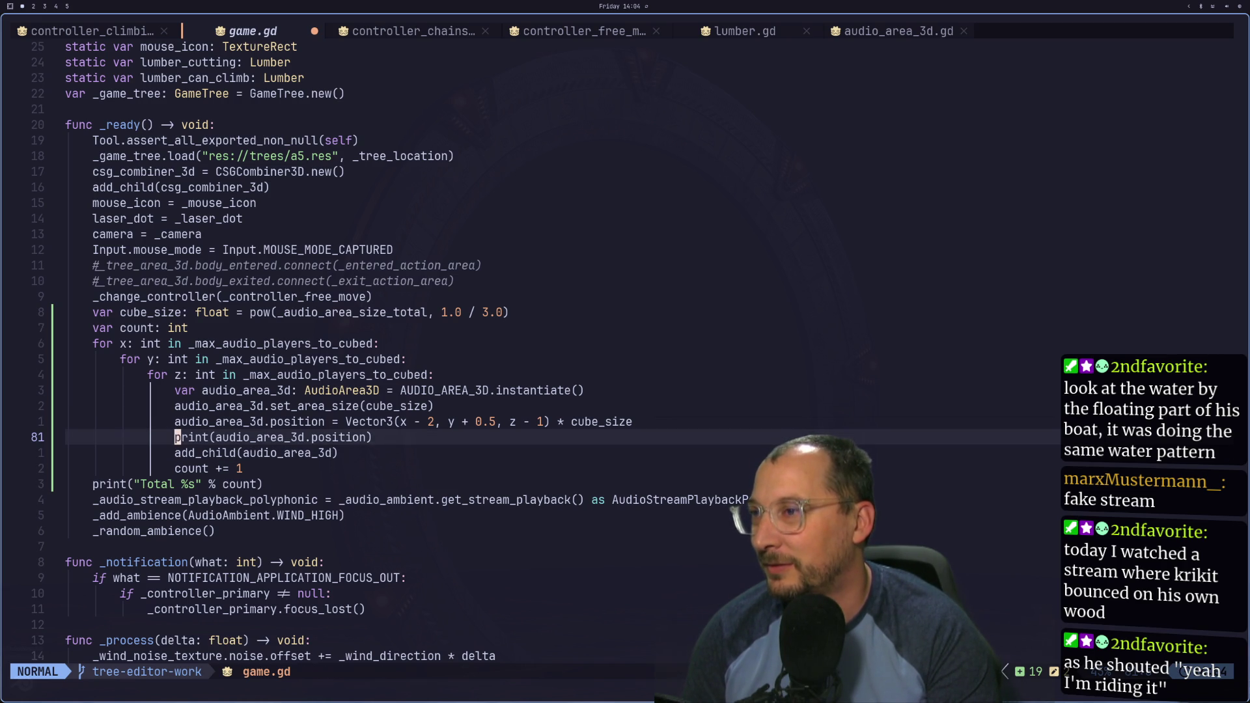
pyautogui.write('d:w')
pyautogui.press('Return')
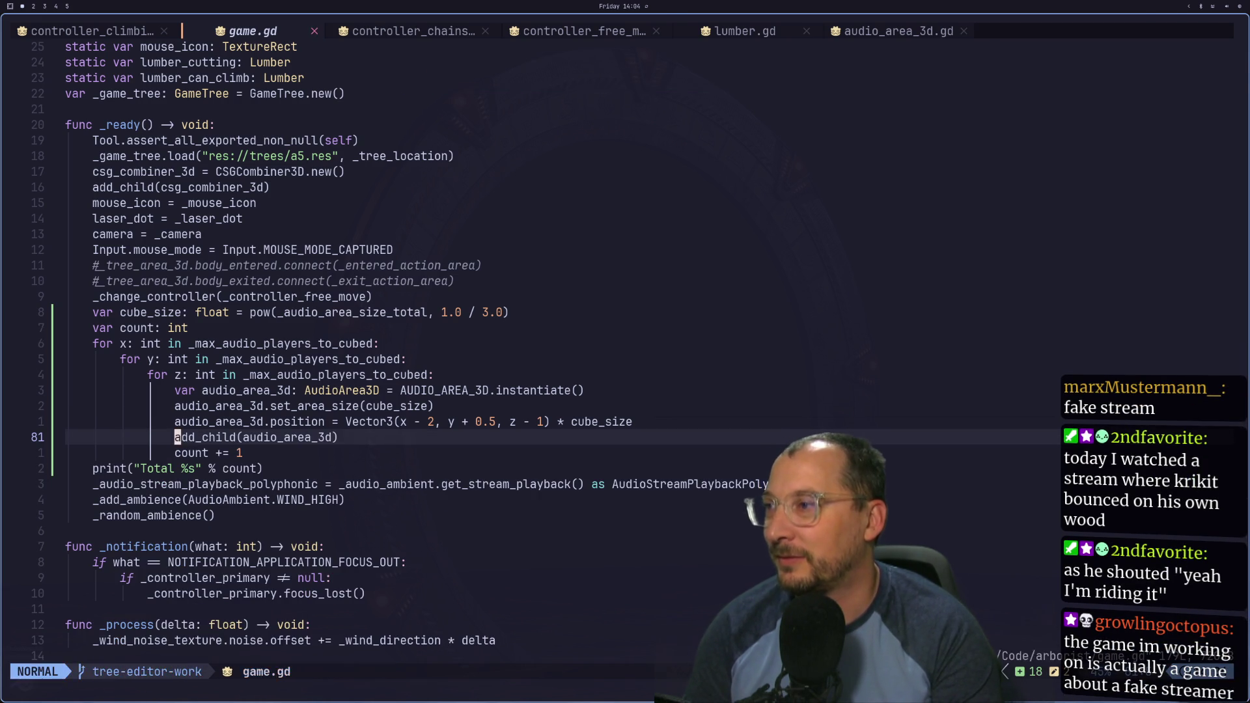
# Step: Compare game.gd with the Game scene's audio grid of size 800 and 4 players per side
pyautogui.press('super+2')
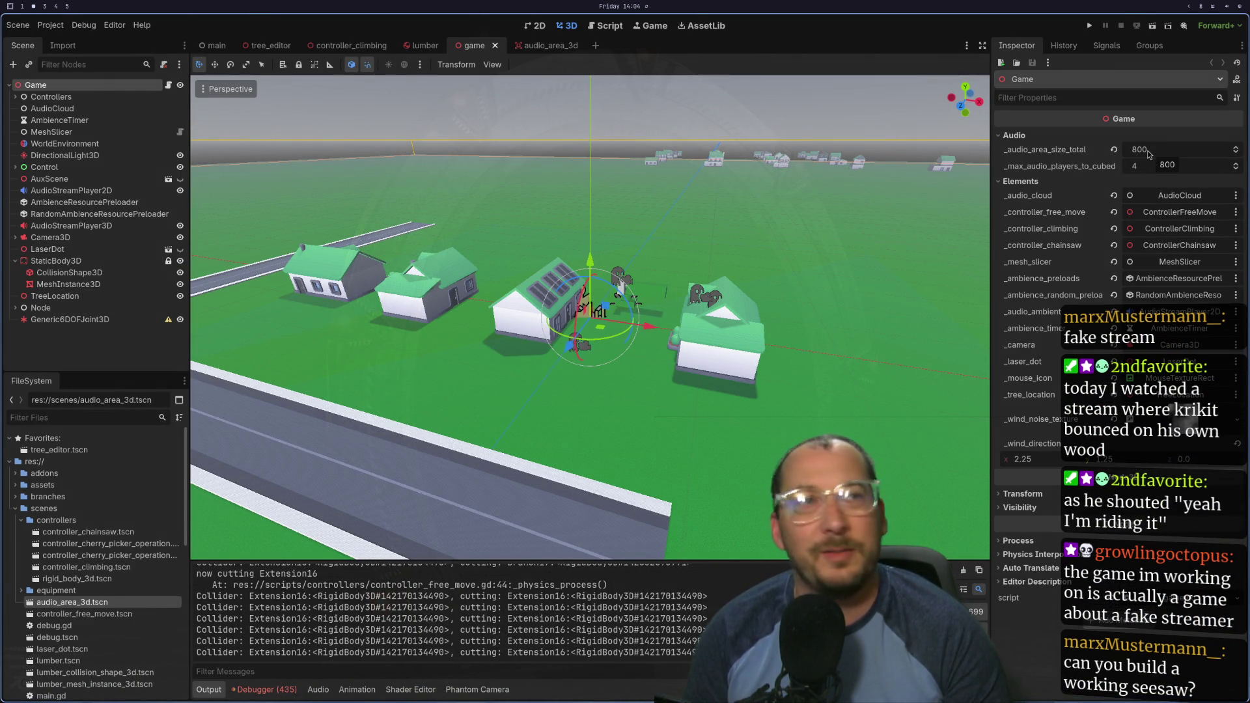
pyautogui.press('super+1')
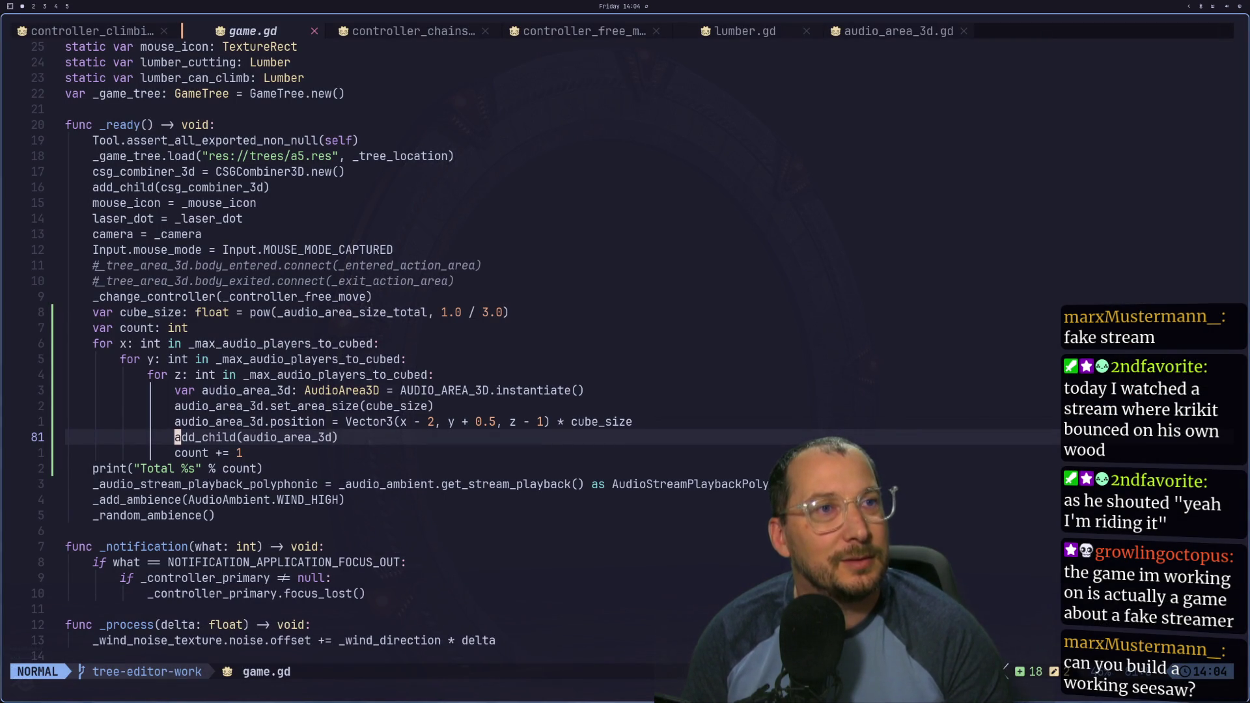
pyautogui.press('super+2')
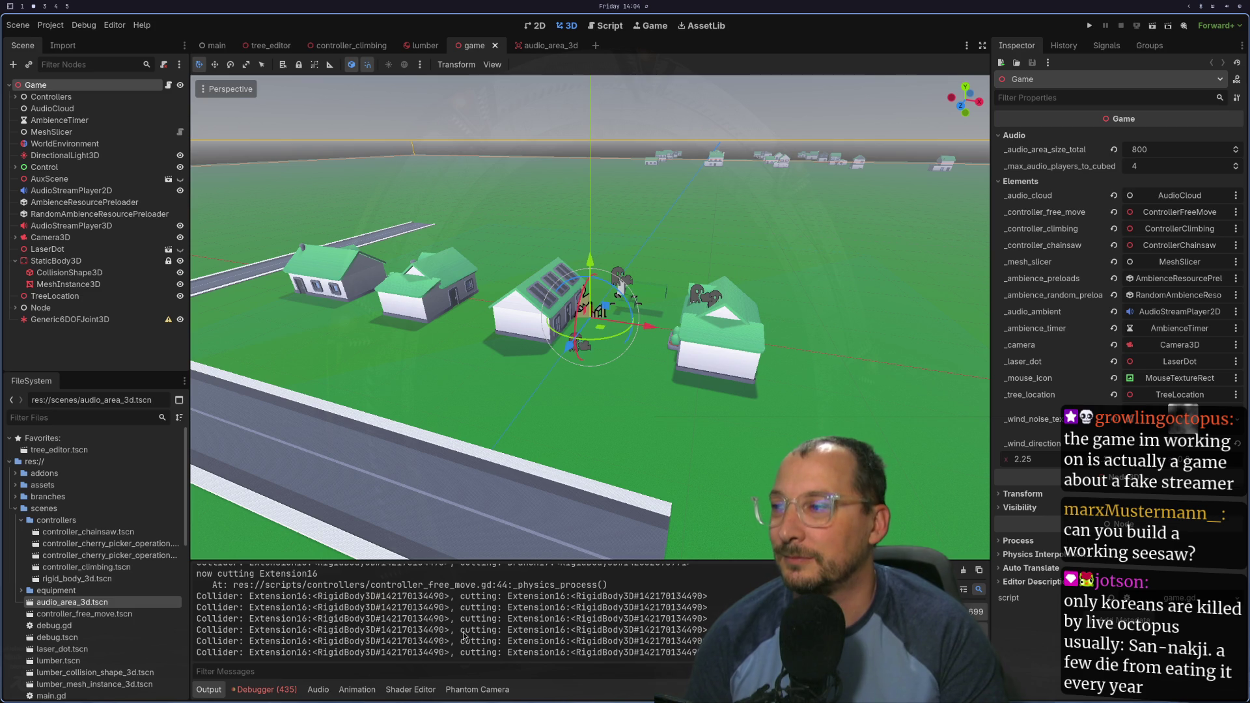
pyautogui.press('super+1')
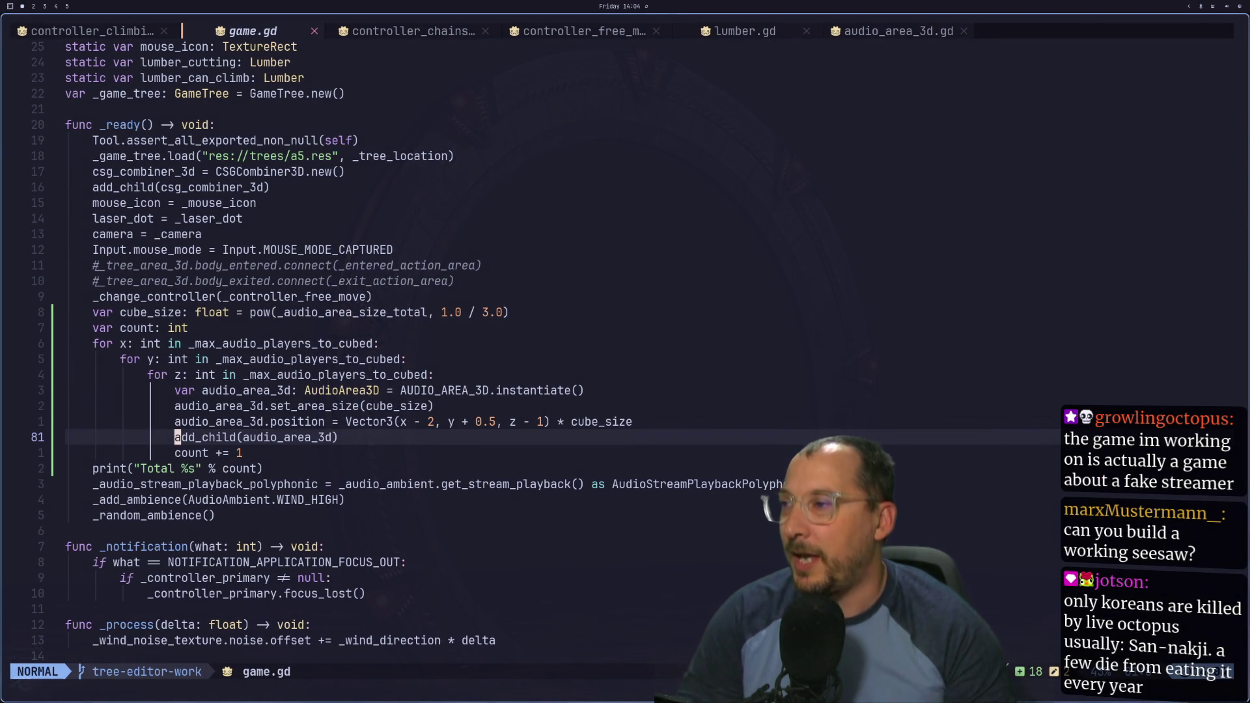
pyautogui.press('super+2')
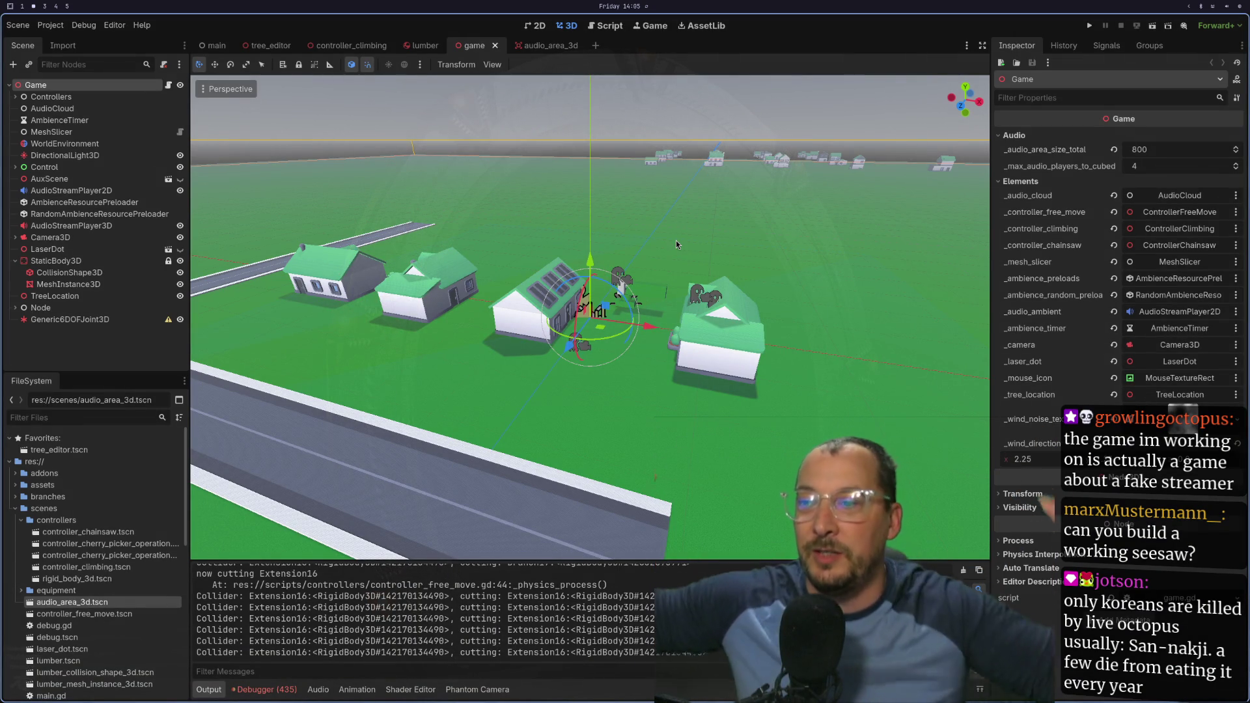
# Step: Change the audio_area_3d collision mask from layer 1 to layer 2 (tree) and save the scene
pyautogui.click(531, 44)
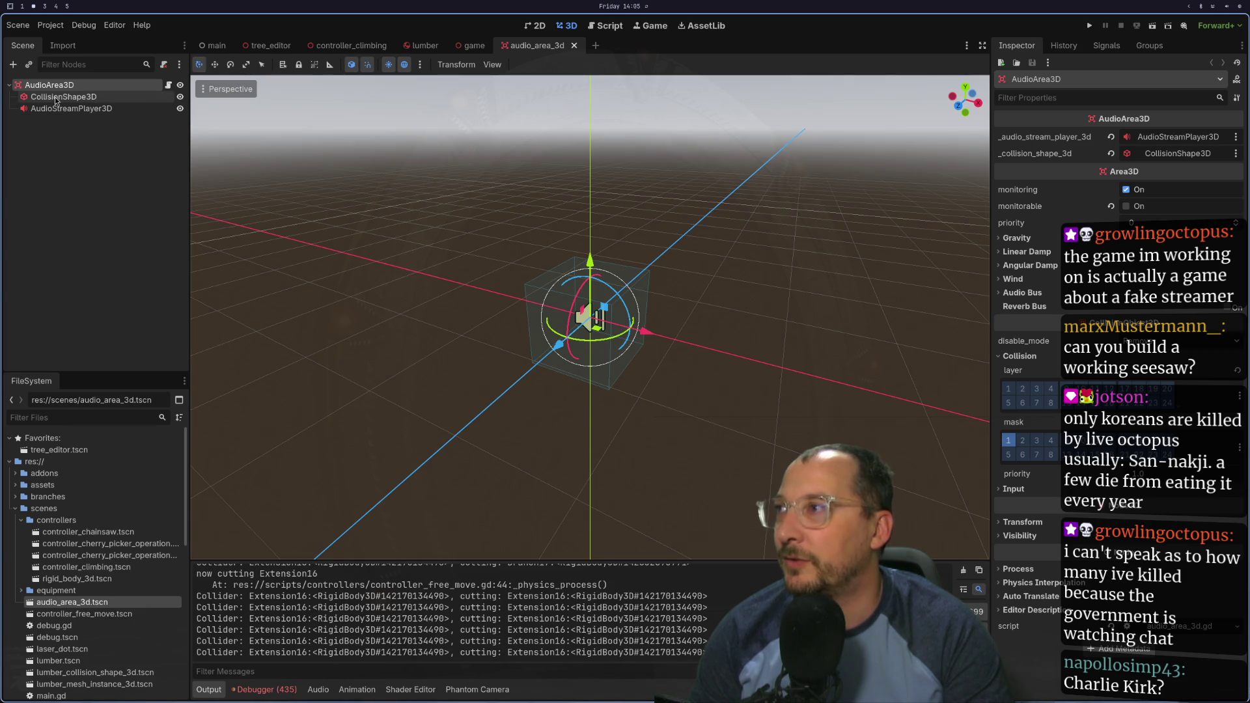
pyautogui.click(1009, 443)
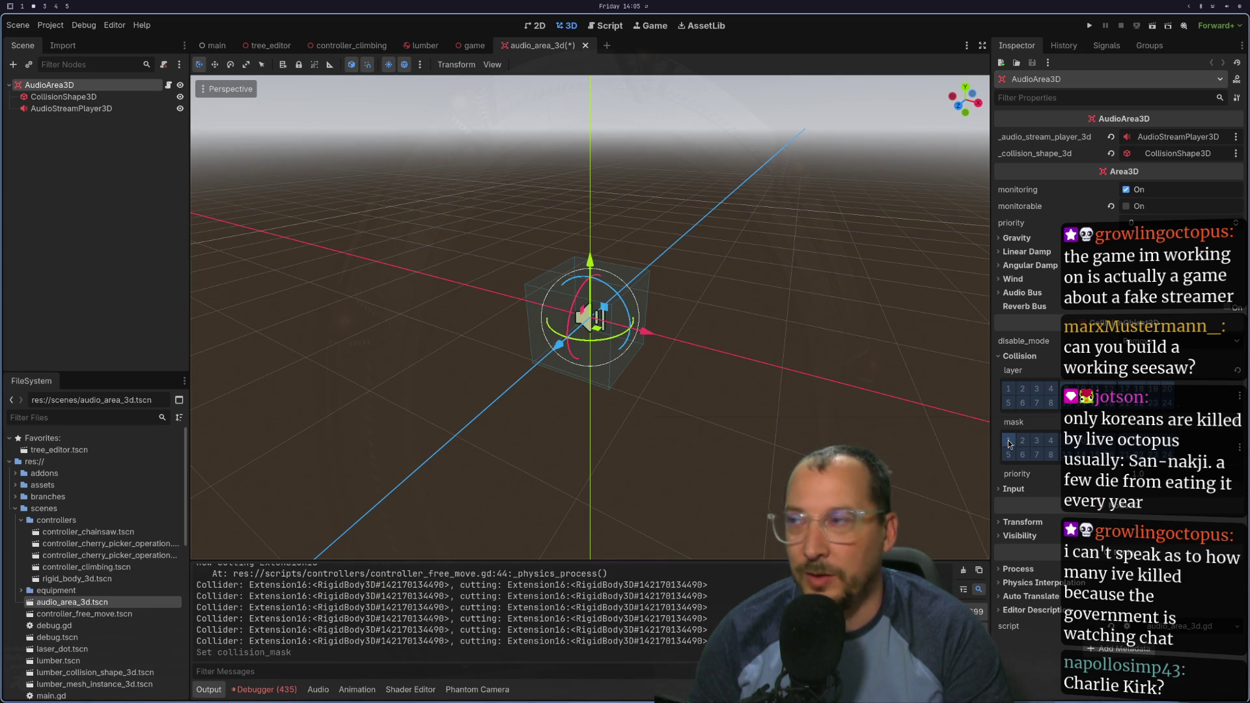
pyautogui.hotkey('ctrl', 's')
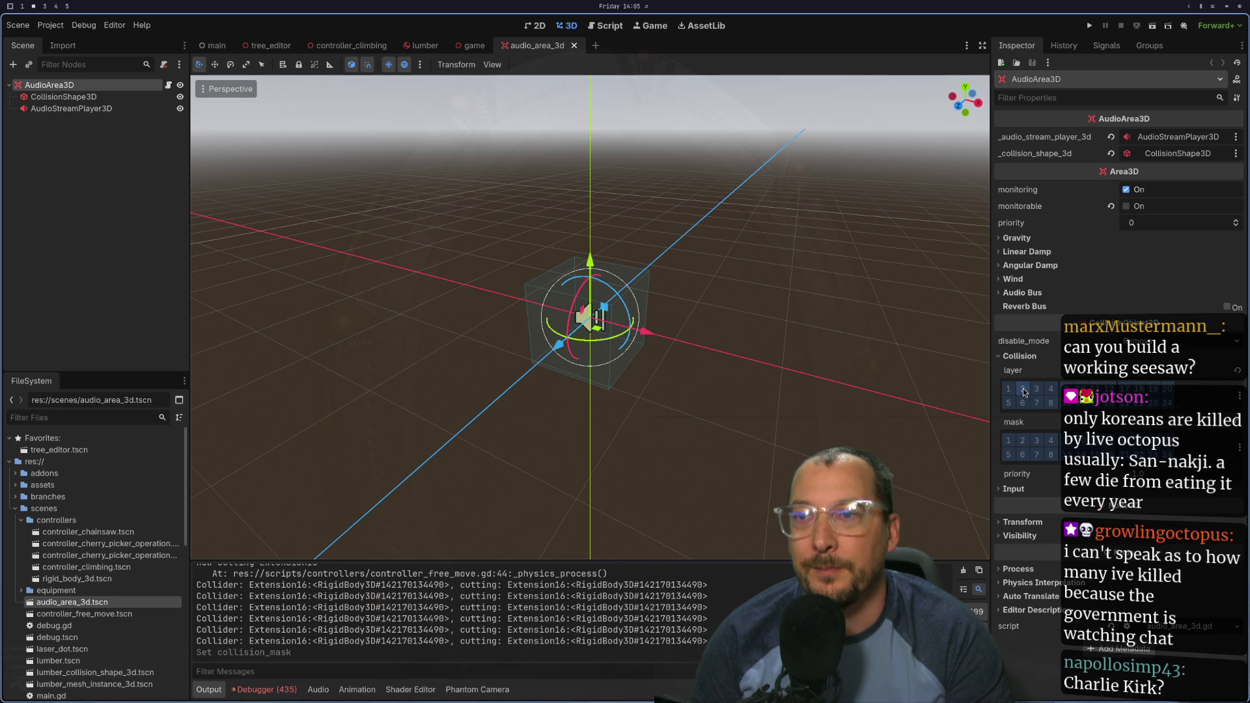
pyautogui.click(1023, 439)
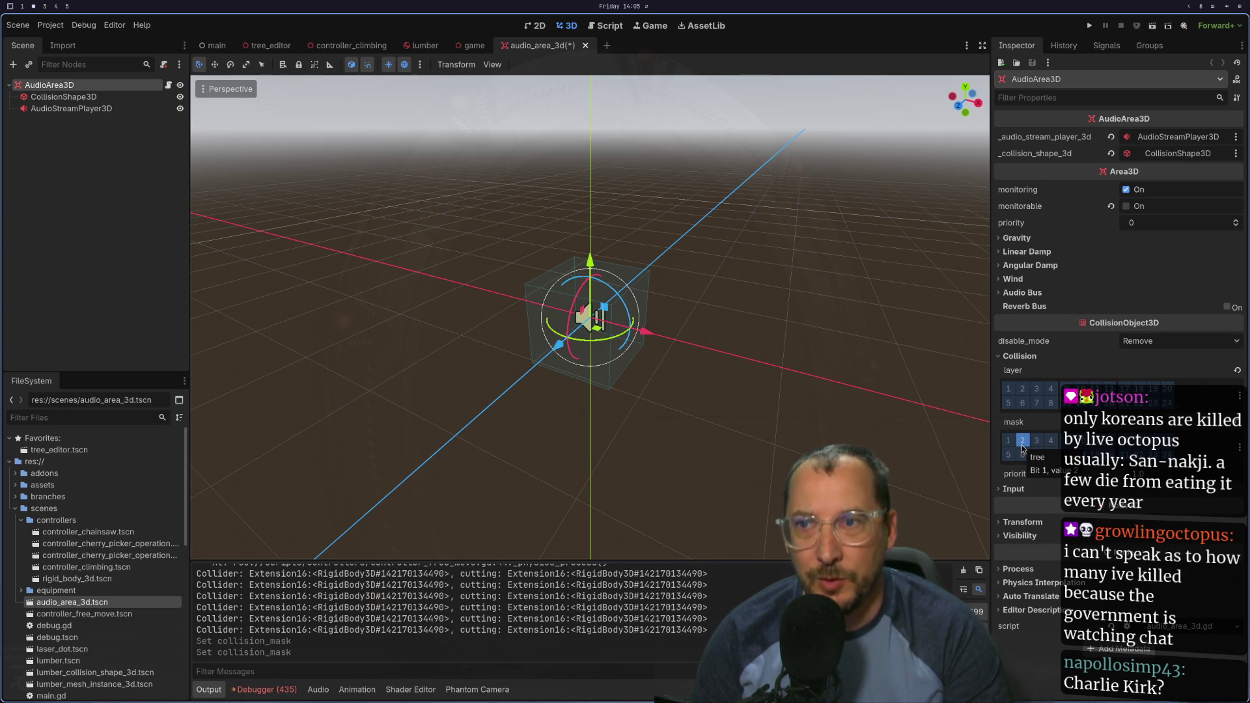
pyautogui.hotkey('ctrl', 's')
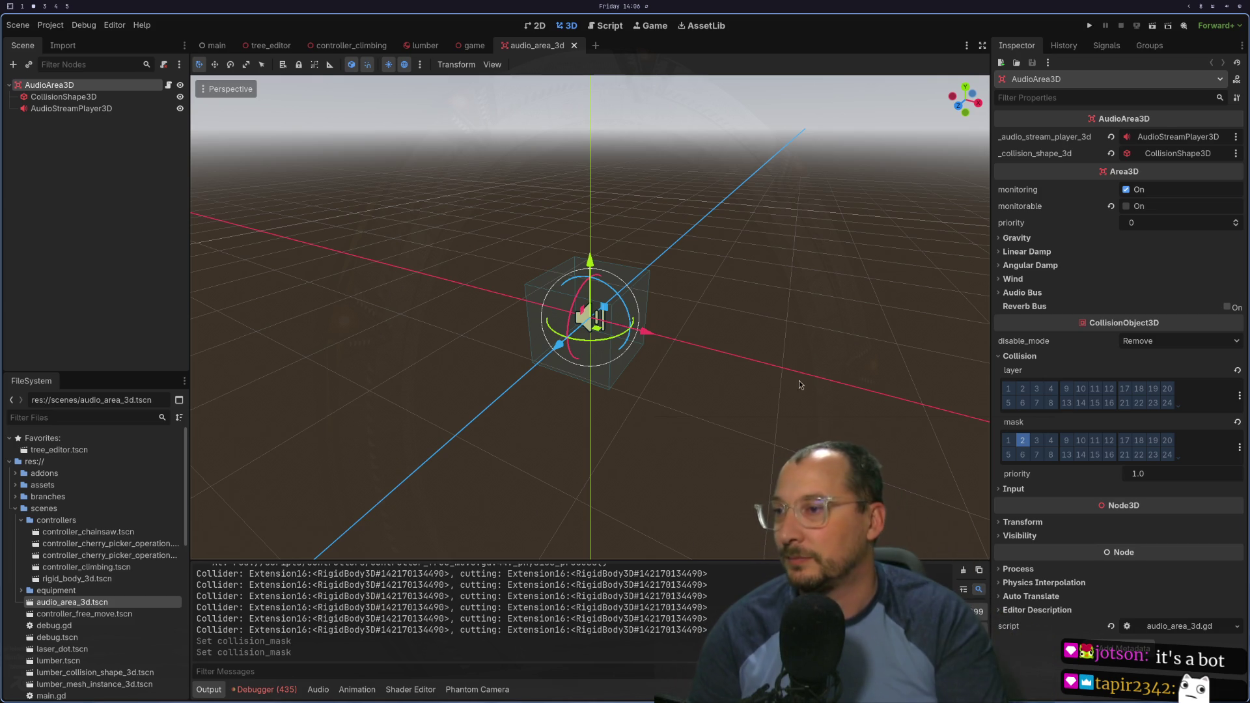
pyautogui.moveTo(516, 559)
pyautogui.mouseDown()
pyautogui.moveTo(525, 260)
pyautogui.moveTo(581, 616)
pyautogui.moveTo(594, 419)
pyautogui.moveTo(595, 446)
pyautogui.mouseUp()
# Step: Delete the print("Total %s" % count) line from game.gd, save, and open audio_area_3d.gd
pyautogui.press('super+1')
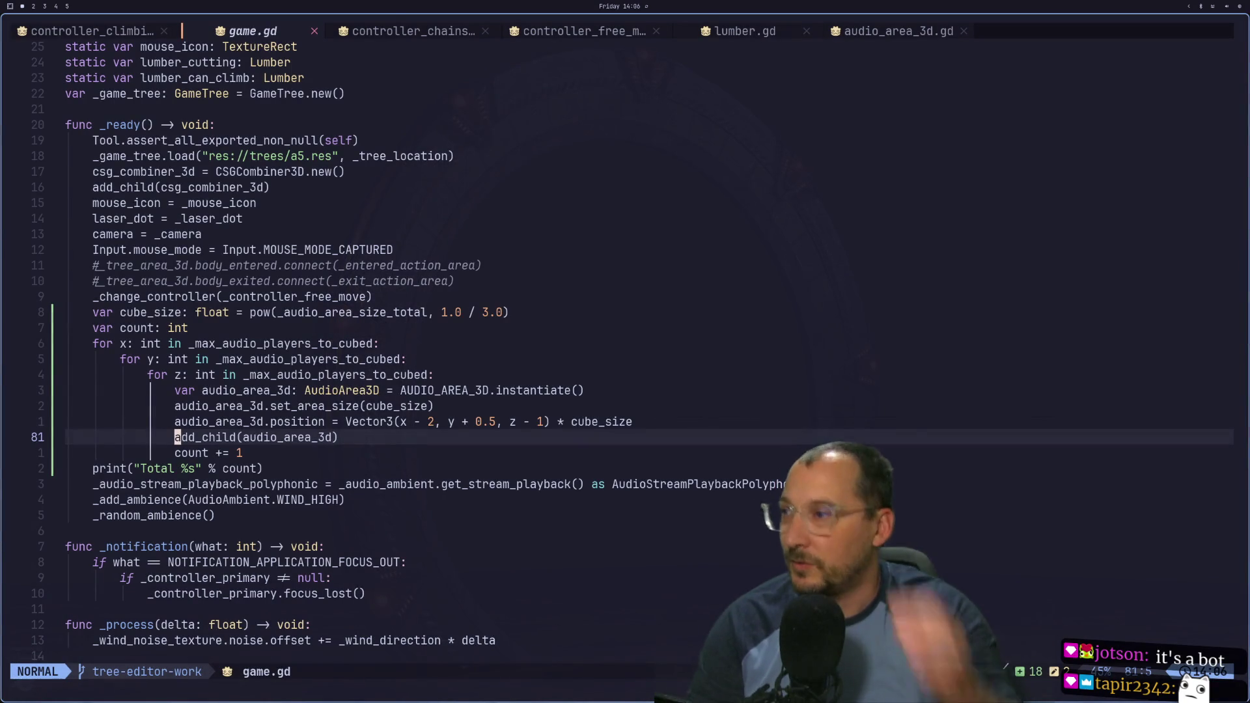
pyautogui.press('j')
pyautogui.press('j')
pyautogui.write('dd:w')
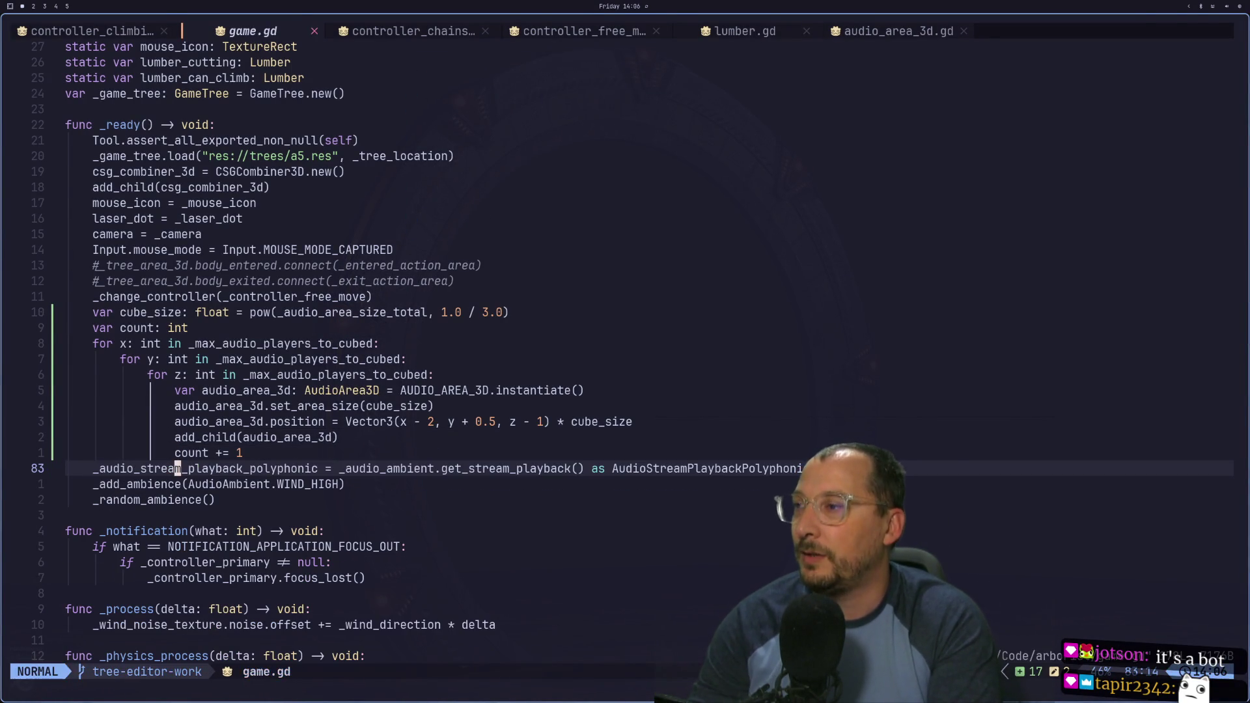
pyautogui.press('Return')
pyautogui.press('super+2')
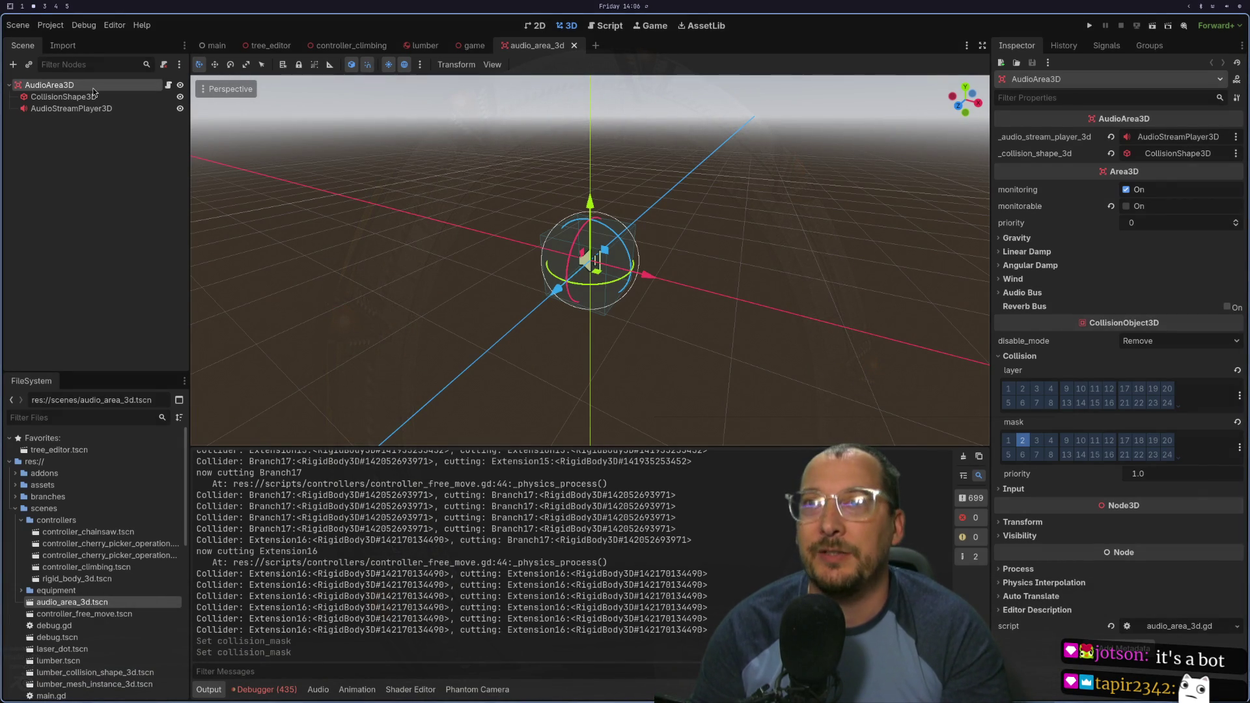
pyautogui.press('super+1')
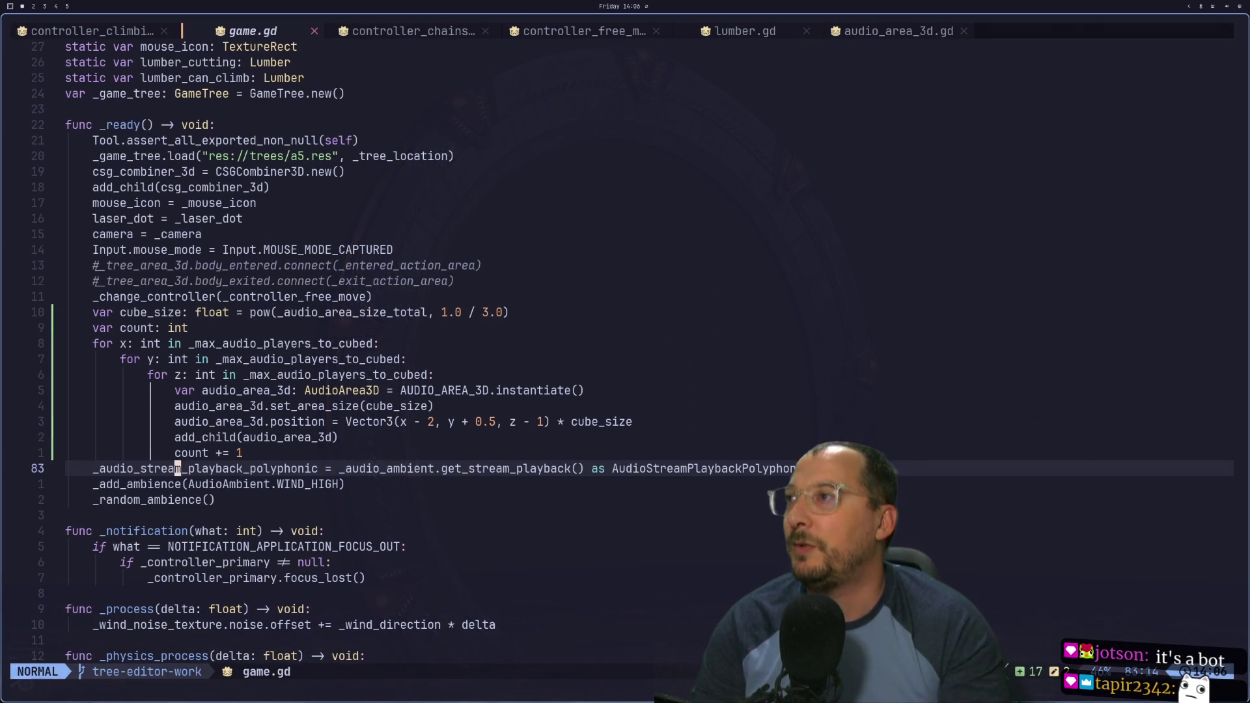
pyautogui.hotkey('shift', 'l')
pyautogui.hotkey('shift', 'l')
pyautogui.hotkey('shift', 'l')
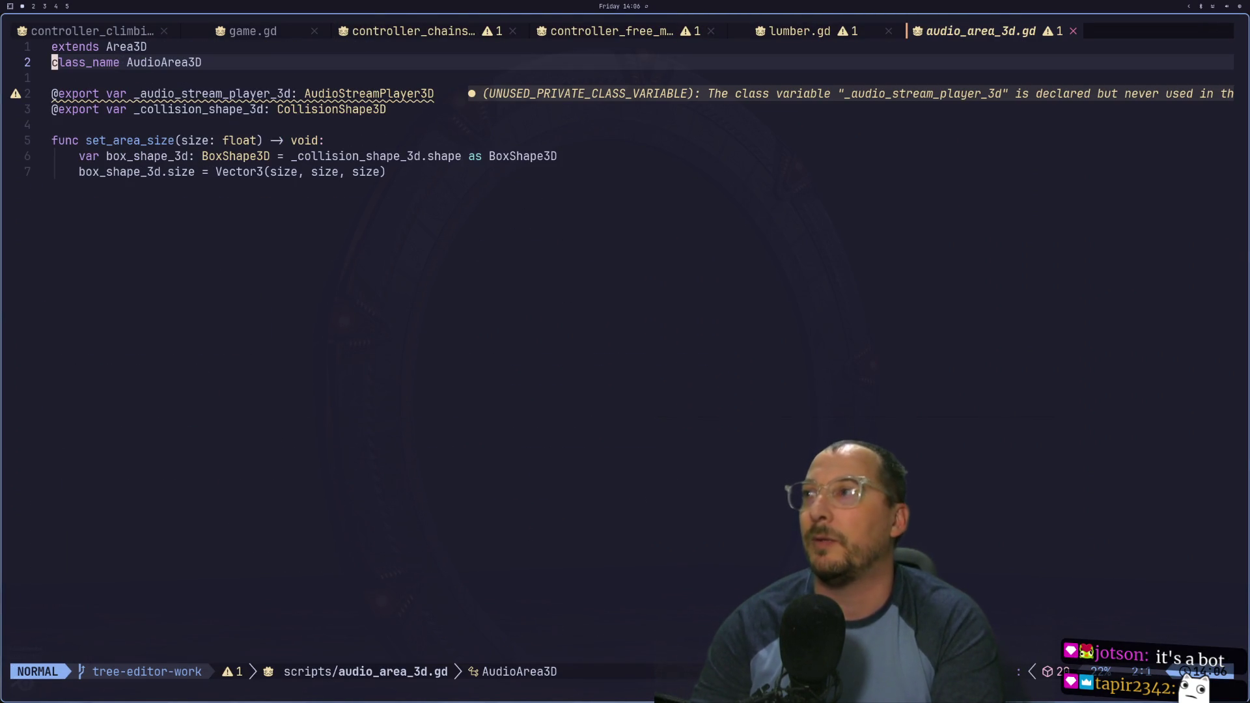
# Step: Insert blank lines below the exports in audio_area_3d.gd for a new function
pyautogui.press('j')
pyautogui.press('j')
pyautogui.press('j')
pyautogui.press('j')
pyautogui.press('k')
pyautogui.press('k')
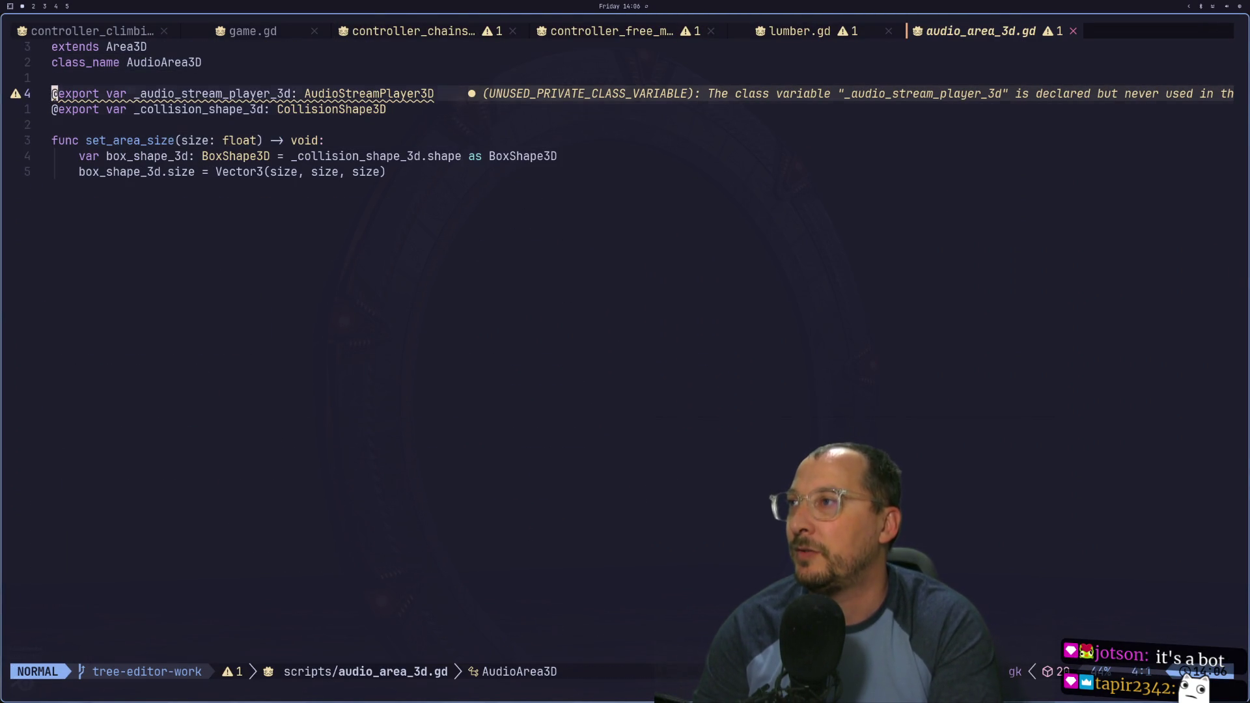
pyautogui.press('j')
pyautogui.press('o')
pyautogui.press('Return')
# Step: Write a 'func _ready() -> void:' function containing pass and save the script
pyautogui.write('fucn')
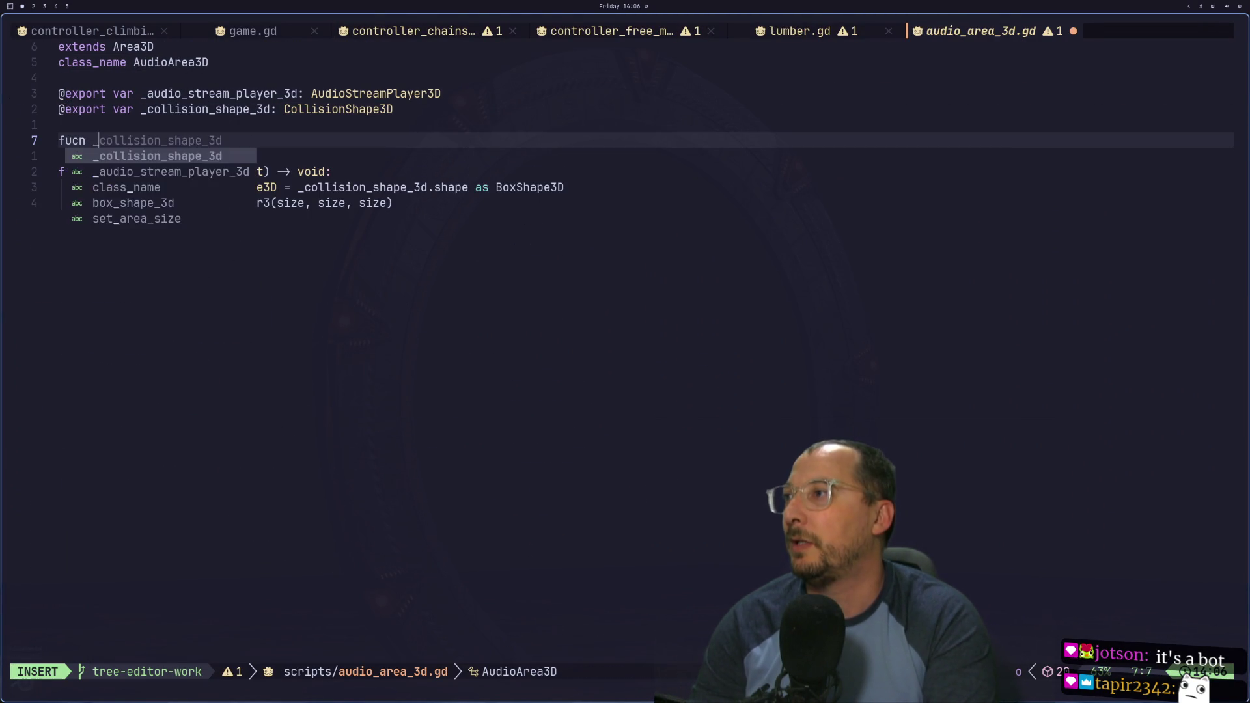
pyautogui.press('BackSpace')
pyautogui.press('BackSpace')
pyautogui.write('nc _read')
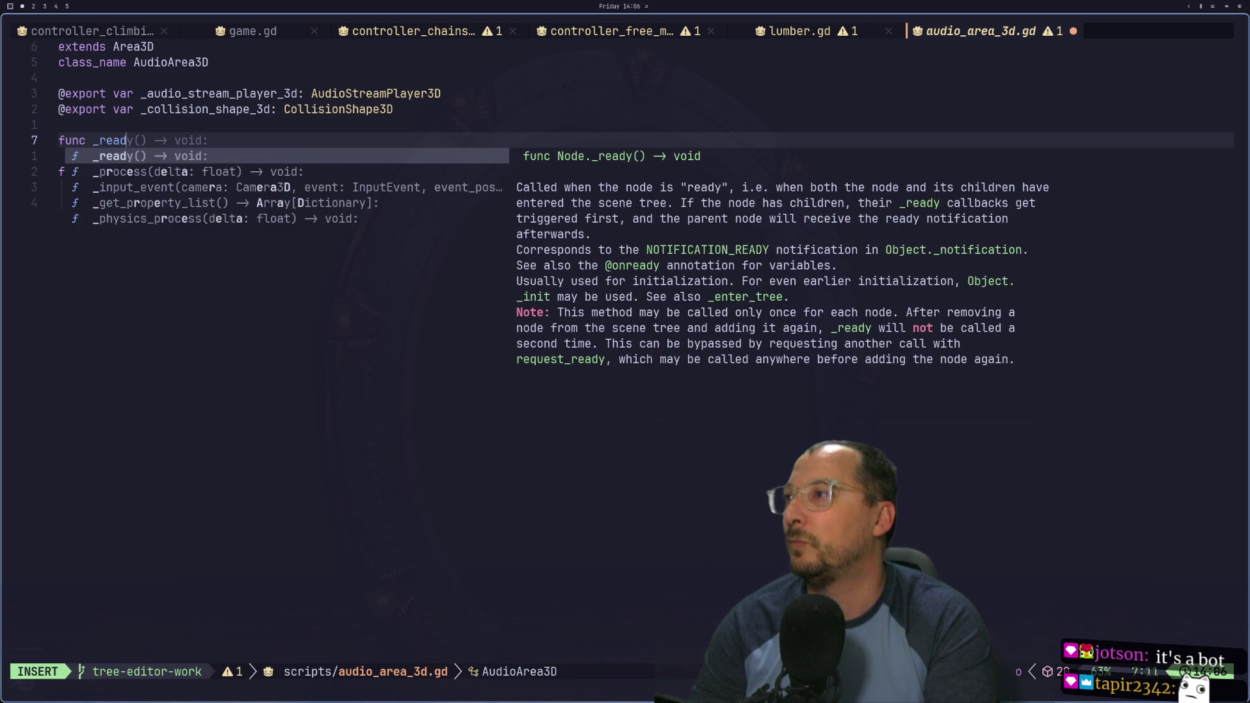
pyautogui.press('Return')
pyautogui.press('Return')
pyautogui.write('pass')
pyautogui.press('Escape')
pyautogui.write(':w')
pyautogui.press('Return')
pyautogui.press('super+2')
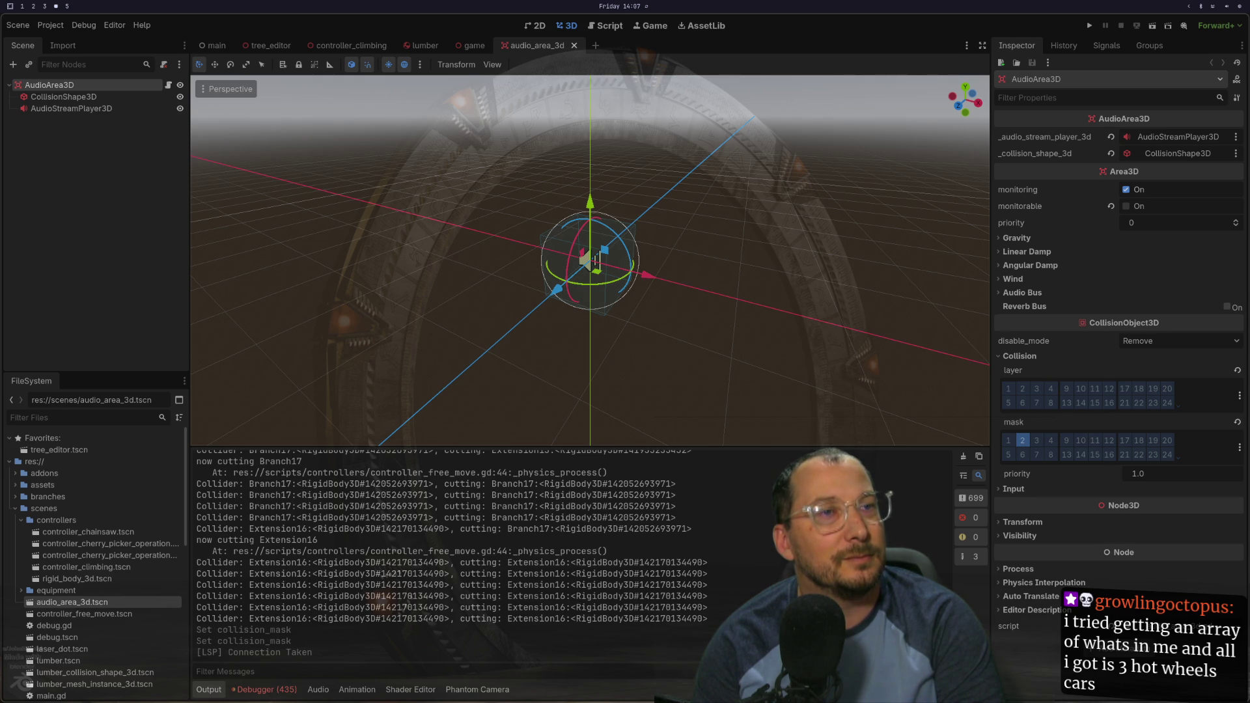
# Step: In the FileSystem dock, expand assets, collapse kenney, and bring up Ultimate_Wood_HD_Pro's context menu
pyautogui.press('super+2')
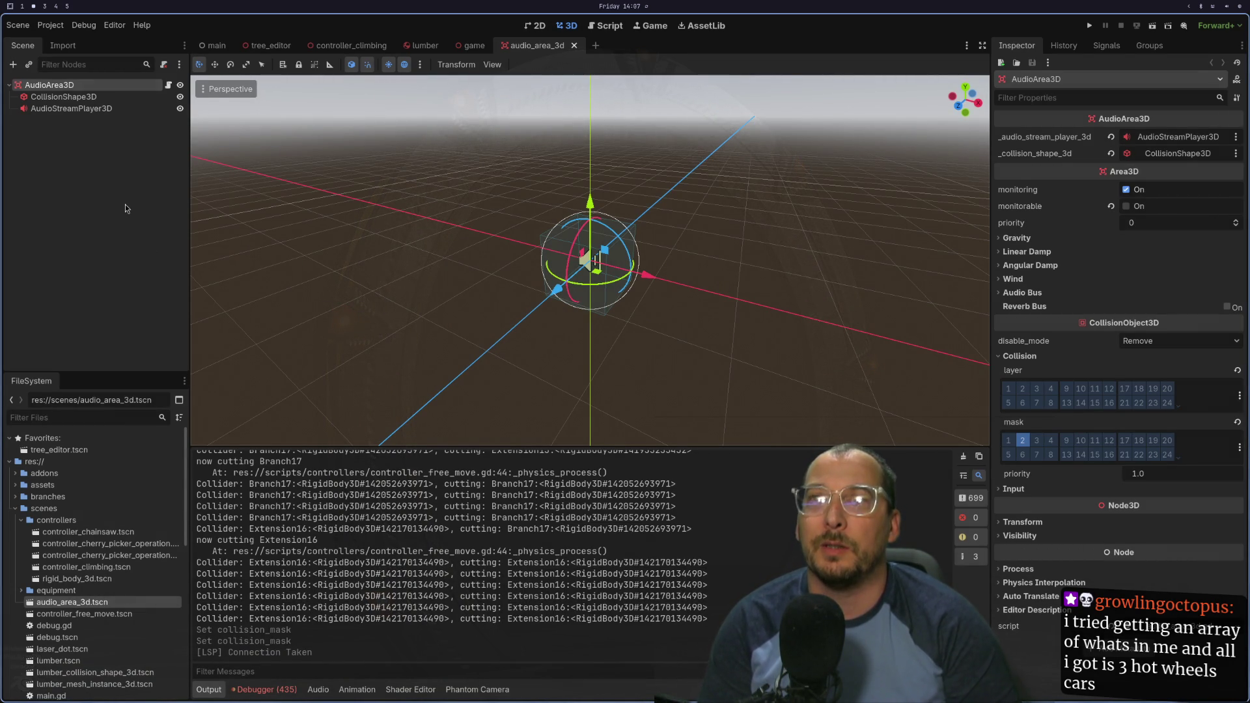
pyautogui.press('super+1')
pyautogui.press('super+2')
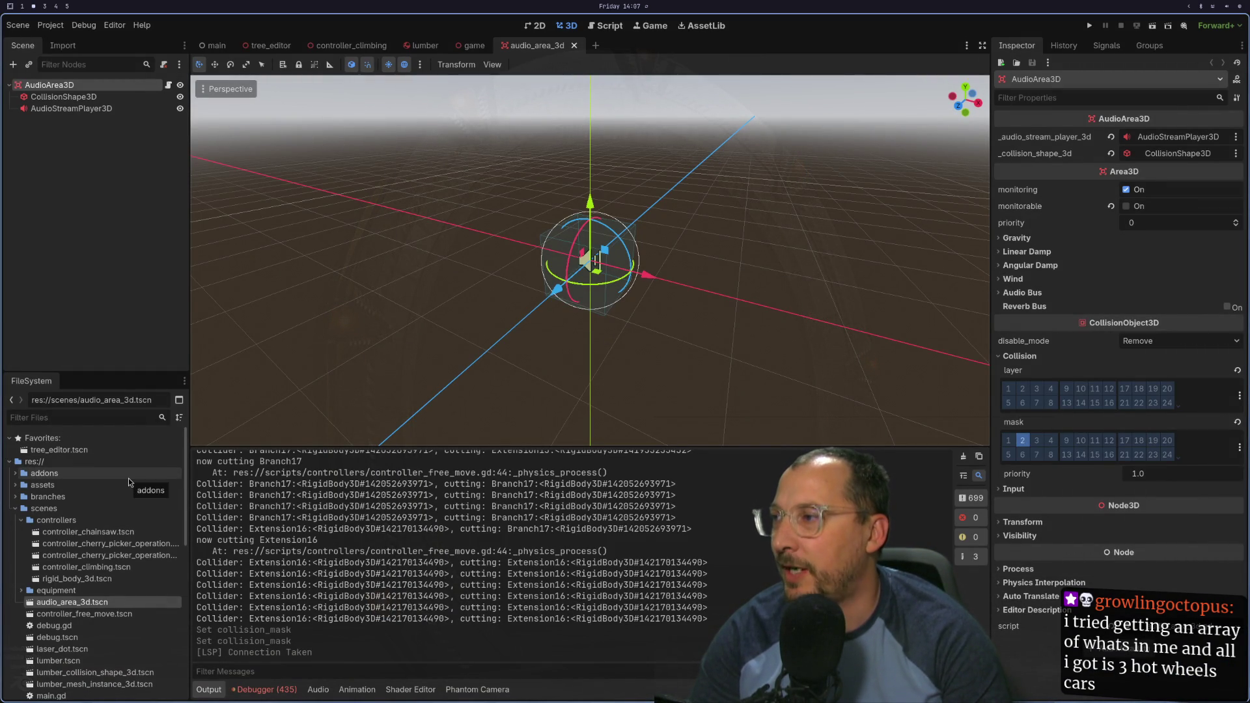
pyautogui.click(22, 496)
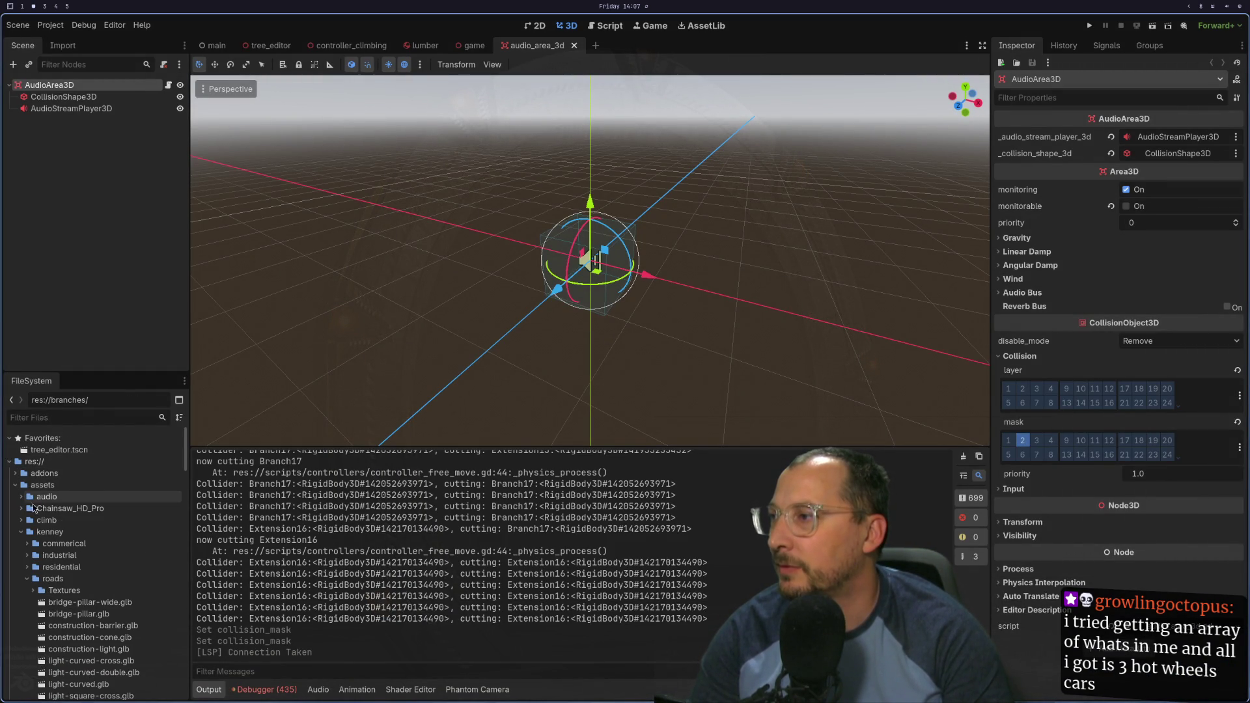
pyautogui.click(20, 532)
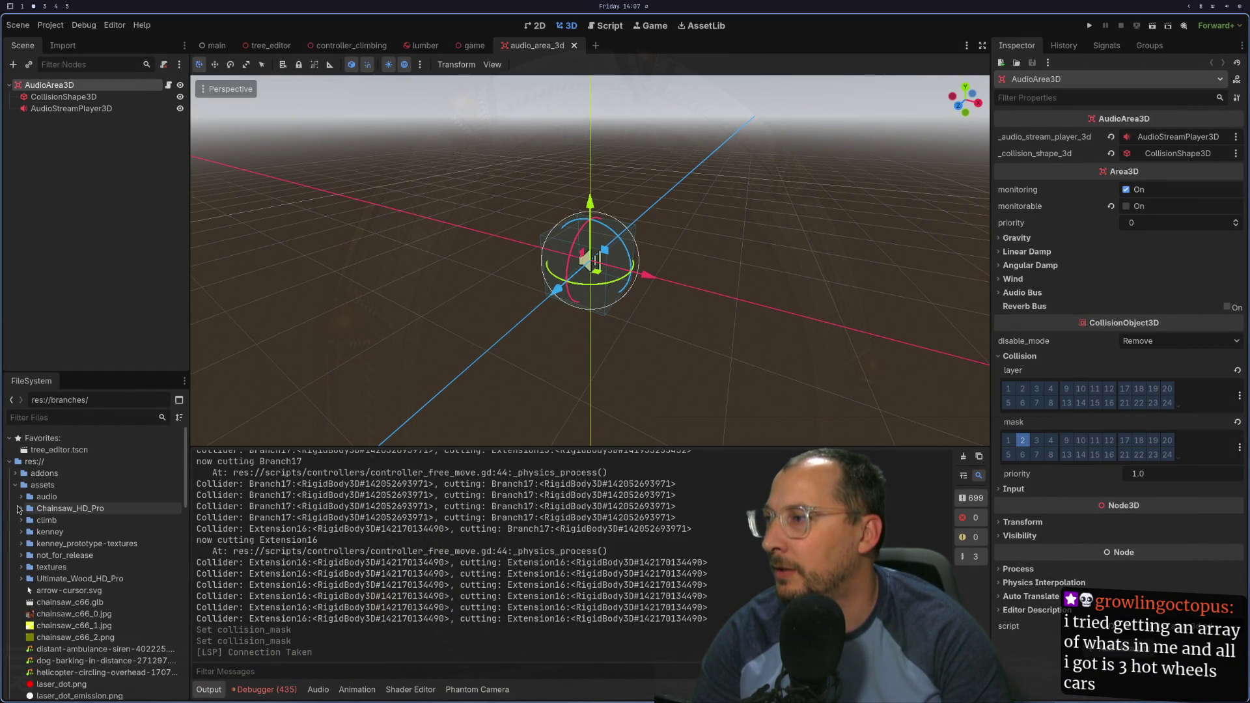
pyautogui.rightClick(62, 578)
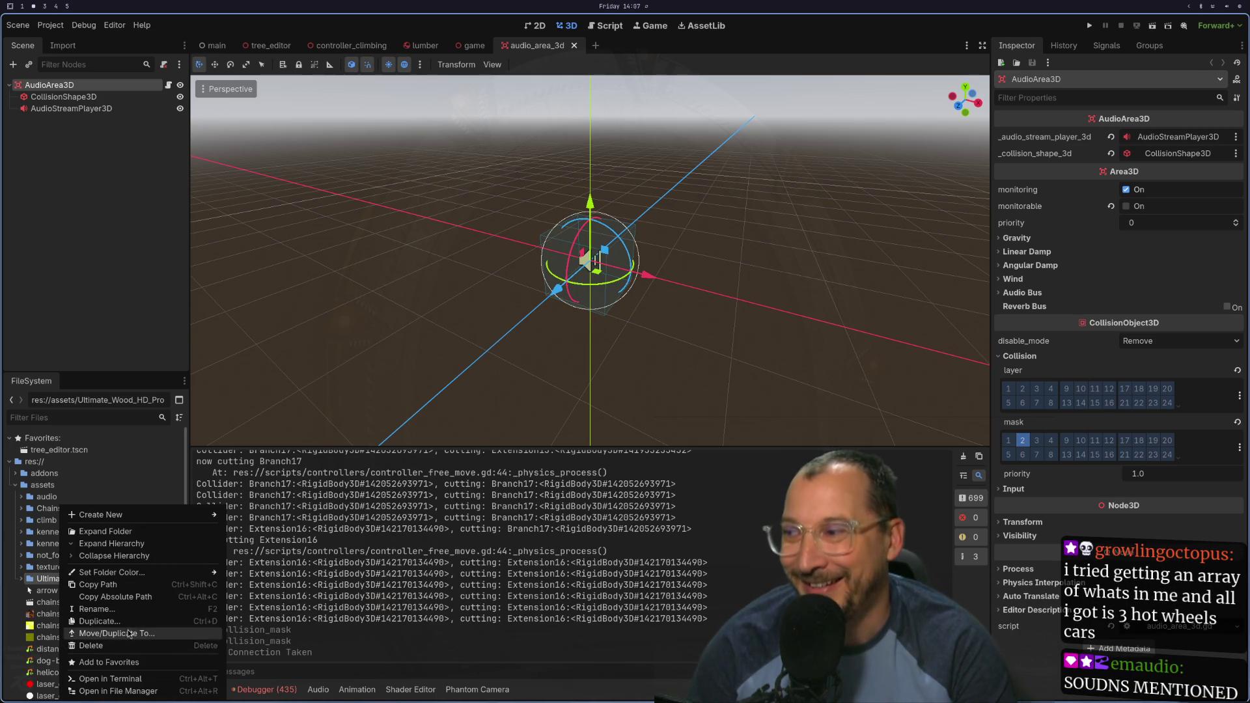
# Step: Browse the WOOD .wav sounds in Ultimate Wood HD Pro in Files, then restore Godot full screen
pyautogui.click(117, 691)
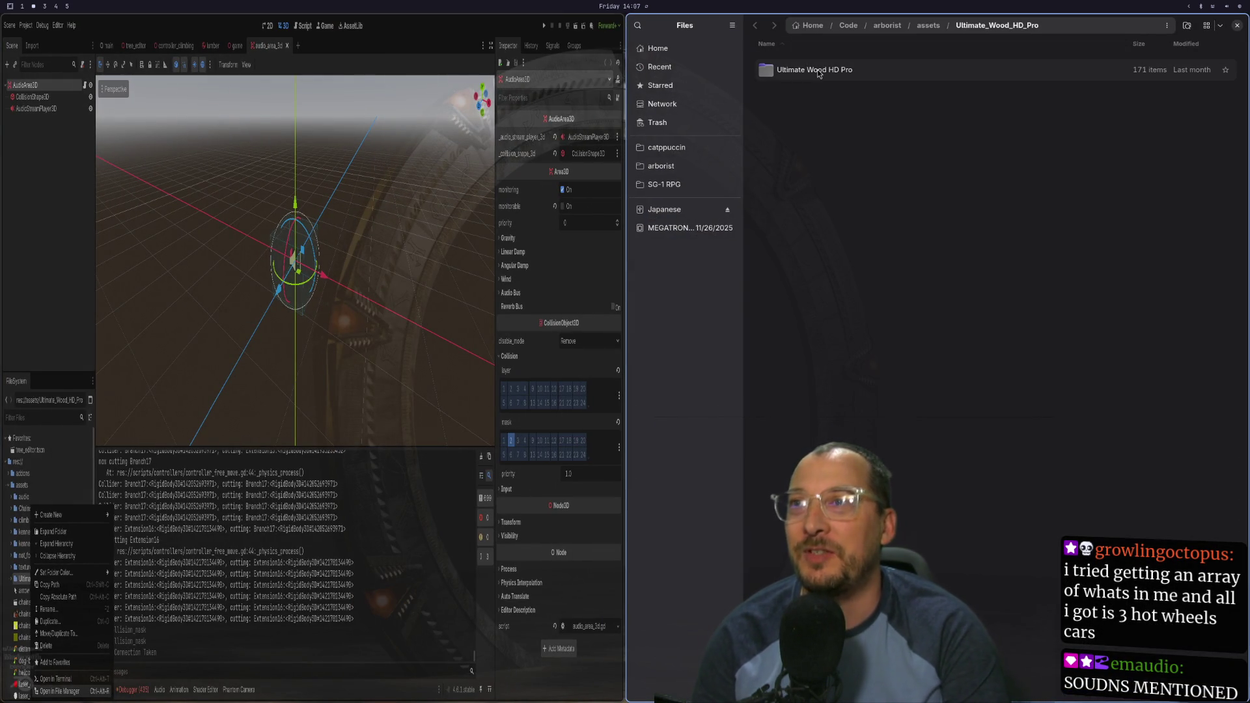
pyautogui.doubleClick(818, 72)
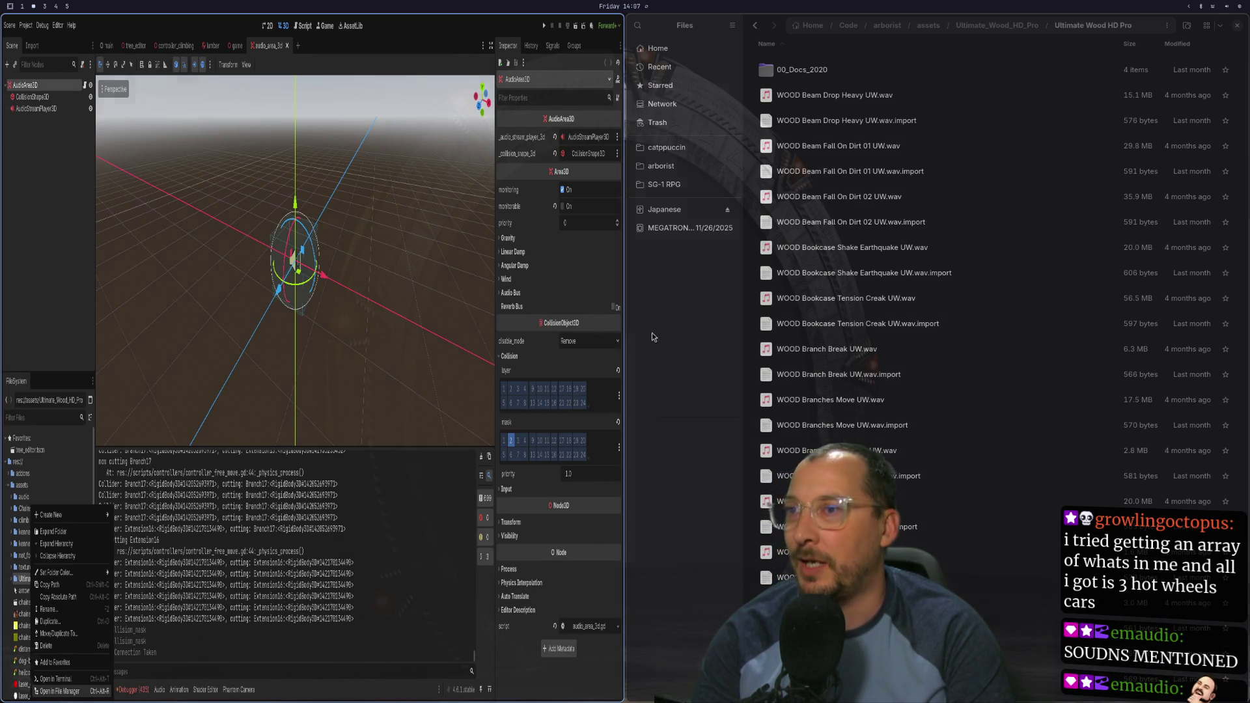
pyautogui.press('super+f')
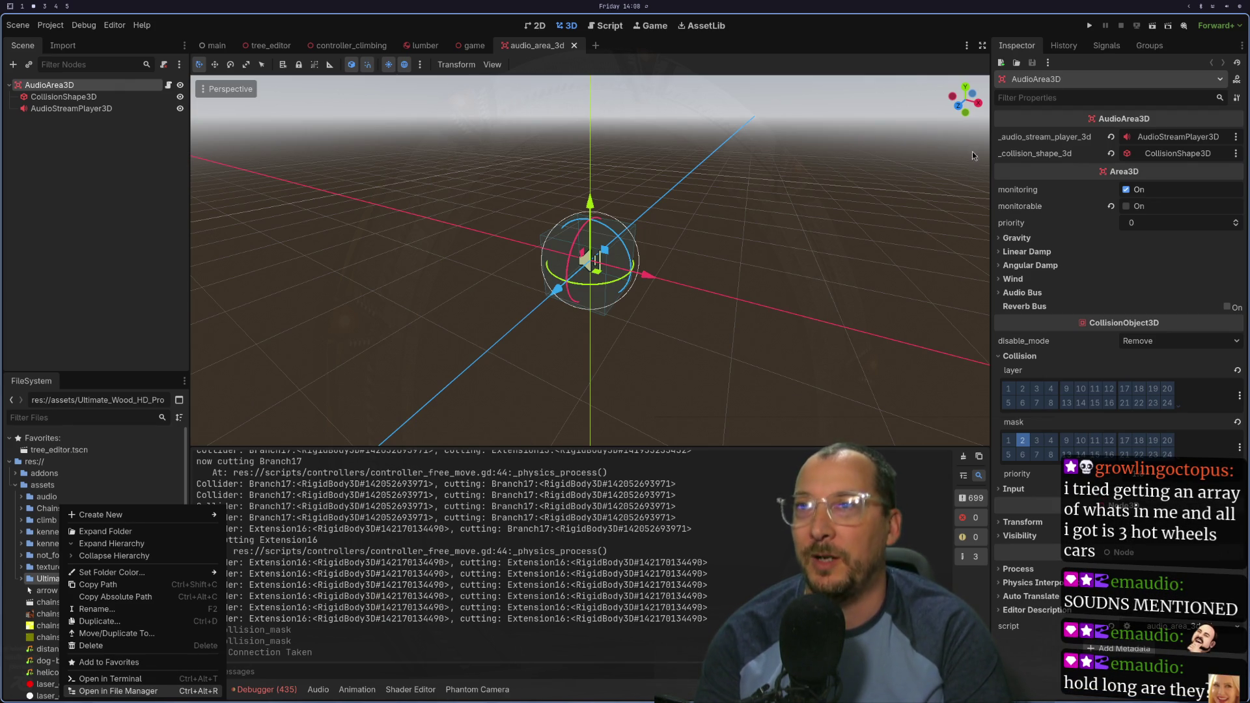
# Step: Force-kill the Godot_v4 process in btop with SIGKILL
pyautogui.press('super+grave')
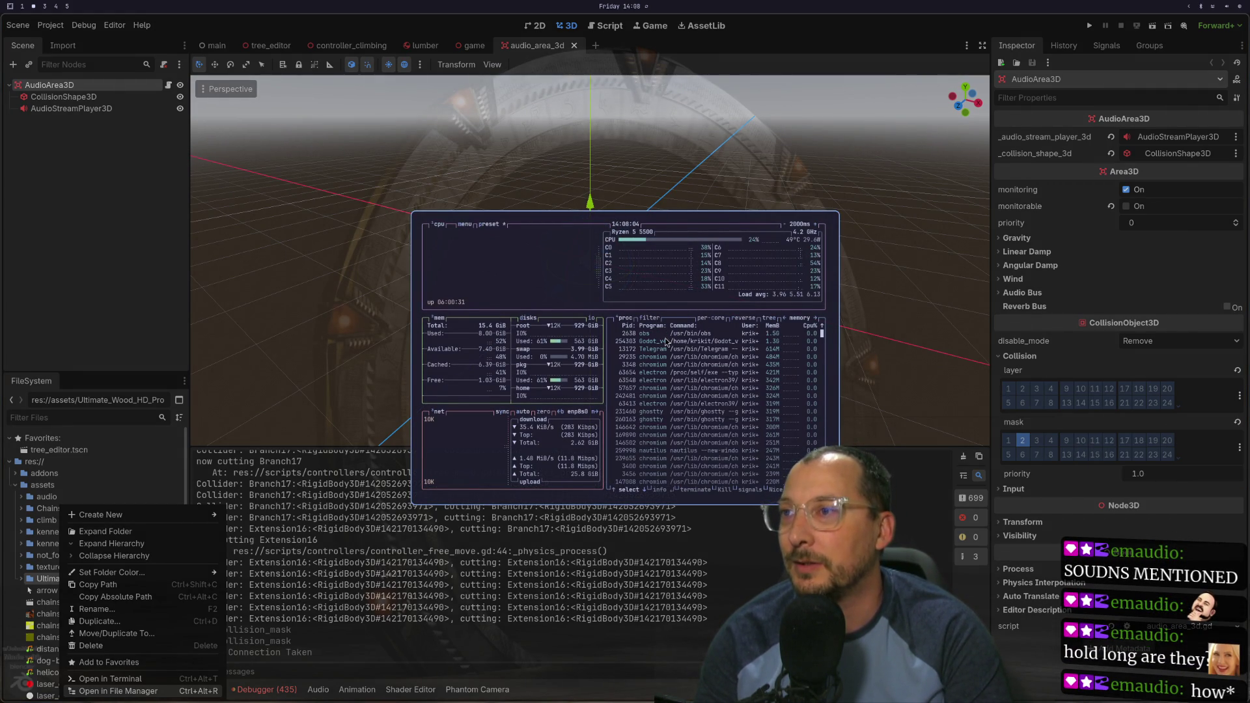
pyautogui.click(658, 342)
pyautogui.press('k')
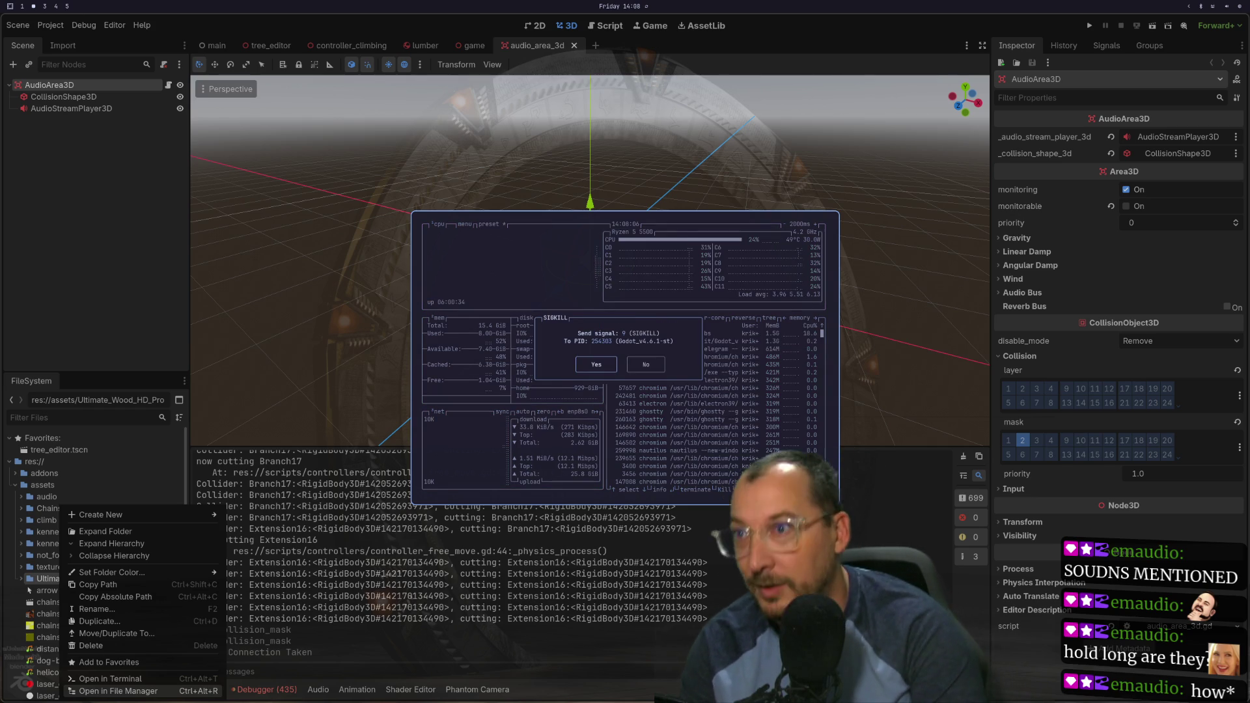
pyautogui.press('Return')
pyautogui.press('q')
# Step: Relaunch Godot and open the Arborist project in the editor
pyautogui.press('super+space')
pyautogui.write('godot')
pyautogui.press('Return')
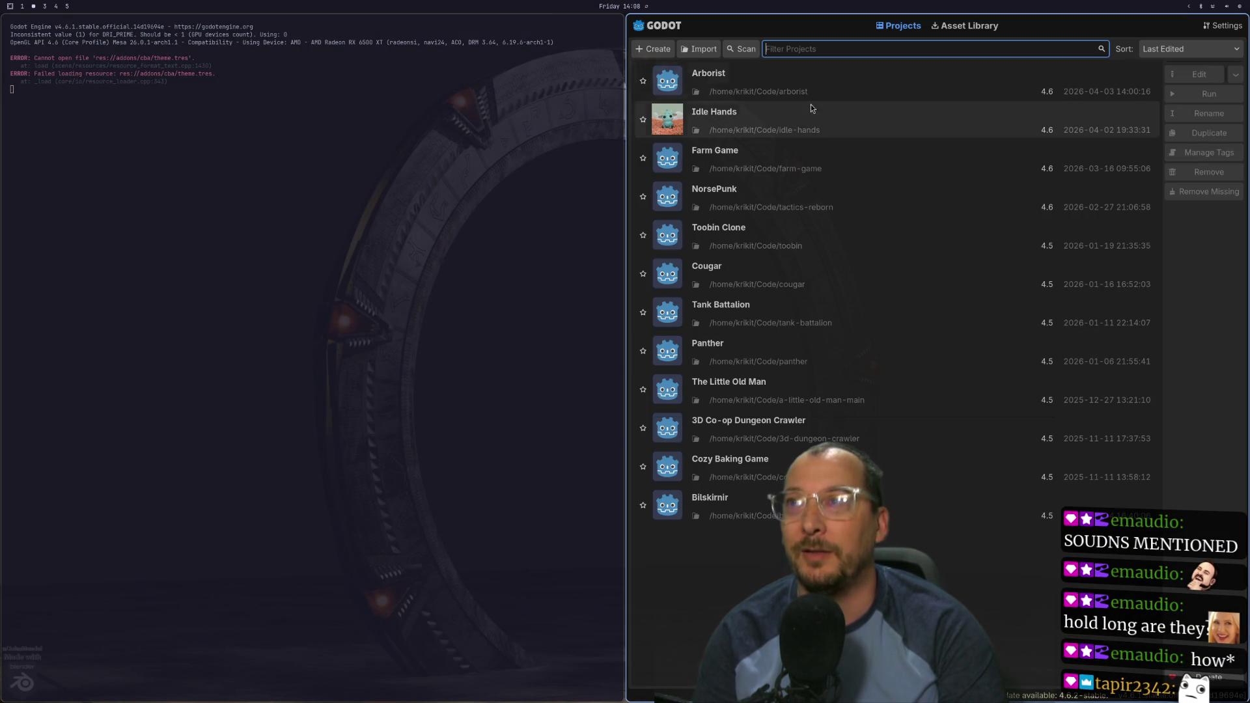
pyautogui.click(1138, 83)
pyautogui.click(1200, 75)
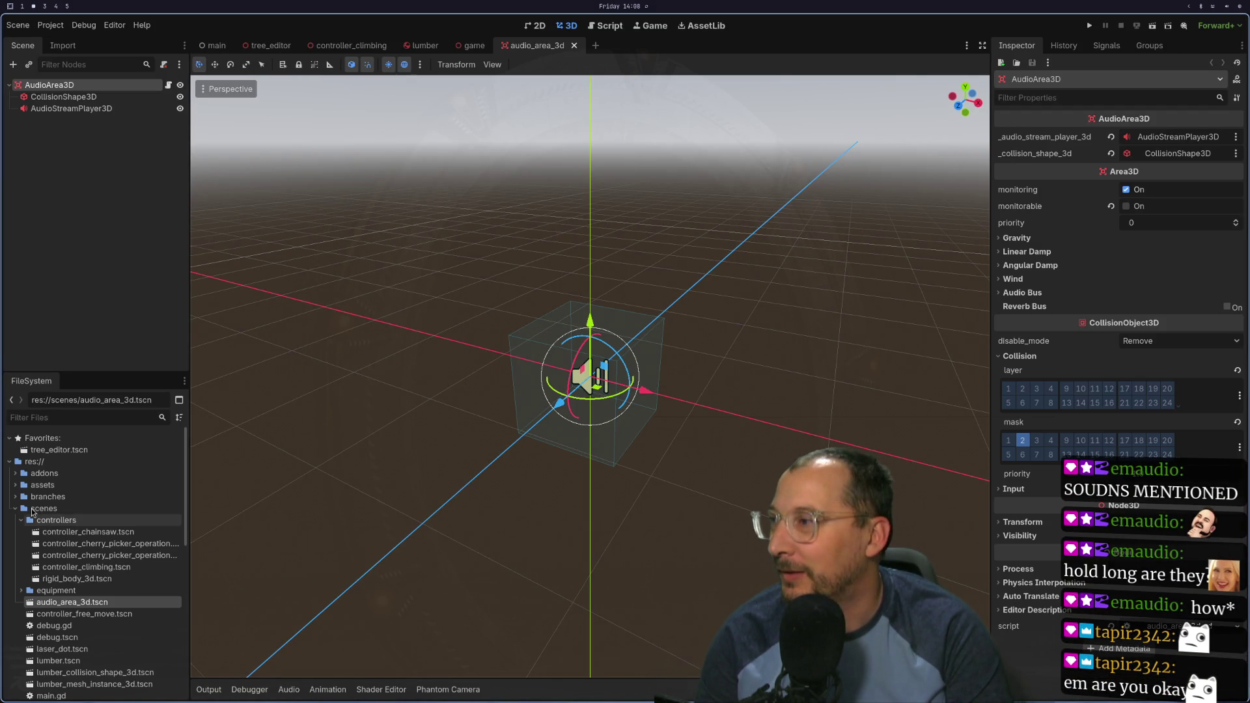
# Step: Move the inner Ultimate Wood HD Pro folder directly into assets
pyautogui.click(15, 485)
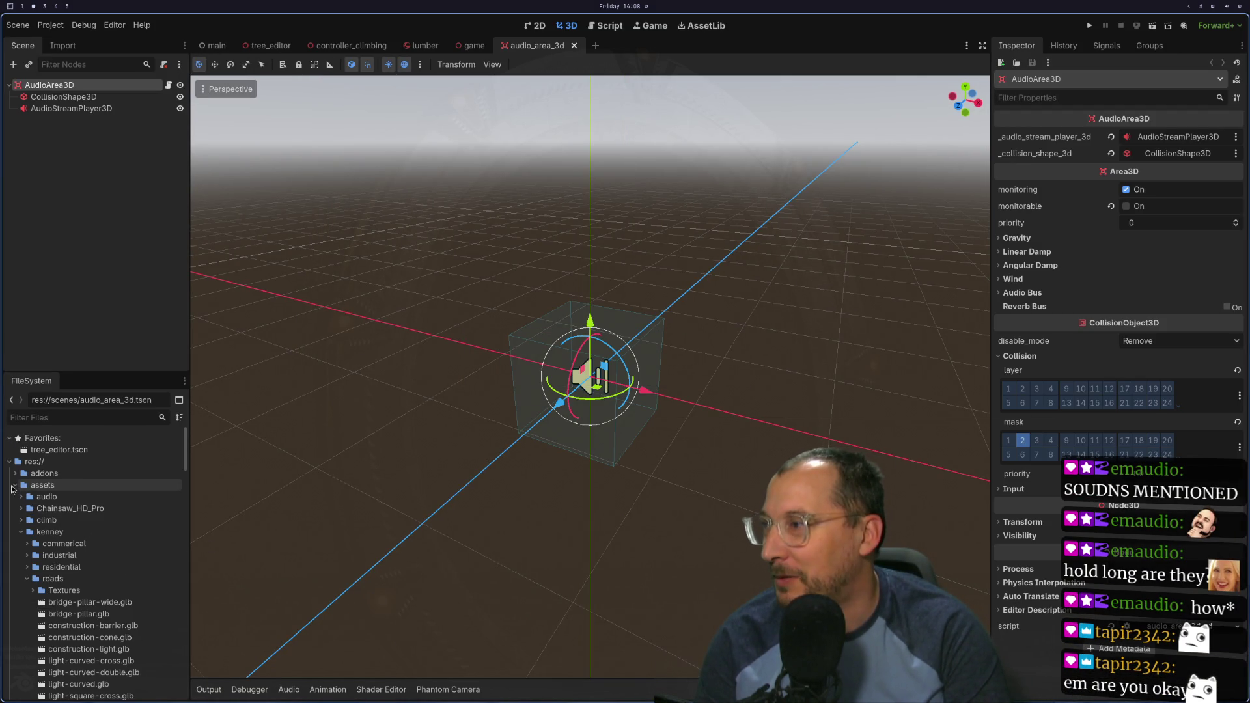
pyautogui.click(22, 532)
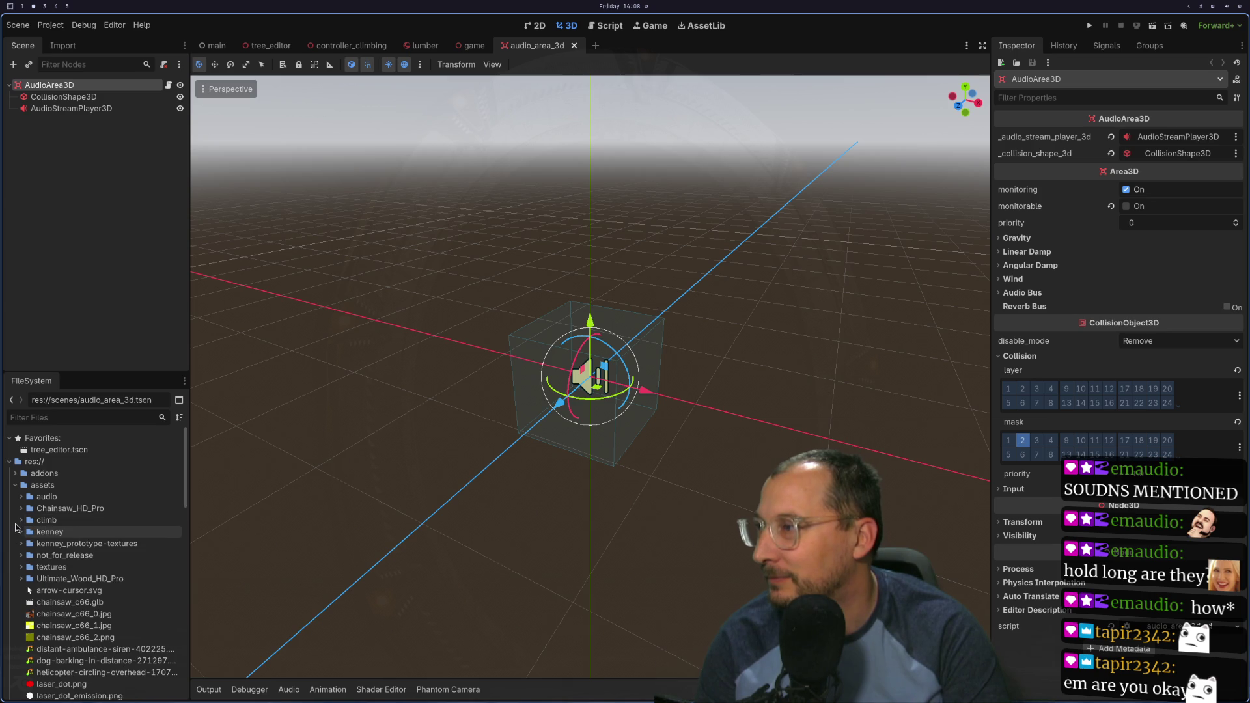
pyautogui.click(22, 579)
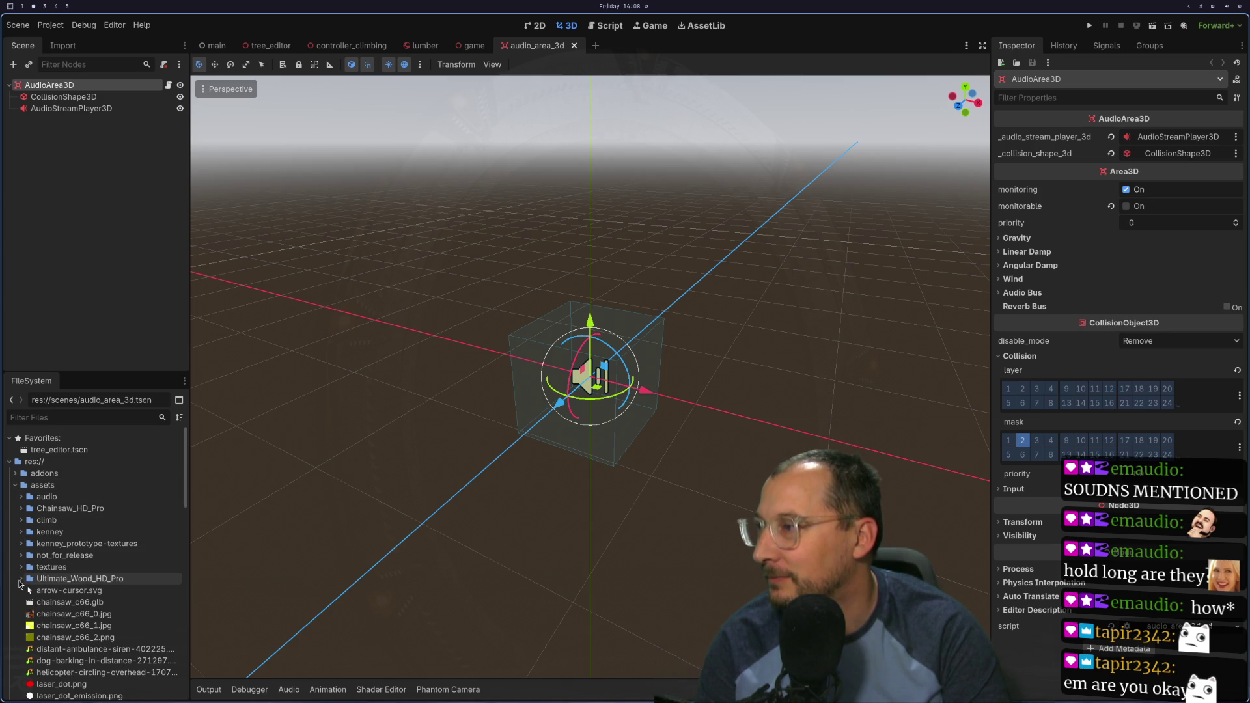
pyautogui.click(64, 594)
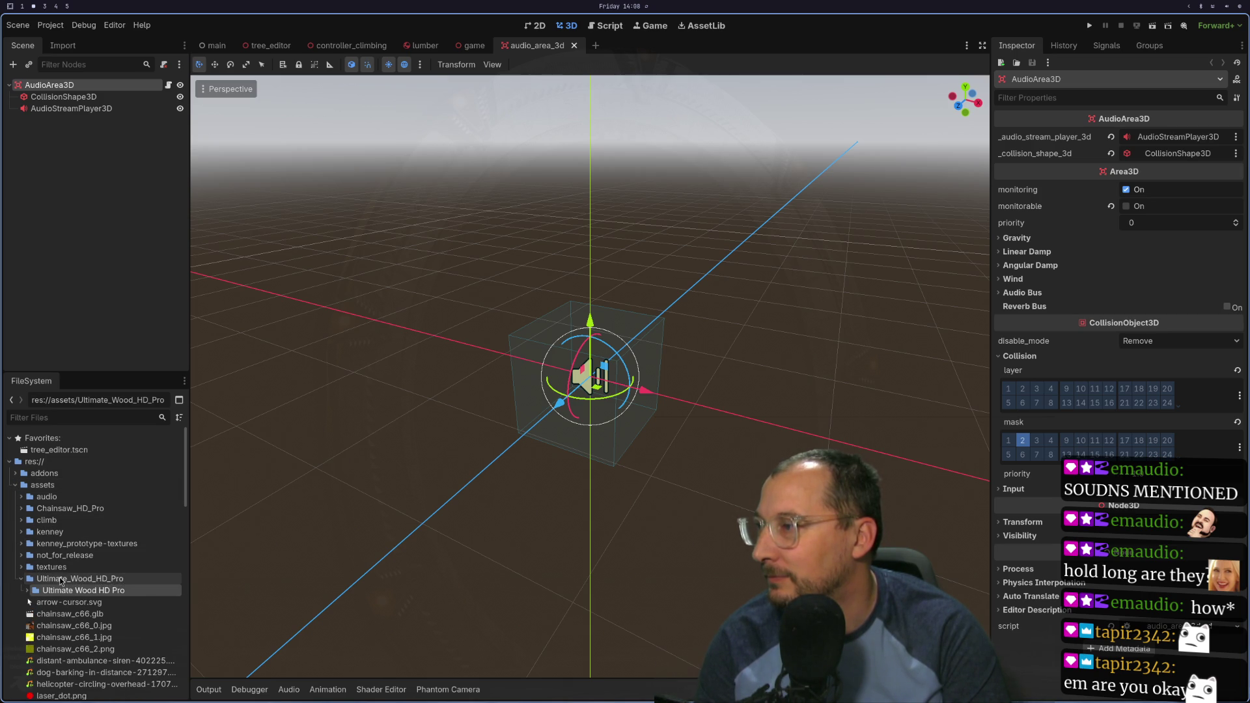
pyautogui.moveTo(55, 598)
pyautogui.mouseDown()
pyautogui.moveTo(78, 517)
pyautogui.moveTo(68, 487)
pyautogui.mouseUp()
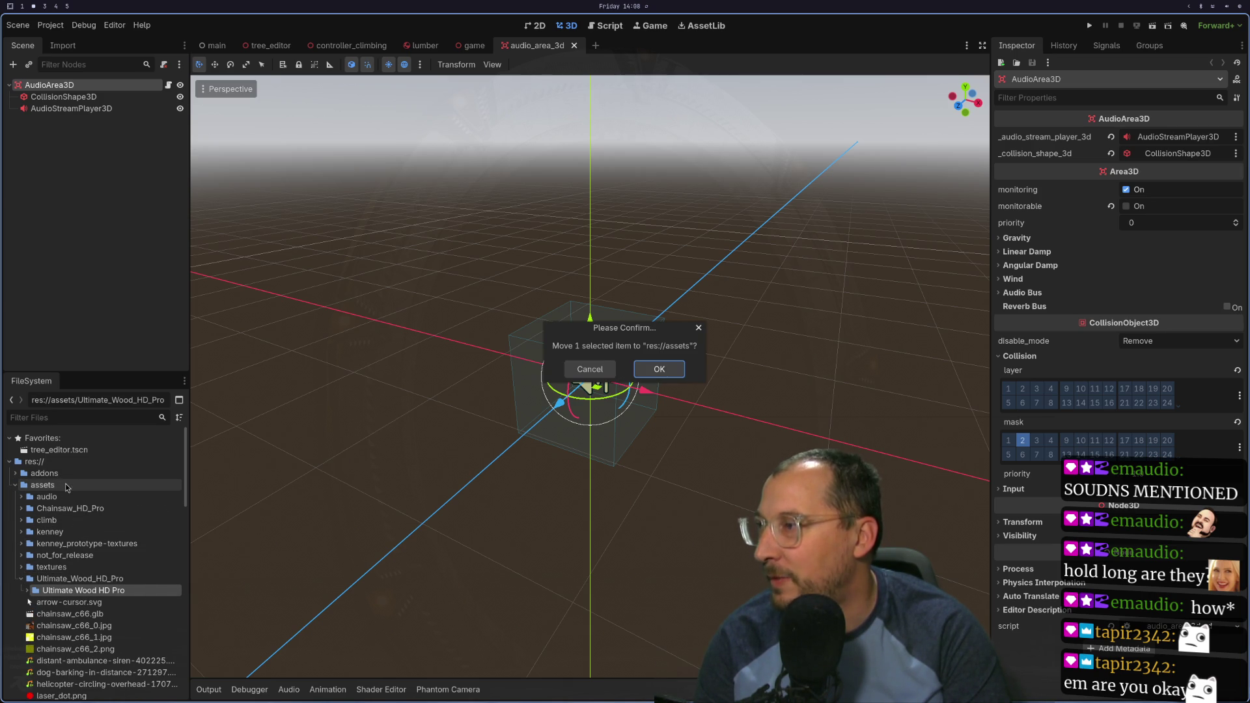
pyautogui.click(671, 366)
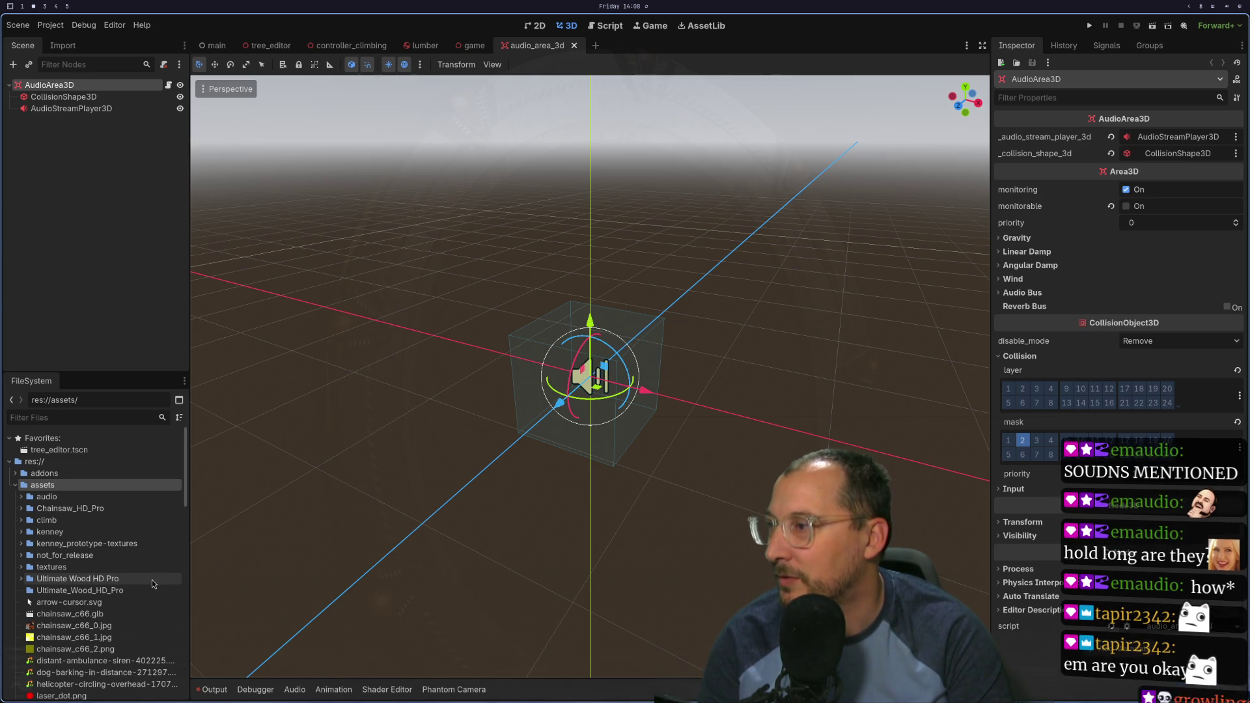
# Step: Delete the leftover Ultimate_Wood_HD_Pro folder from the project
pyautogui.rightClick(104, 590)
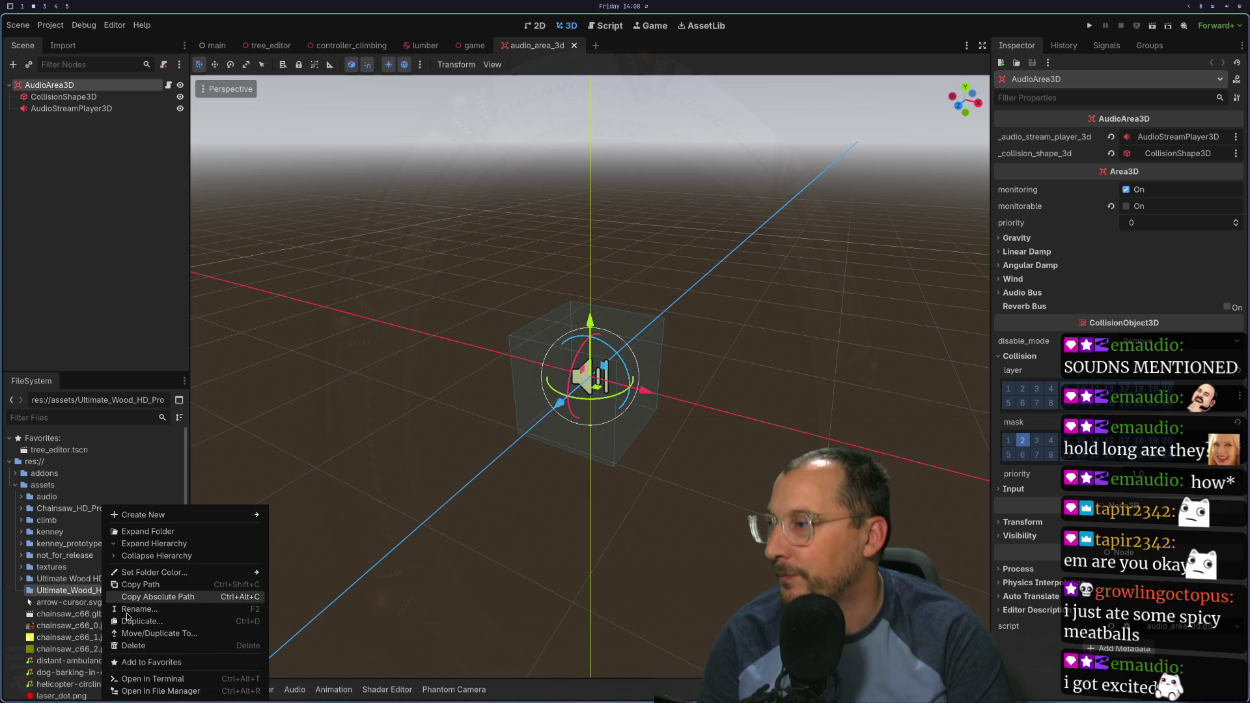
pyautogui.click(134, 645)
pyautogui.click(689, 408)
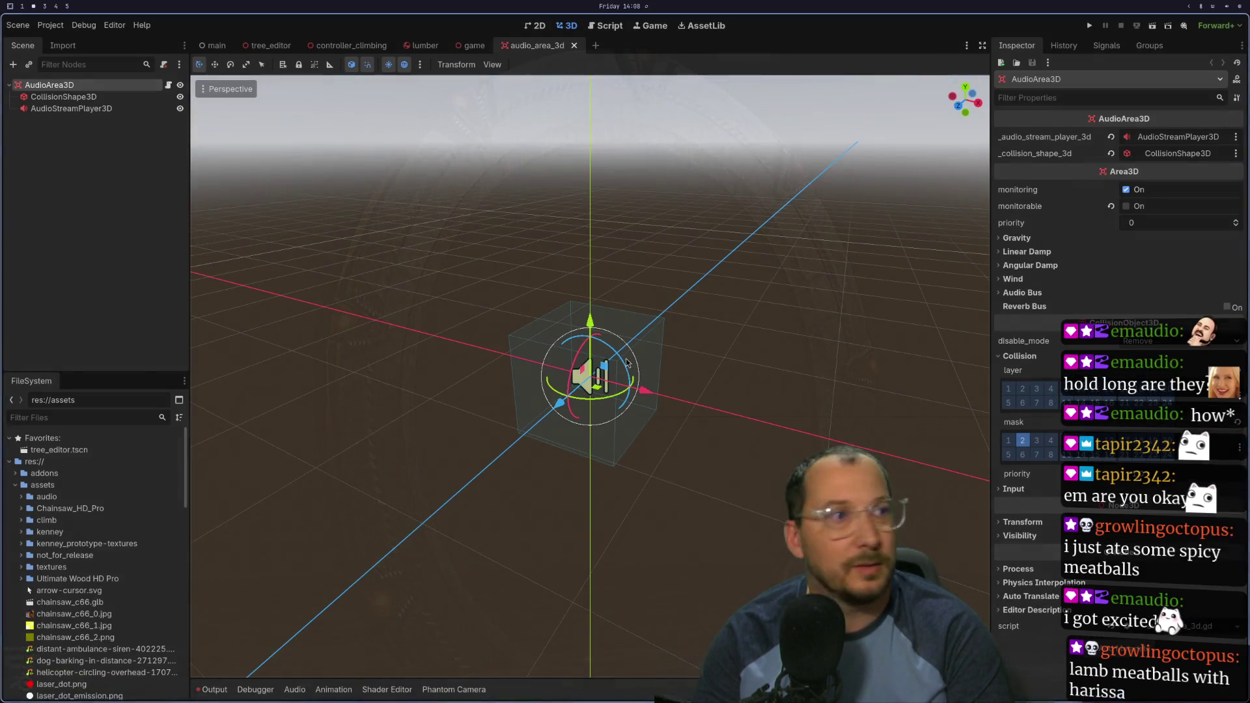
pyautogui.press('super+4')
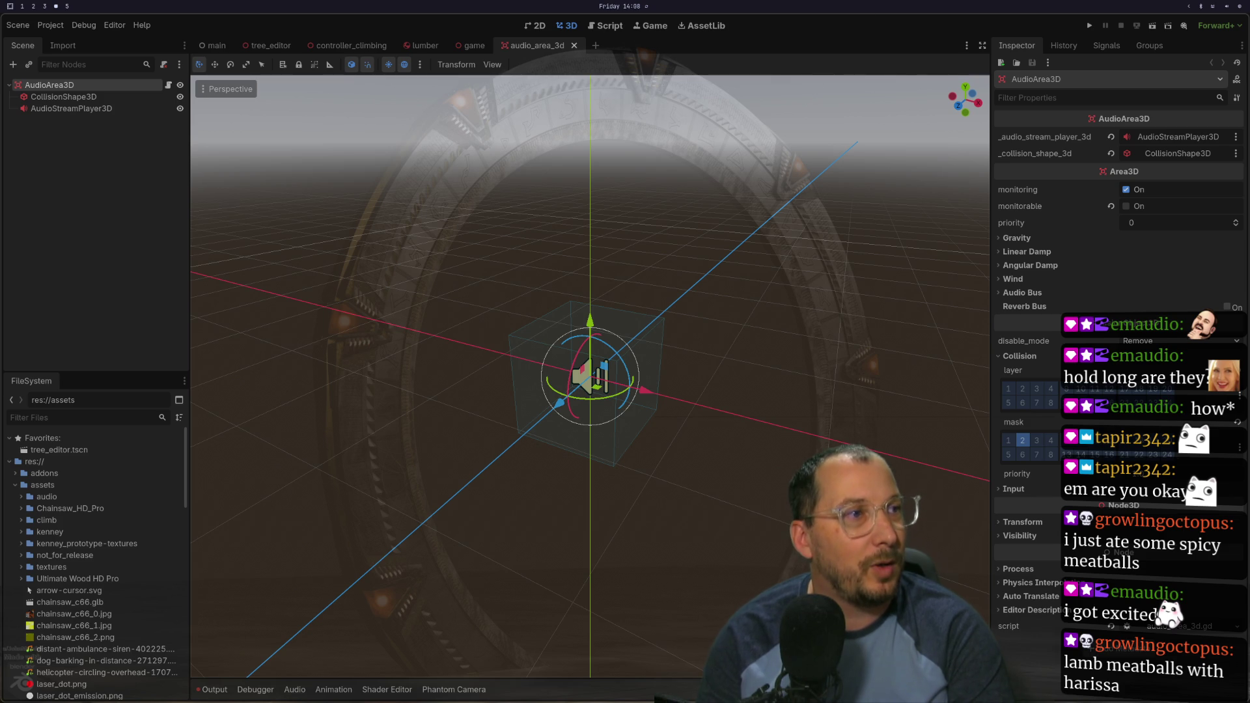
# Step: Return to the Godot workspace and run the project in play mode
pyautogui.press('super+2')
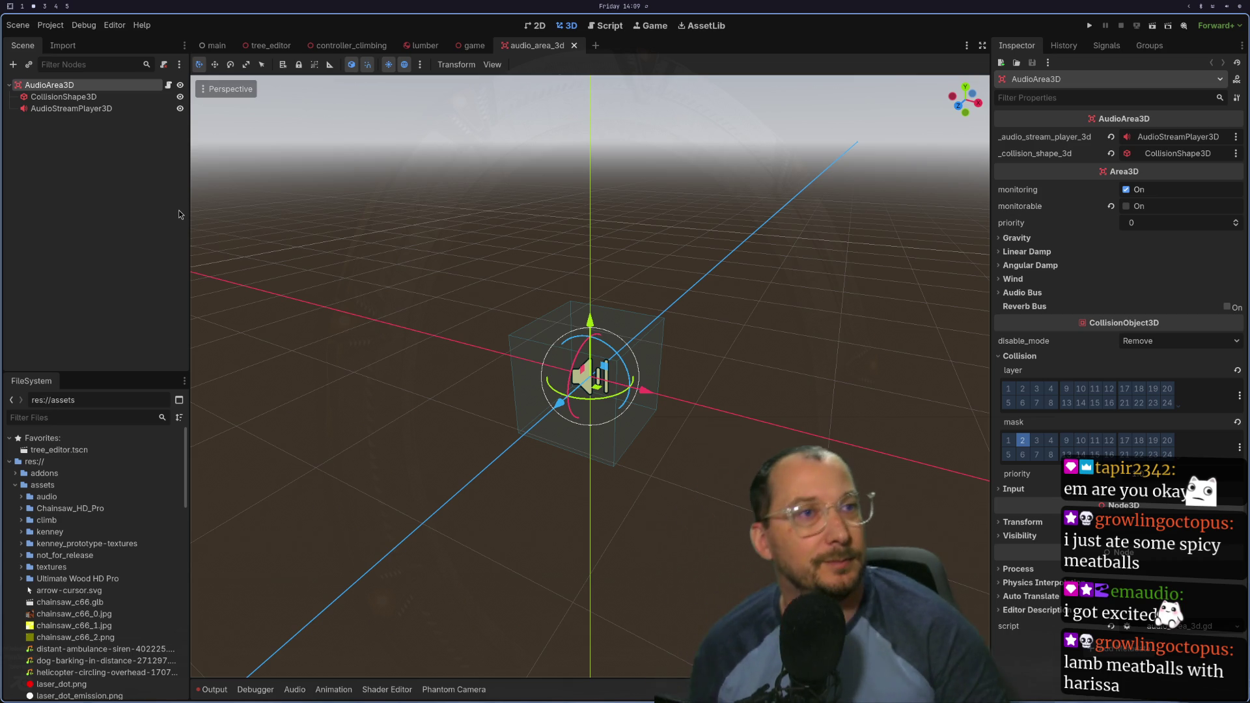
pyautogui.click(1054, 392)
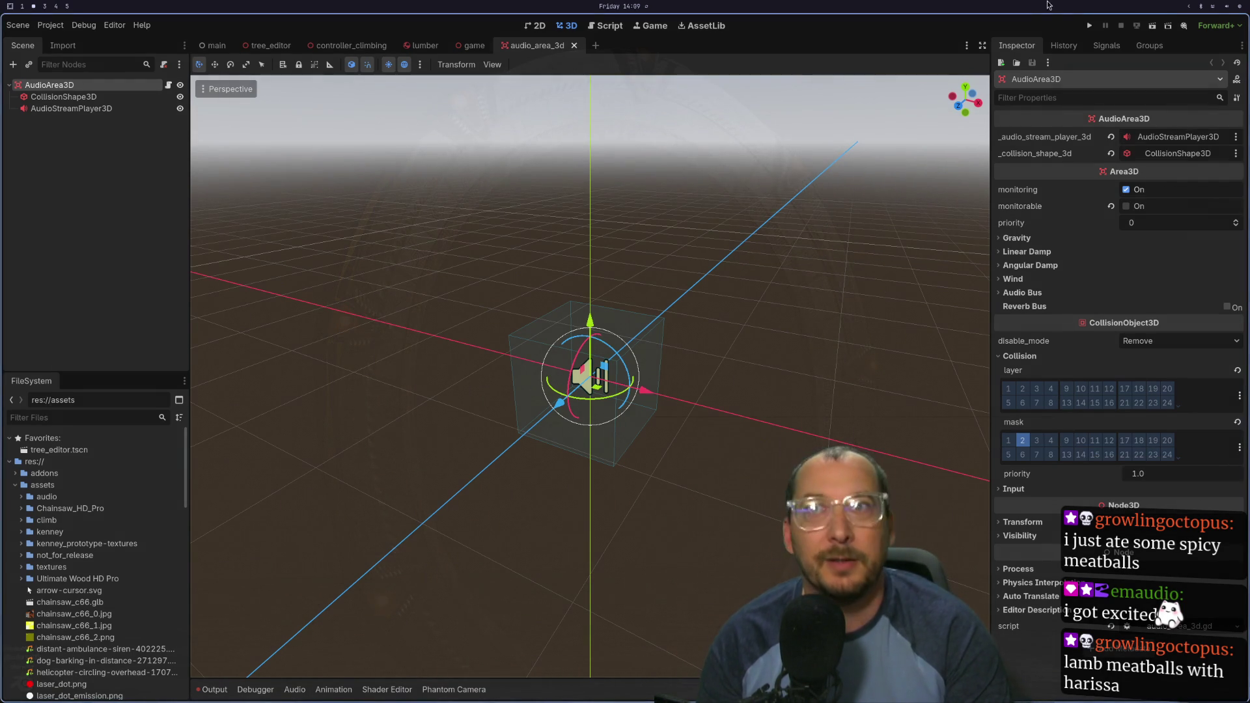
pyautogui.click(1087, 24)
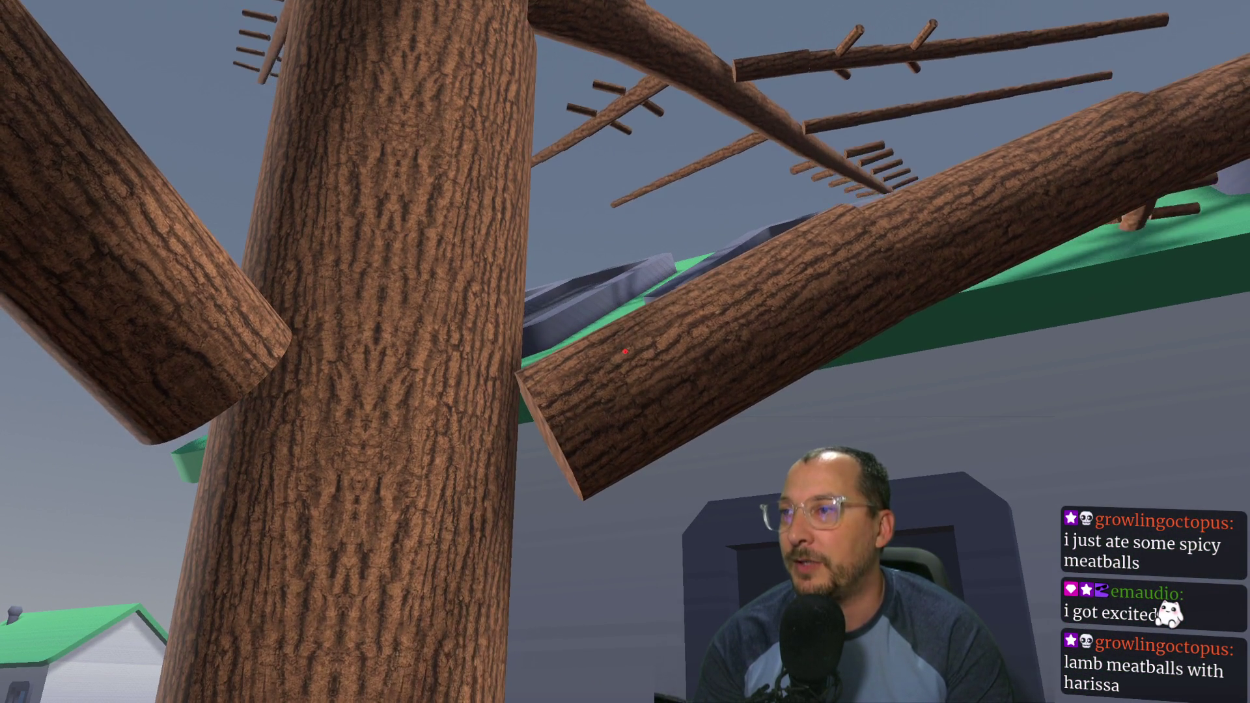
# Step: Chainsaw a thick branch off the tree, then climb up the trunk and back down
pyautogui.click(625, 352)
pyautogui.click(625, 351)
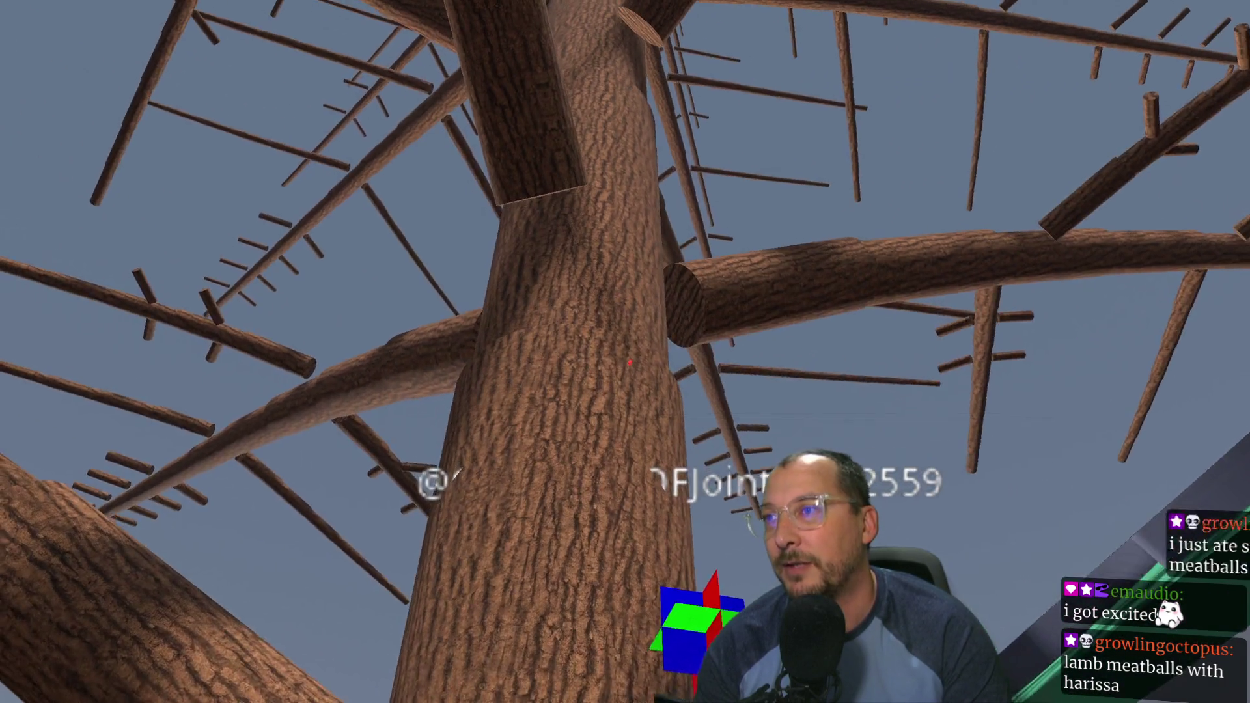
pyautogui.press('e')
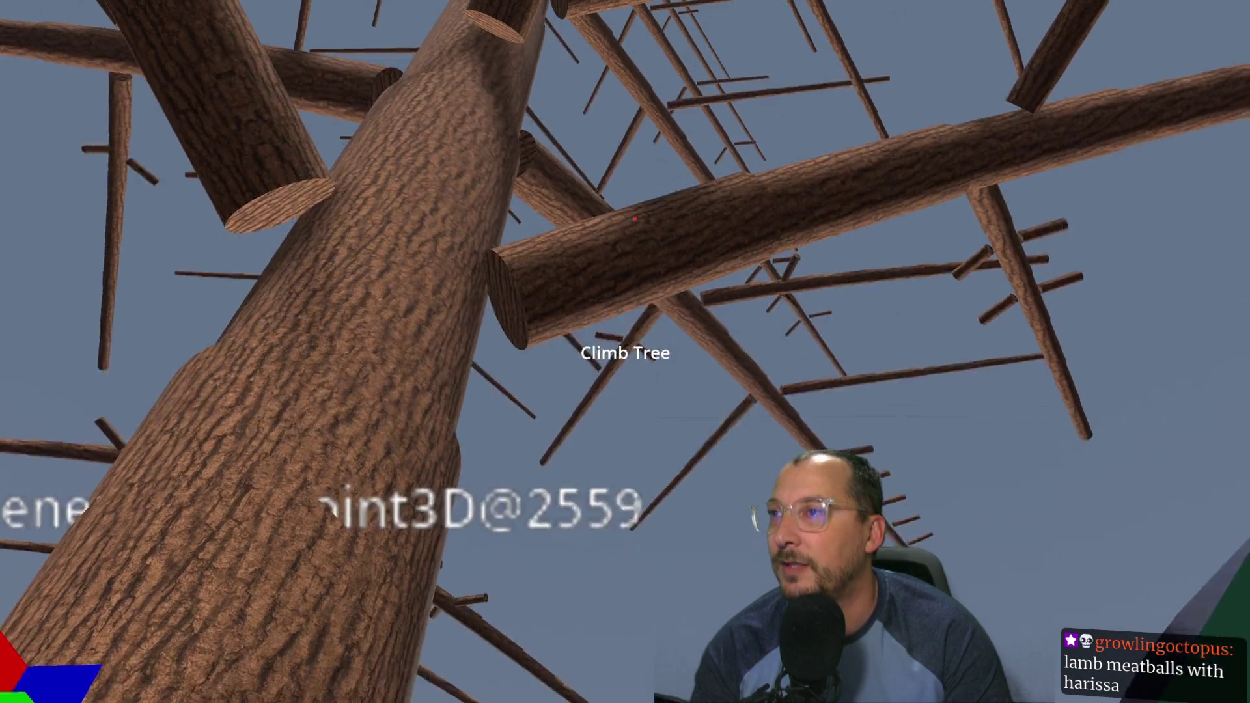
pyautogui.press('e')
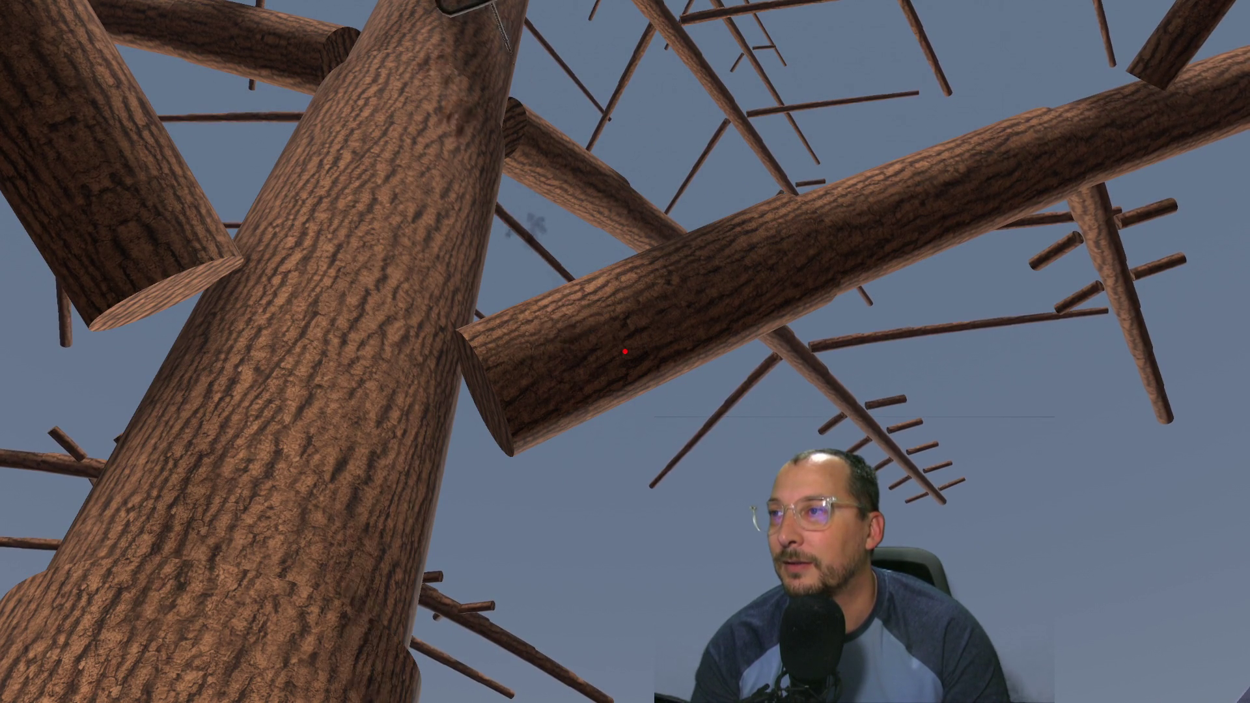
pyautogui.press('e')
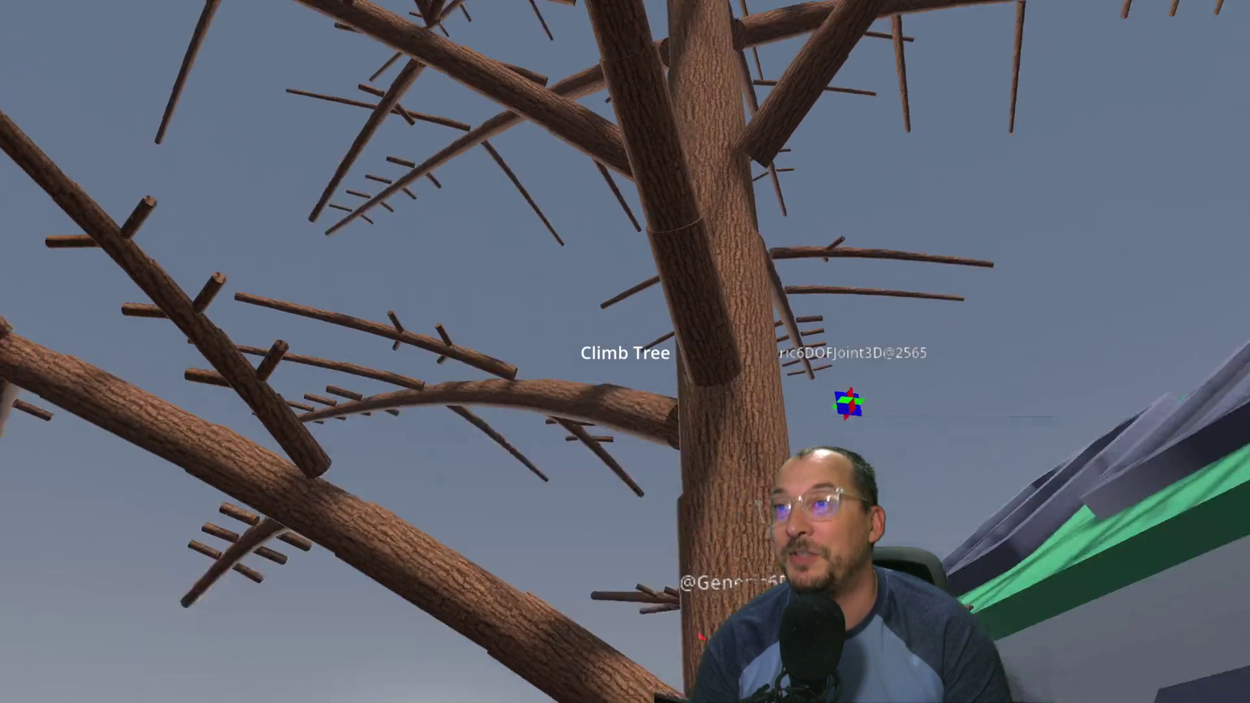
pyautogui.press('e')
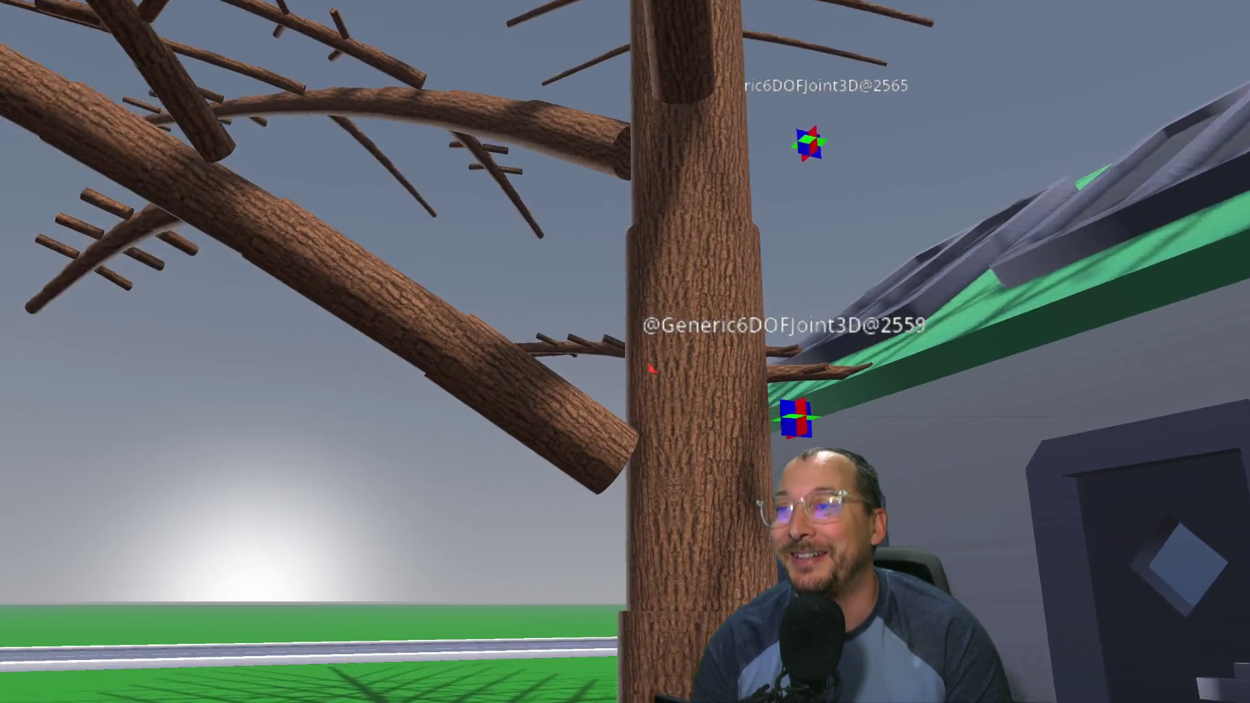
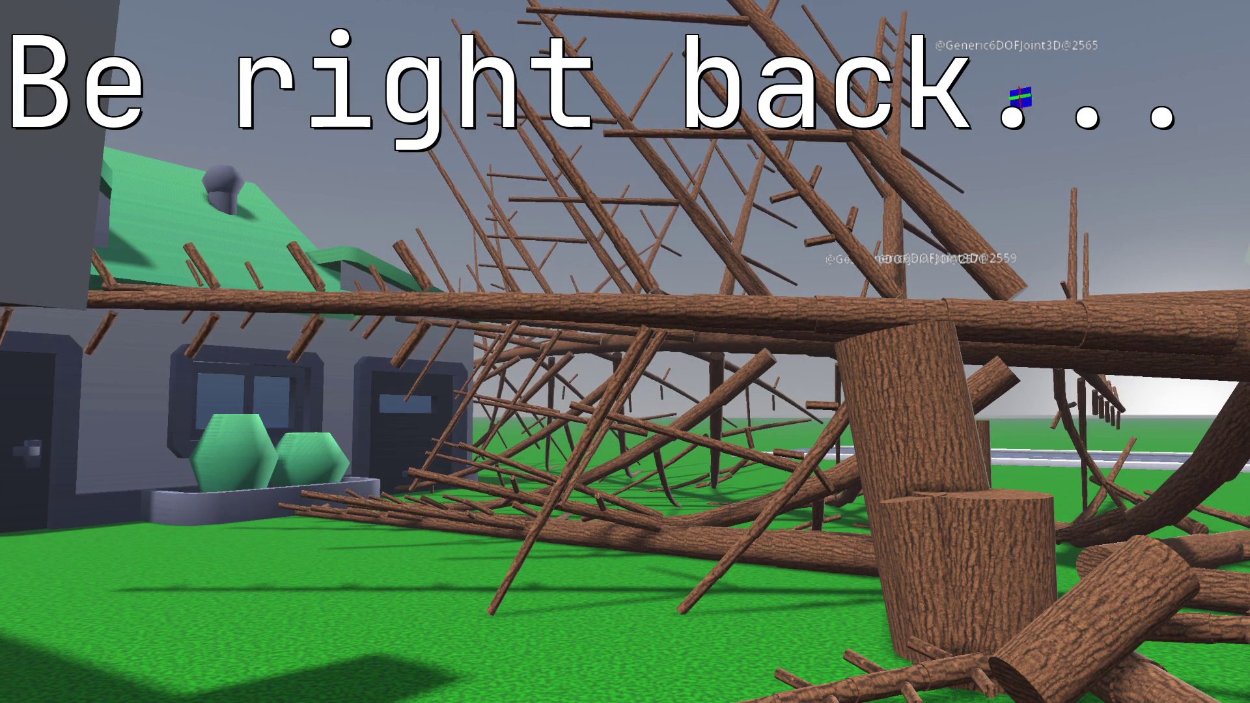
# Step: Restart the tree-cutting game next to the editor and chop into a branch
pyautogui.press('Escape')
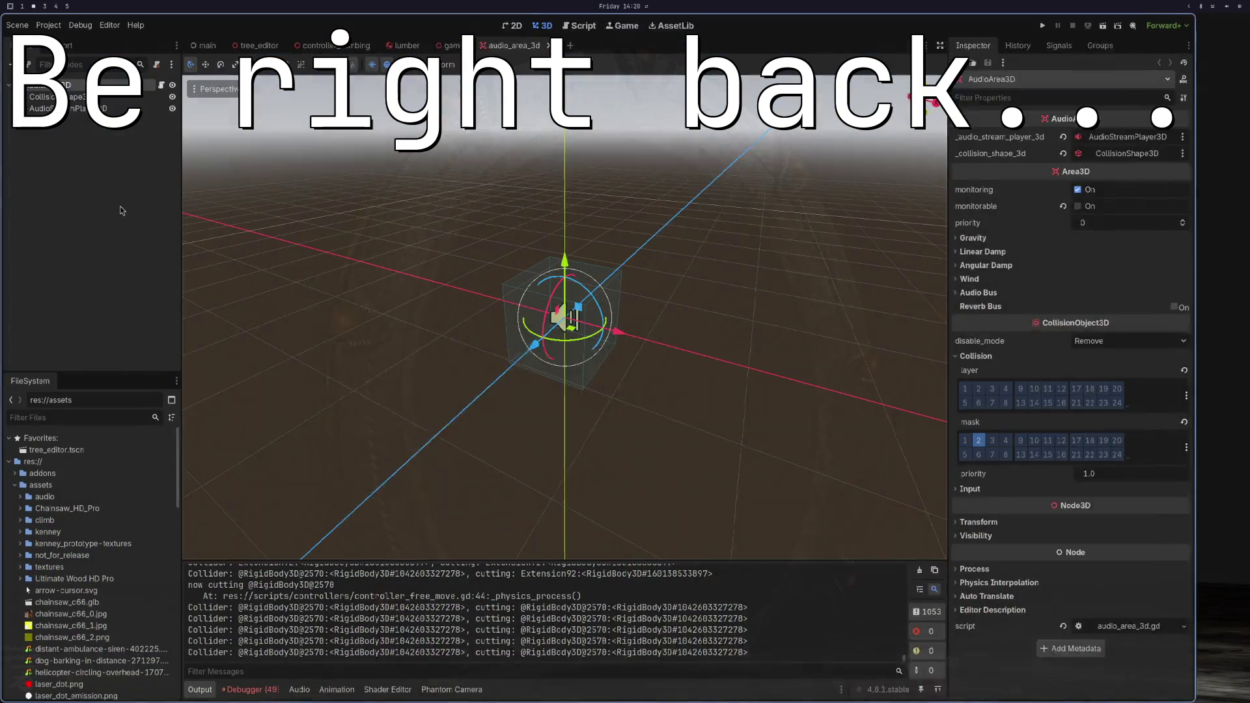
pyautogui.click(1091, 24)
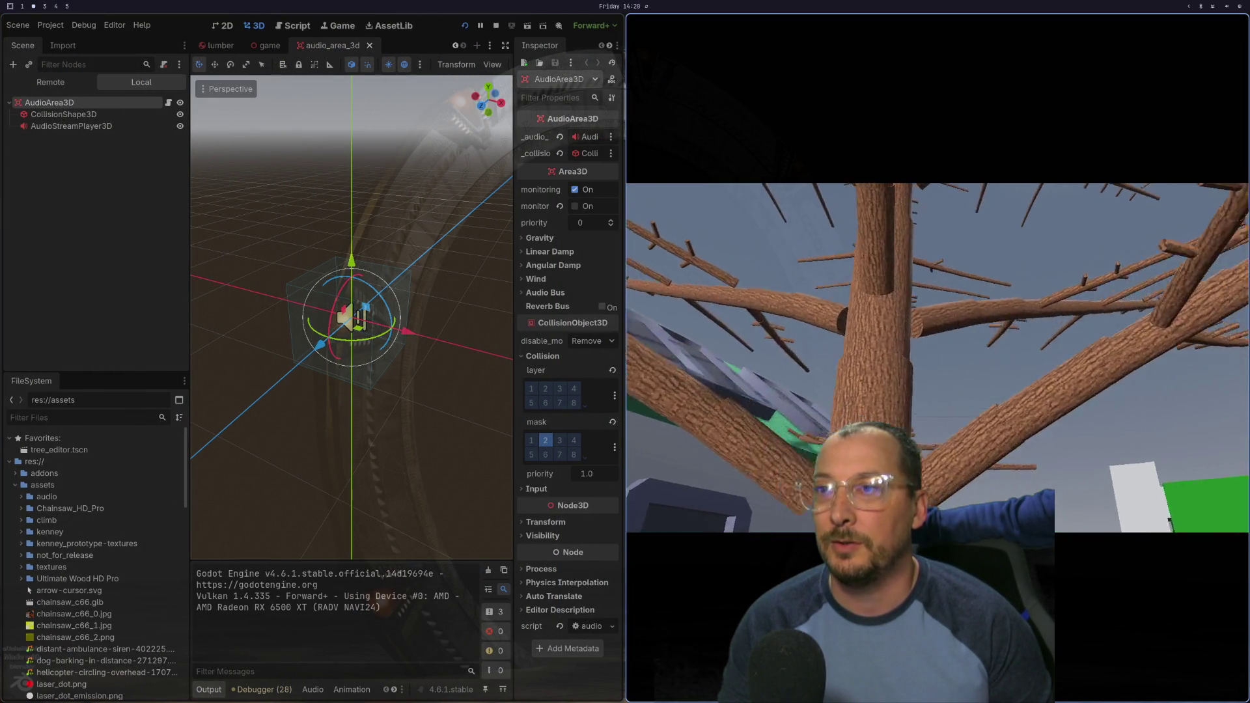
pyautogui.click(917, 358)
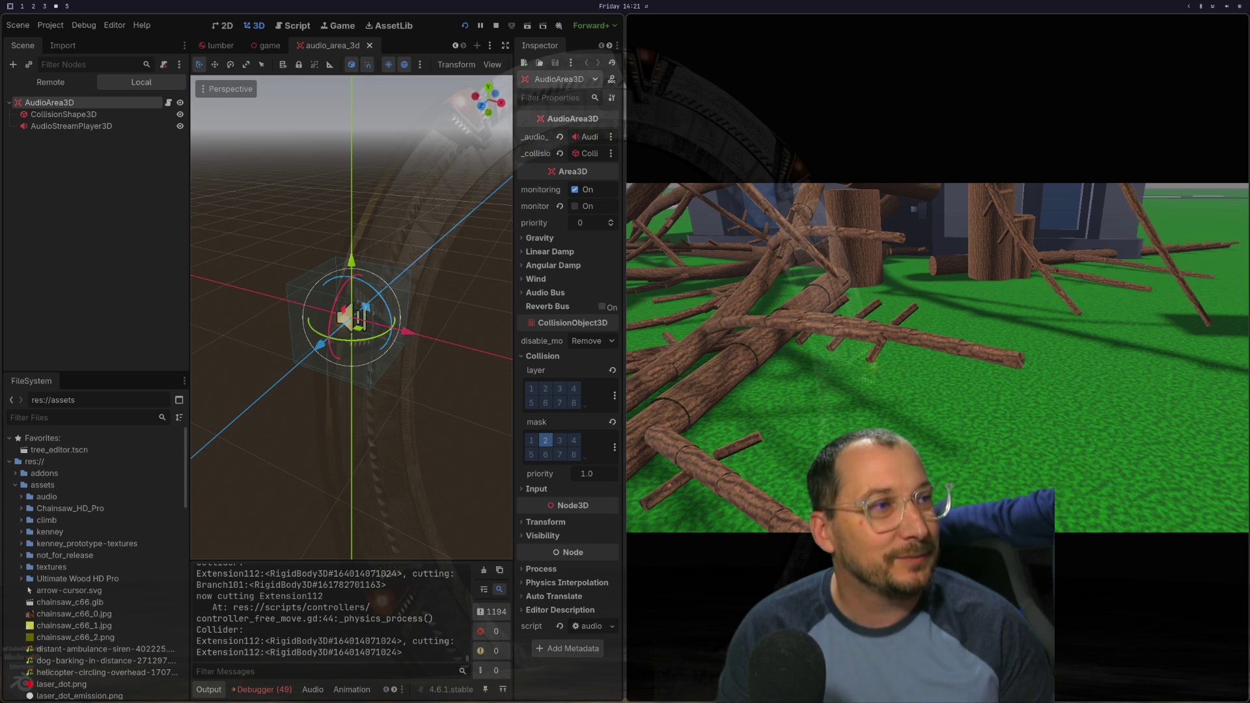
# Step: Open the file manager beside the game at the Ultimate Wood HD Pro sound folder
pyautogui.press('super+e')
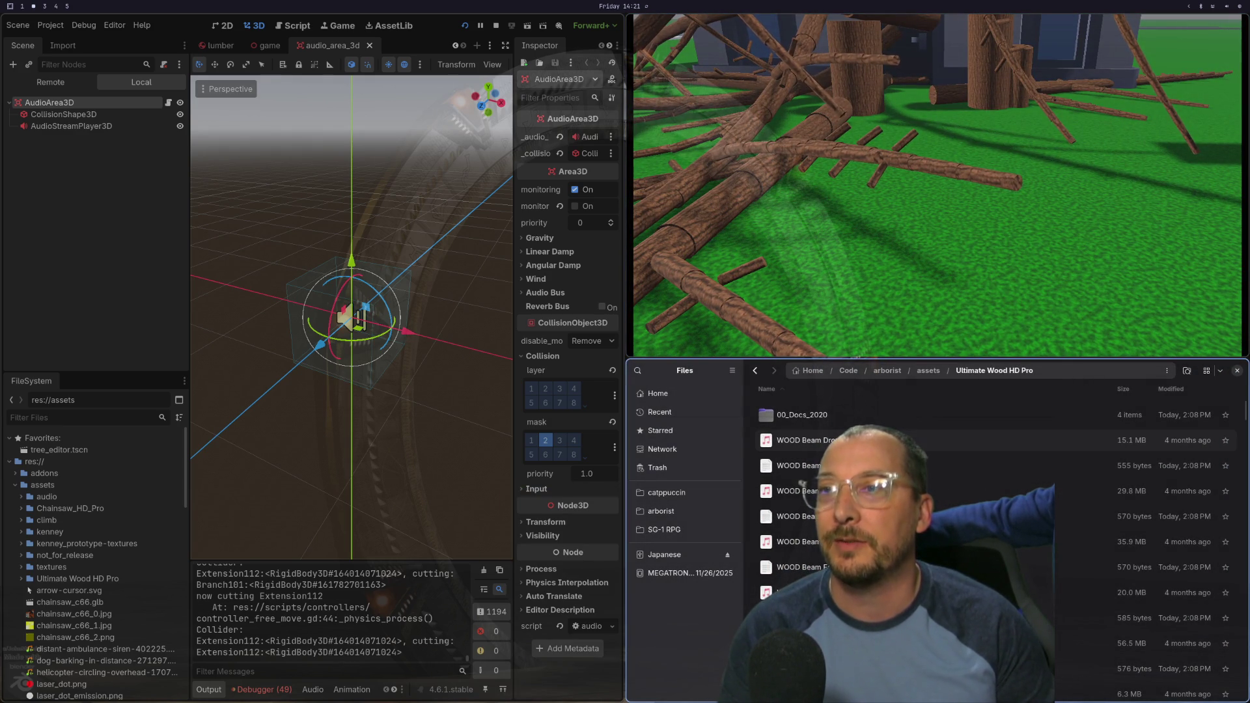
# Step: Stop the game and play WOOD Beam Drop Heavy UW.wav in the media player
pyautogui.click(495, 26)
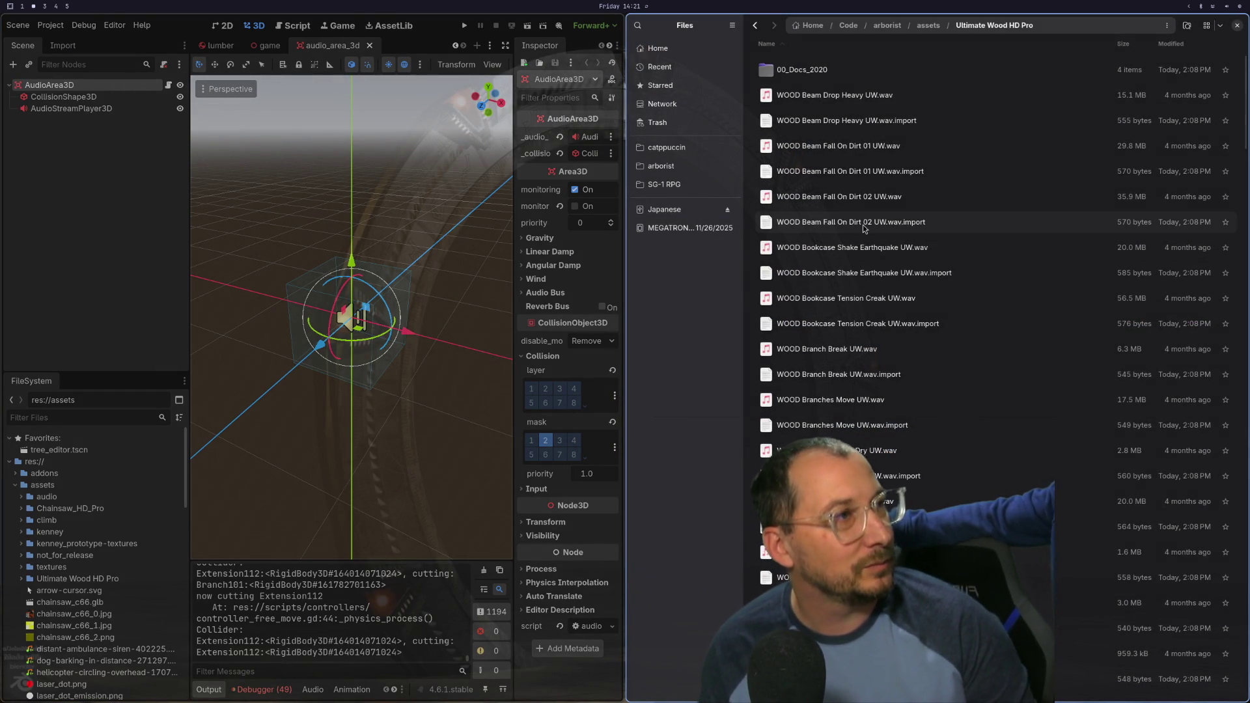
pyautogui.doubleClick(830, 105)
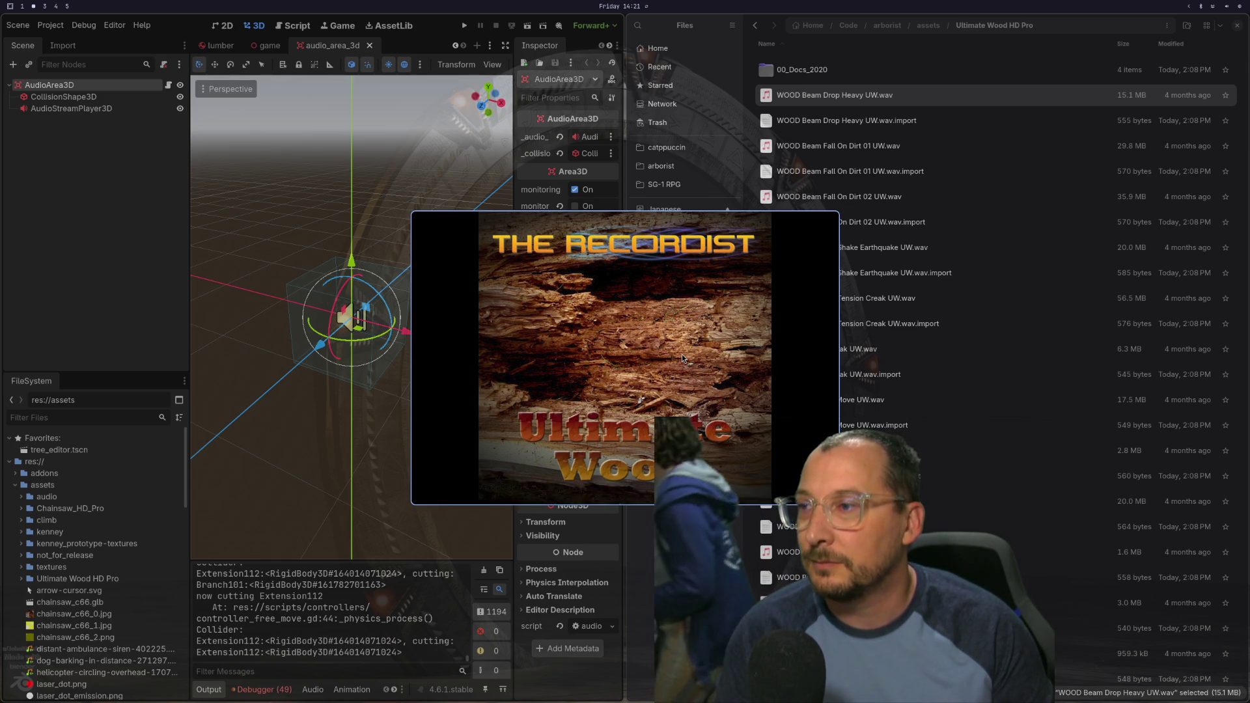
pyautogui.press('q')
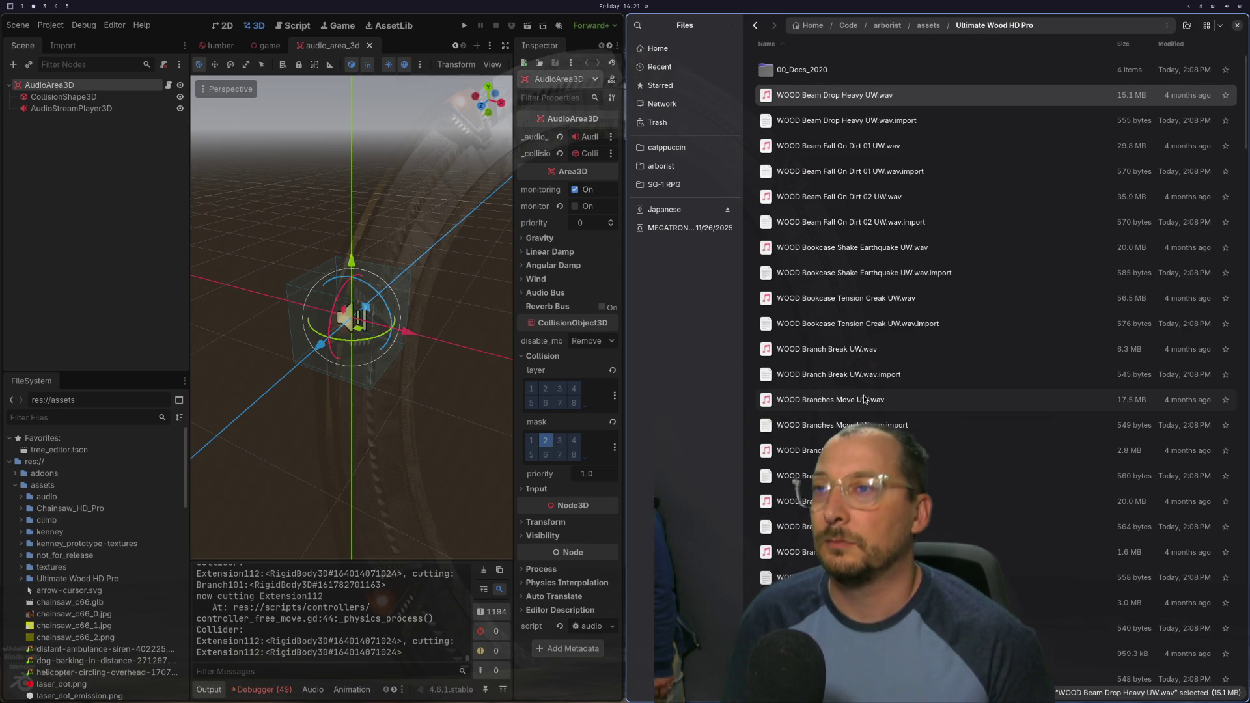
# Step: Quick Look preview WOOD Beam Fall On Dirt 01 UW.wav
pyautogui.click(833, 146)
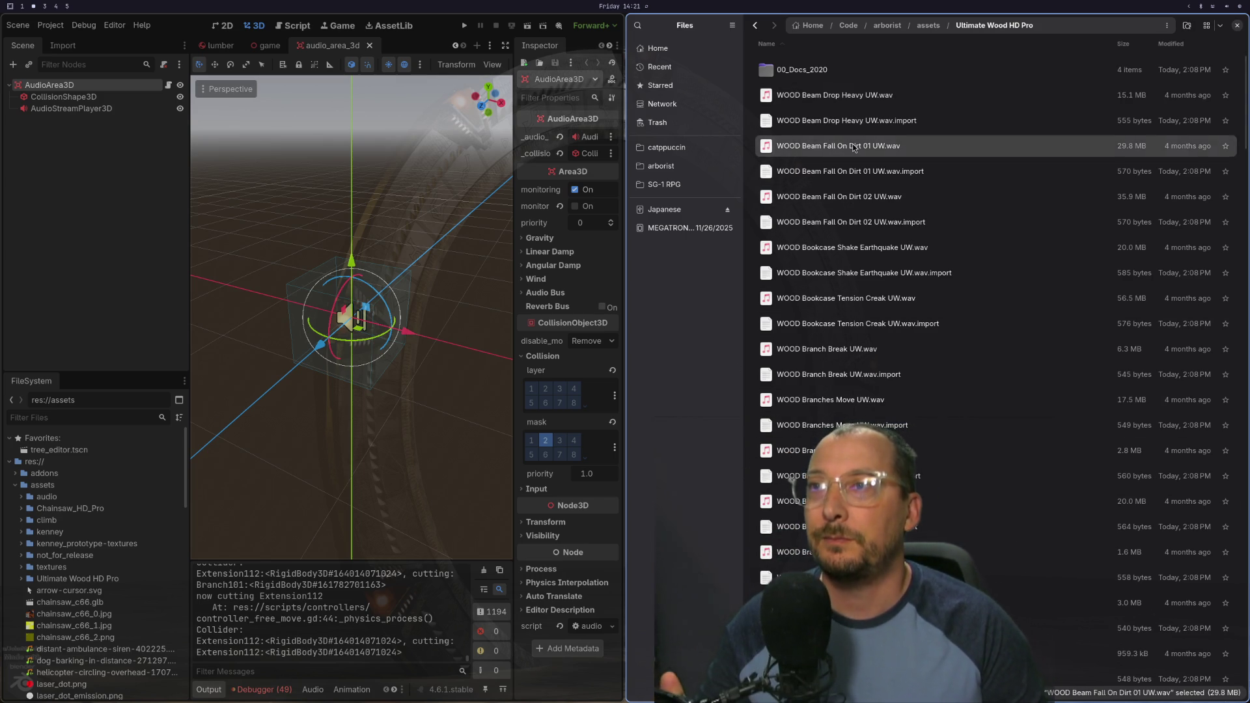
pyautogui.press('space')
pyautogui.moveTo(698, 357)
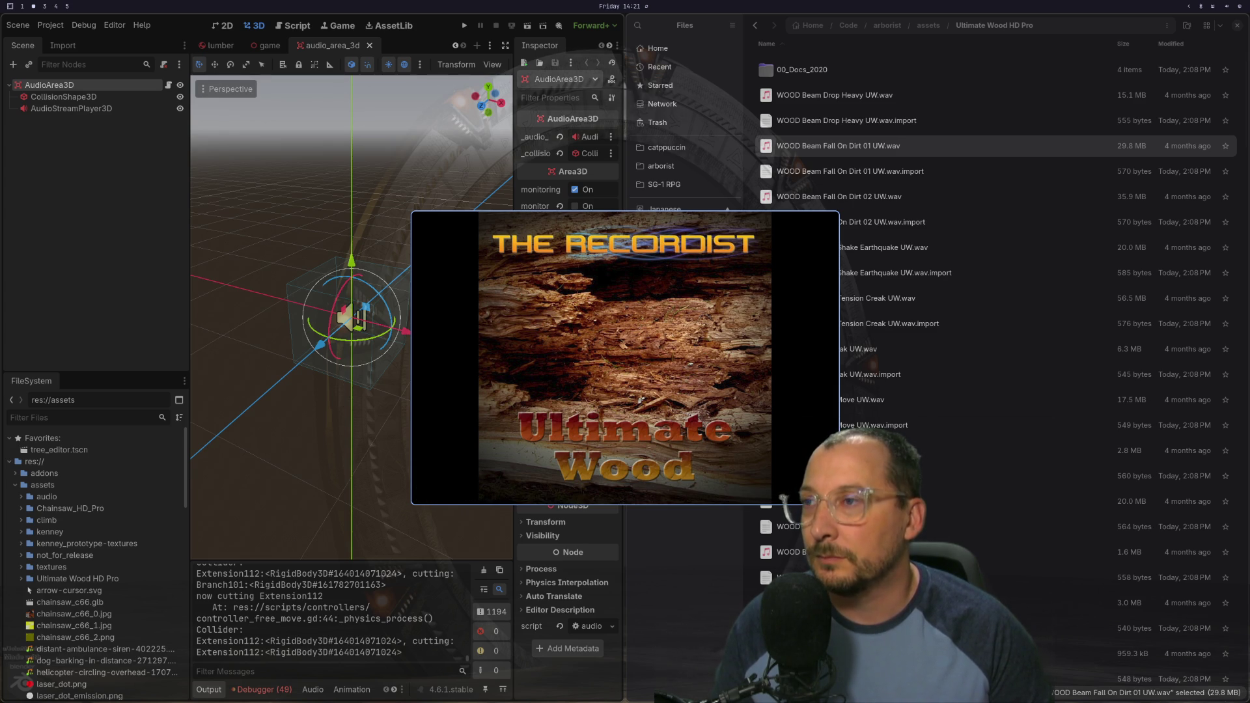
pyautogui.press('space')
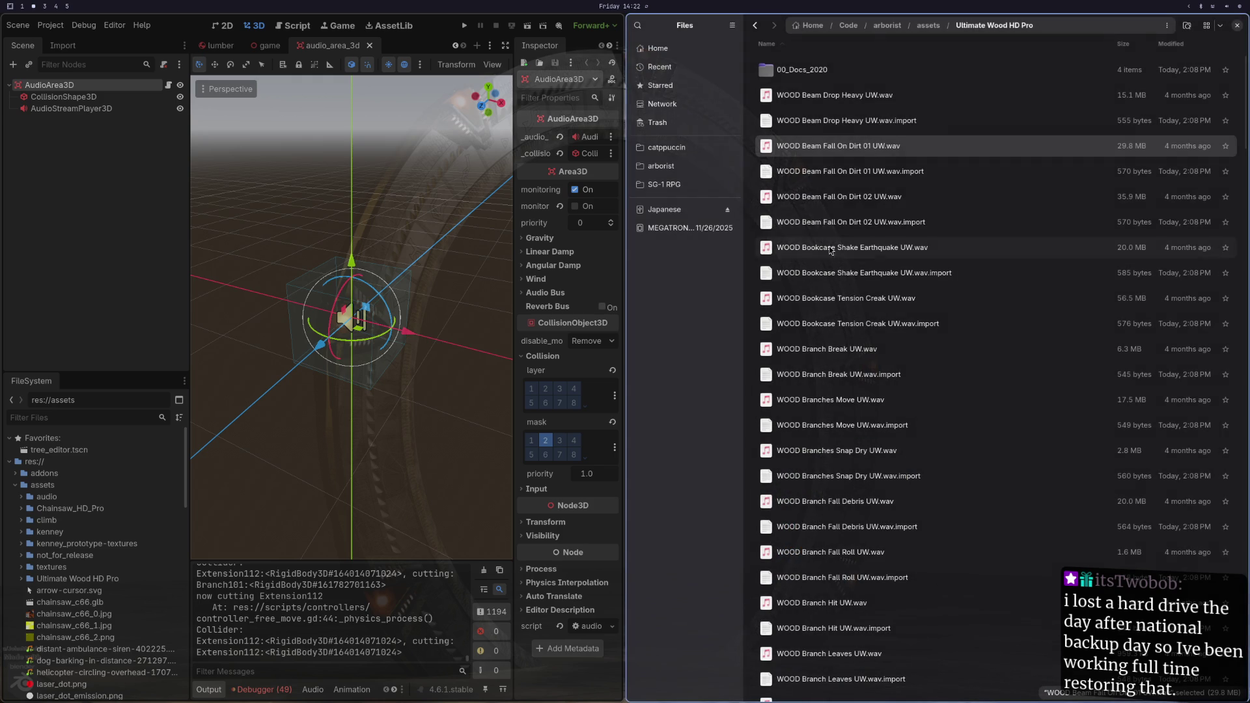
pyautogui.click(462, 26)
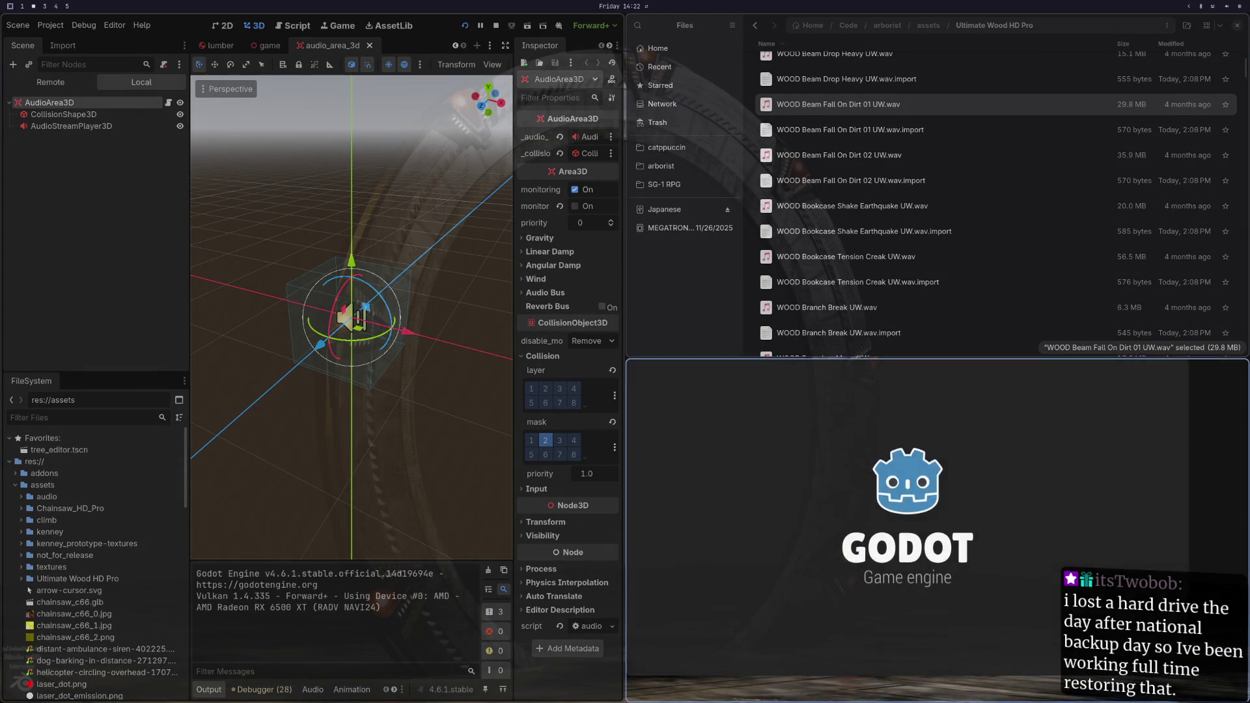
pyautogui.click(938, 531)
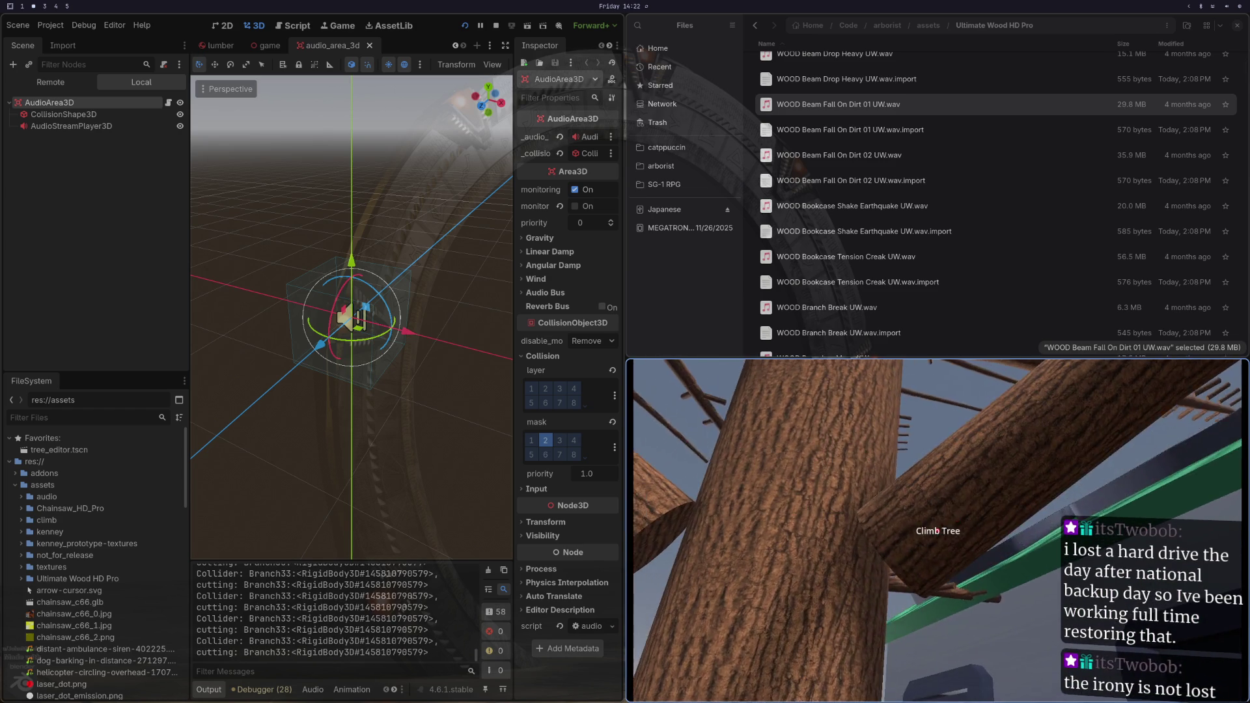
pyautogui.click(938, 531)
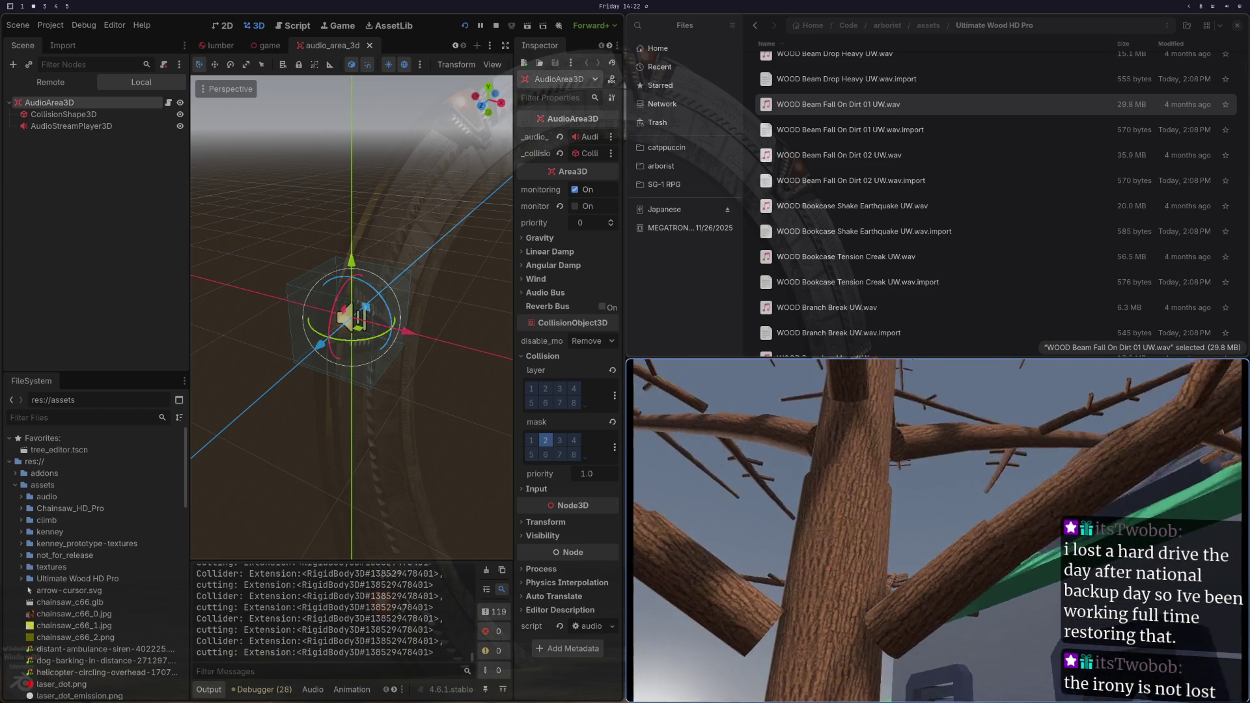
pyautogui.click(938, 531)
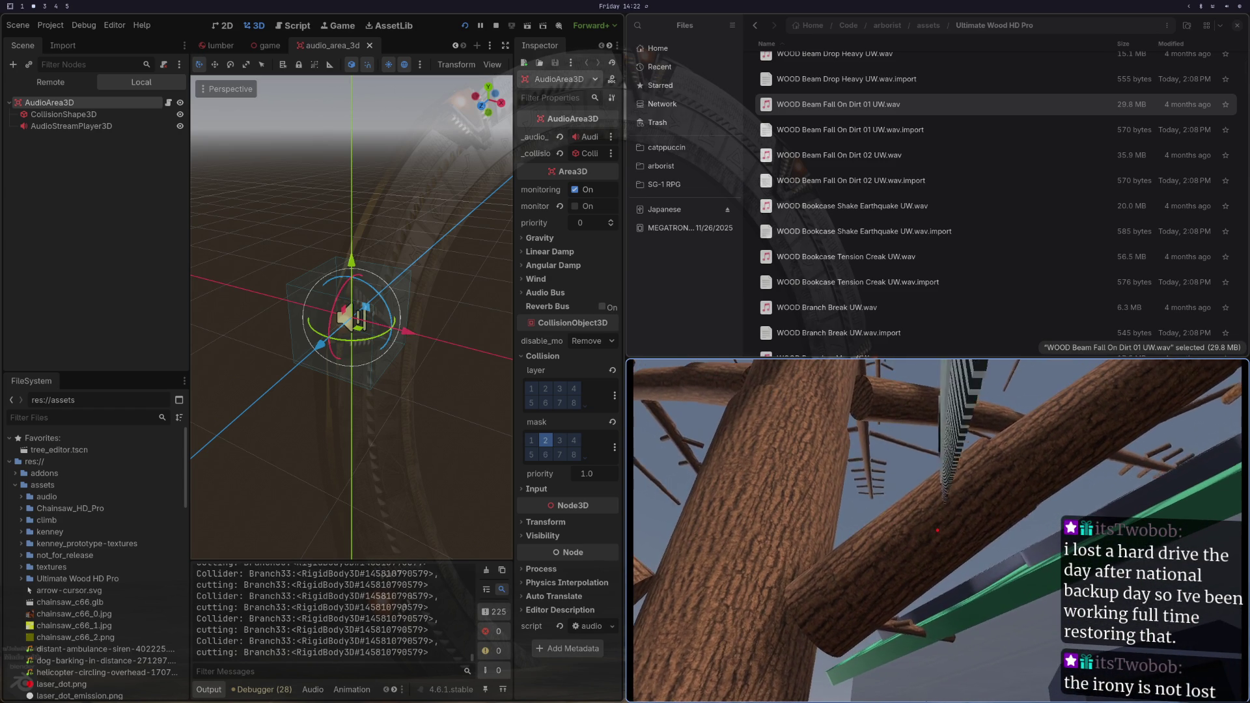
pyautogui.click(938, 531)
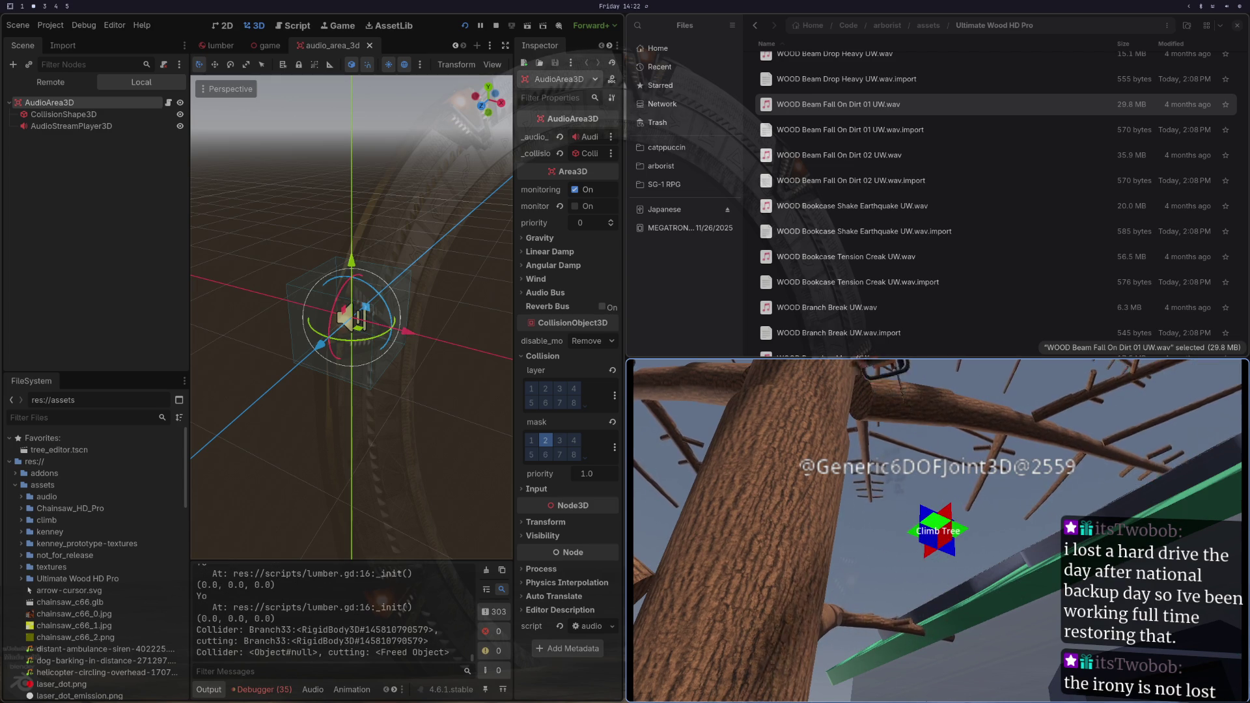
pyautogui.click(938, 531)
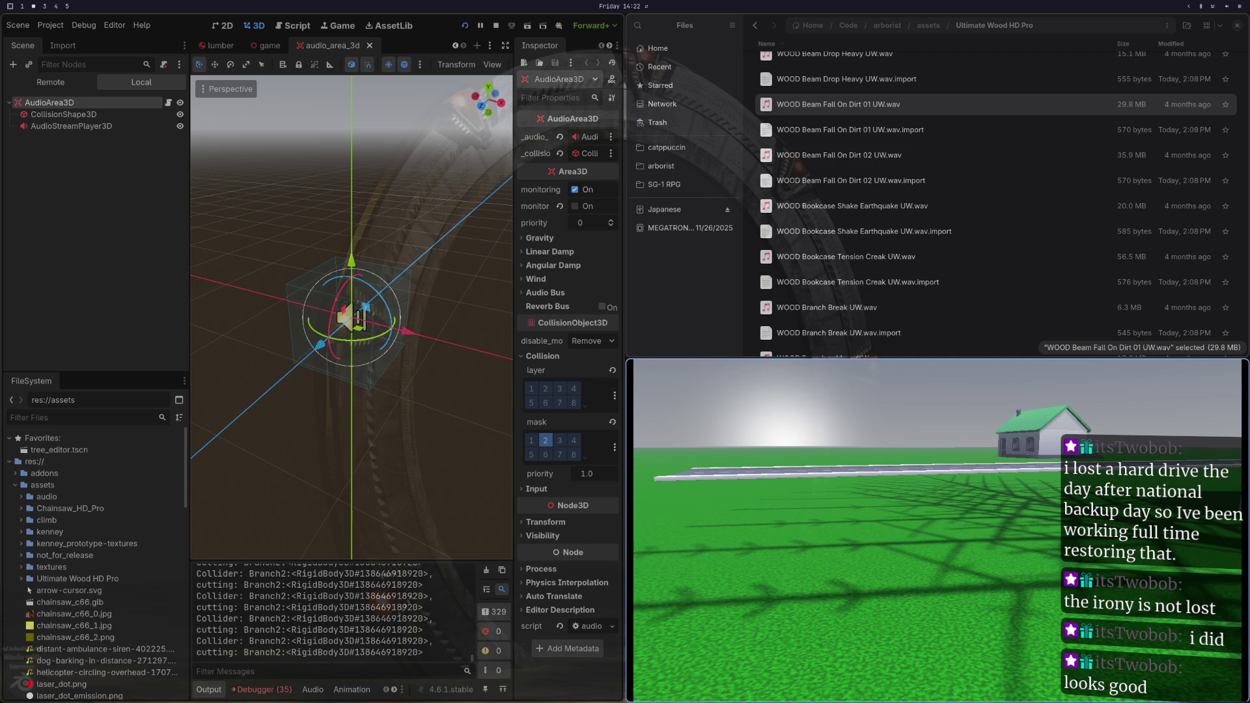
pyautogui.press('F8')
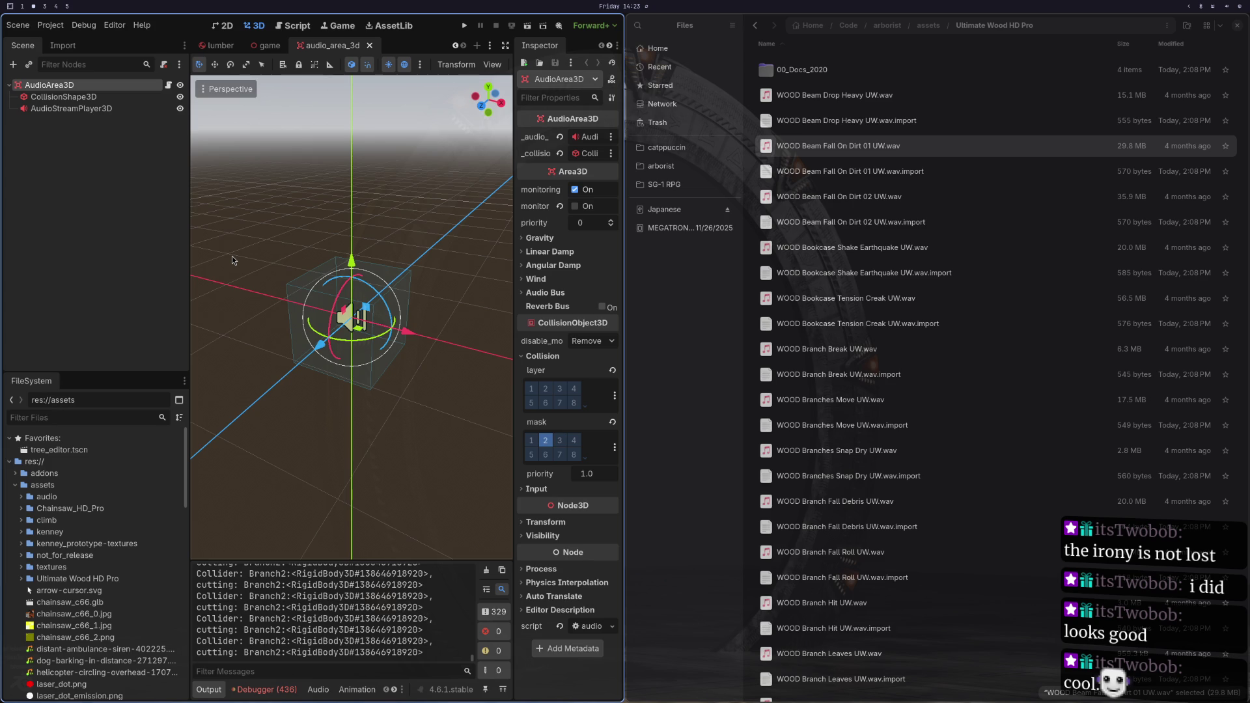
pyautogui.press('super+4')
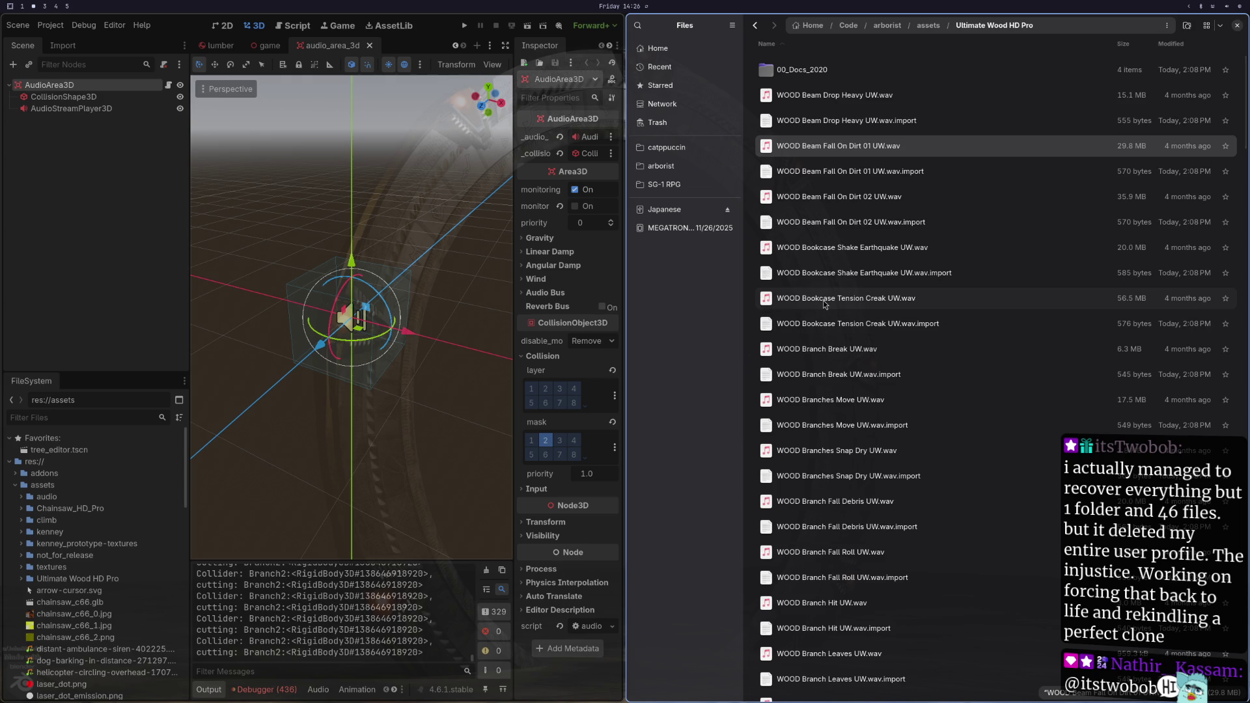
pyautogui.scroll(-5, 842, 396)
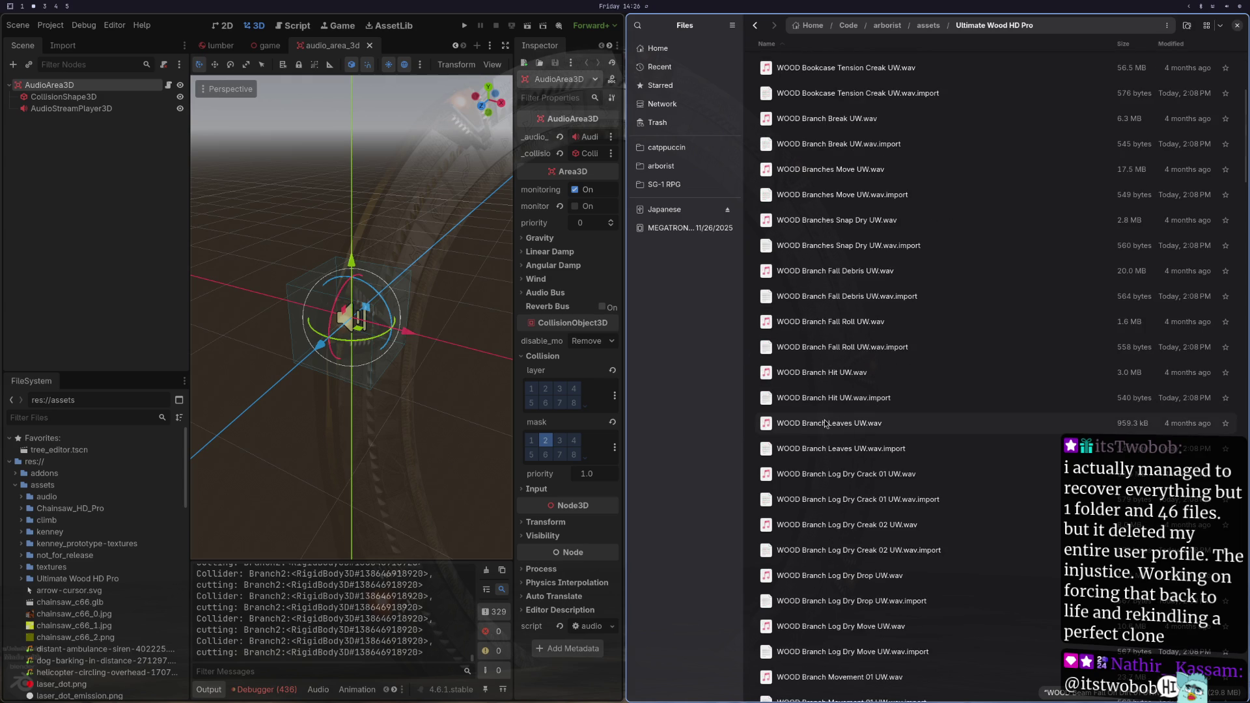
pyautogui.doubleClick(840, 424)
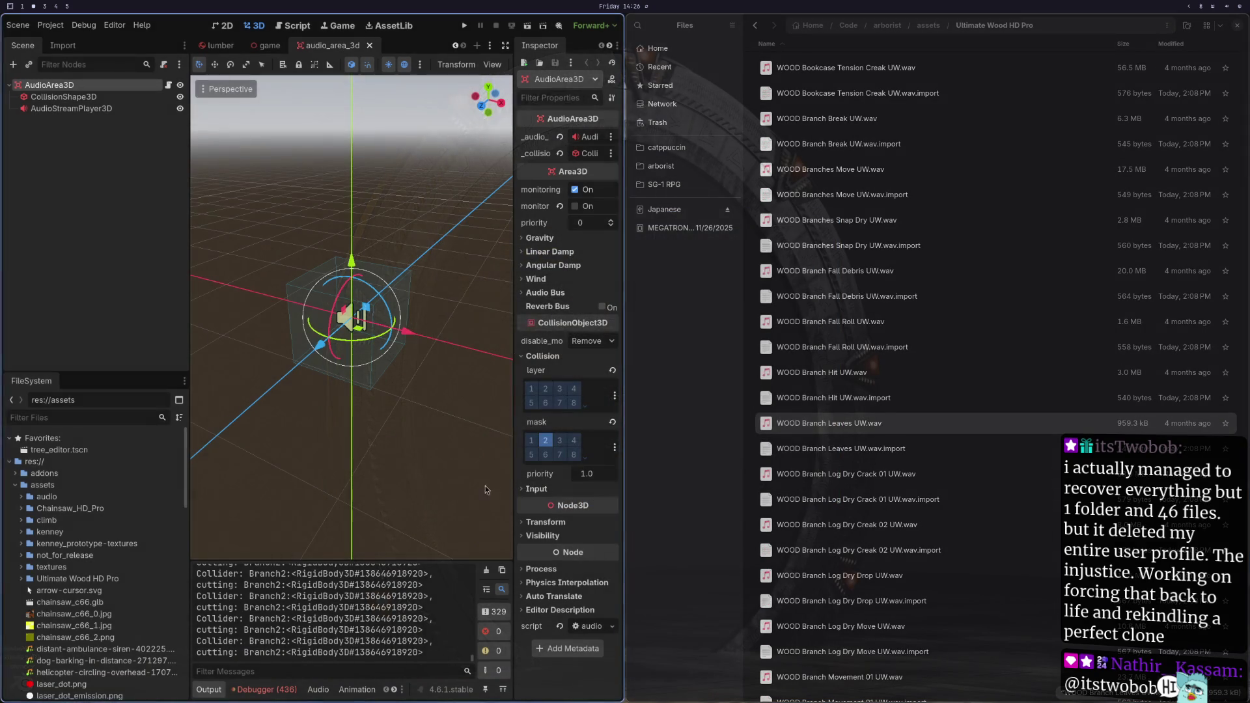
pyautogui.doubleClick(834, 373)
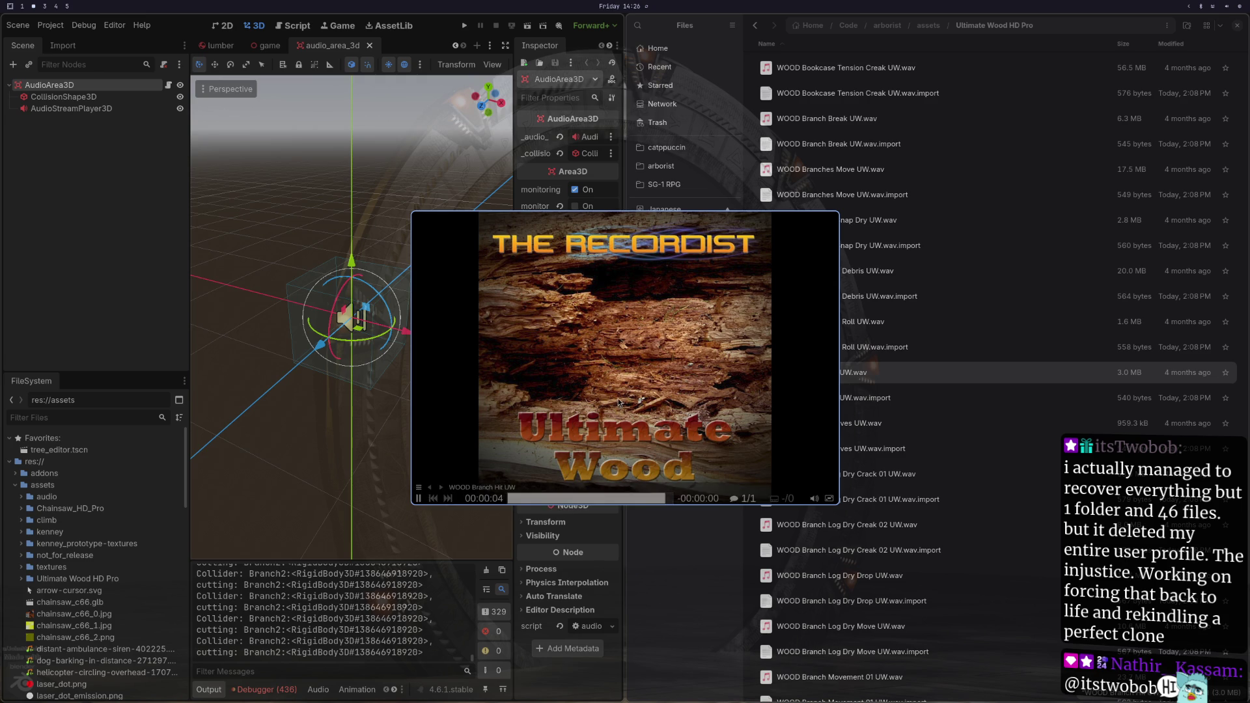
pyautogui.doubleClick(816, 318)
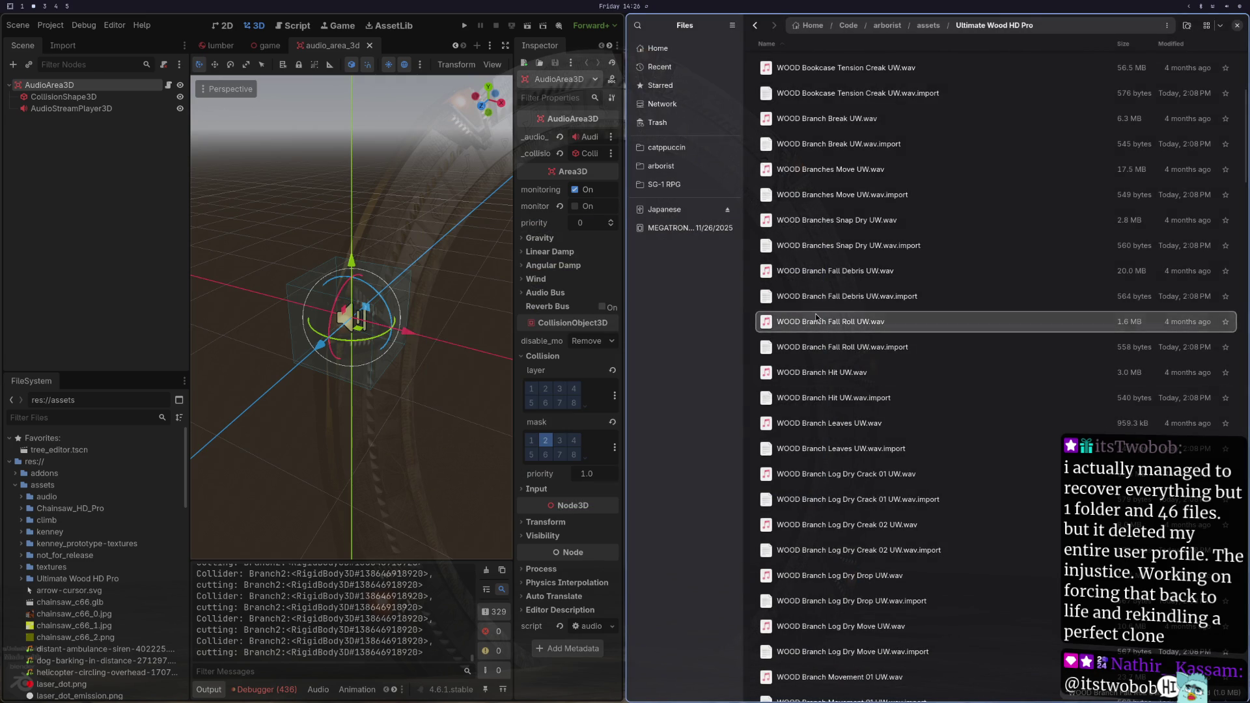
pyautogui.doubleClick(798, 375)
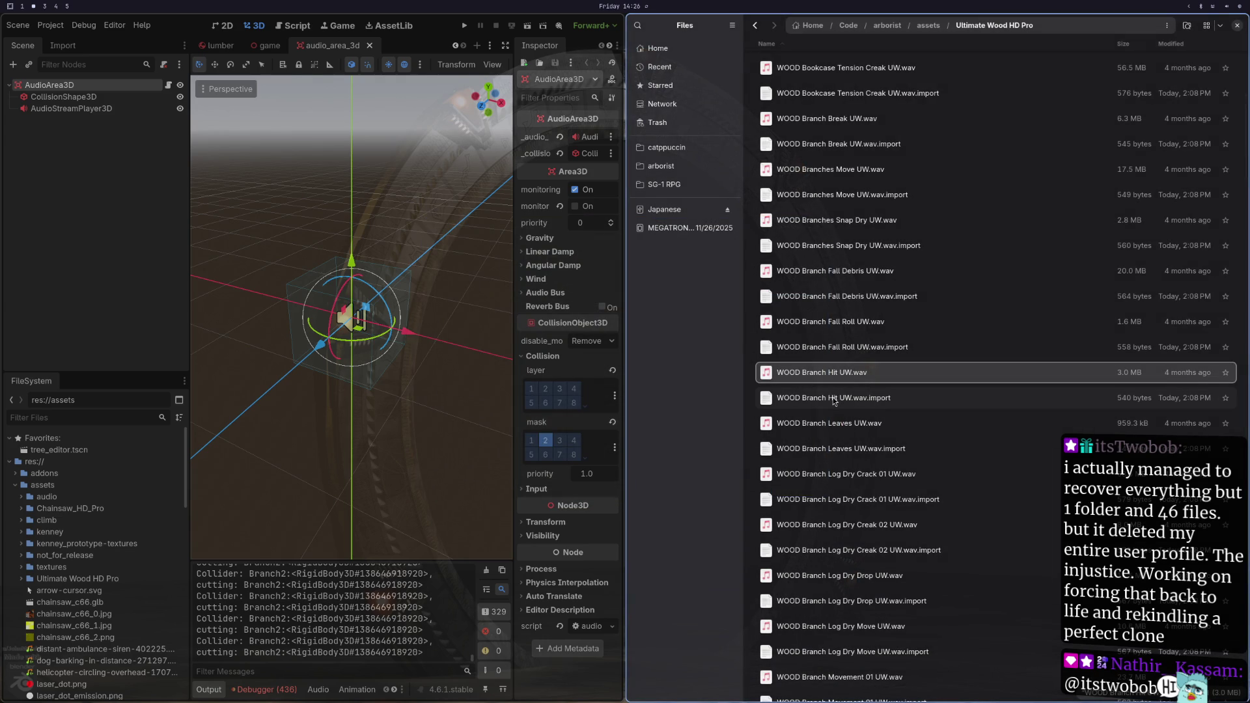
pyautogui.scroll(-5, 831, 416)
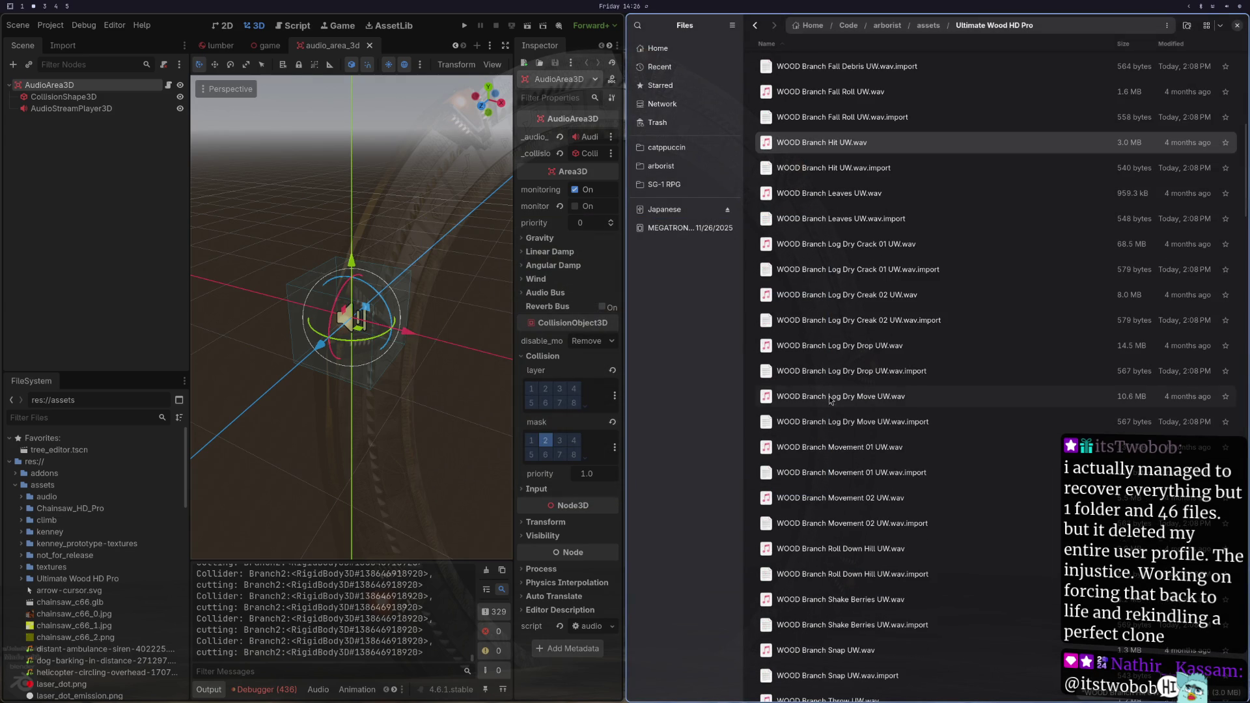
pyautogui.doubleClick(824, 396)
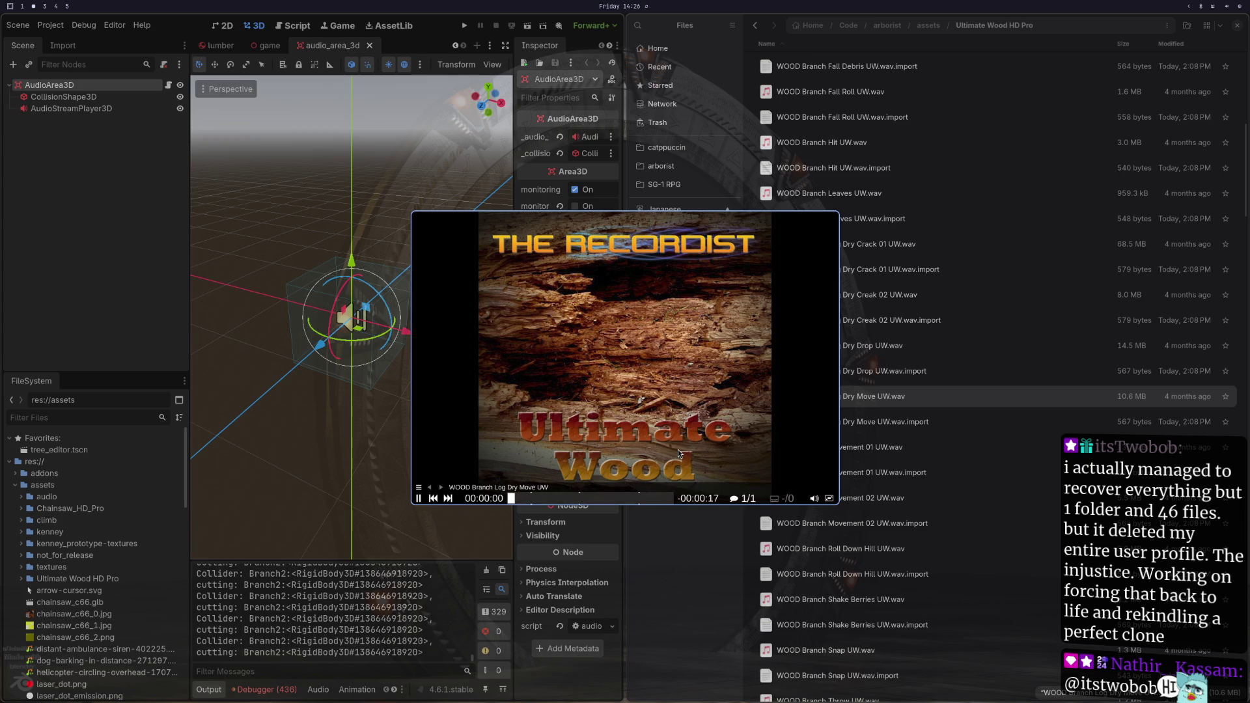
pyautogui.press('Escape')
pyautogui.scroll(-3, 840, 455)
pyautogui.press('space')
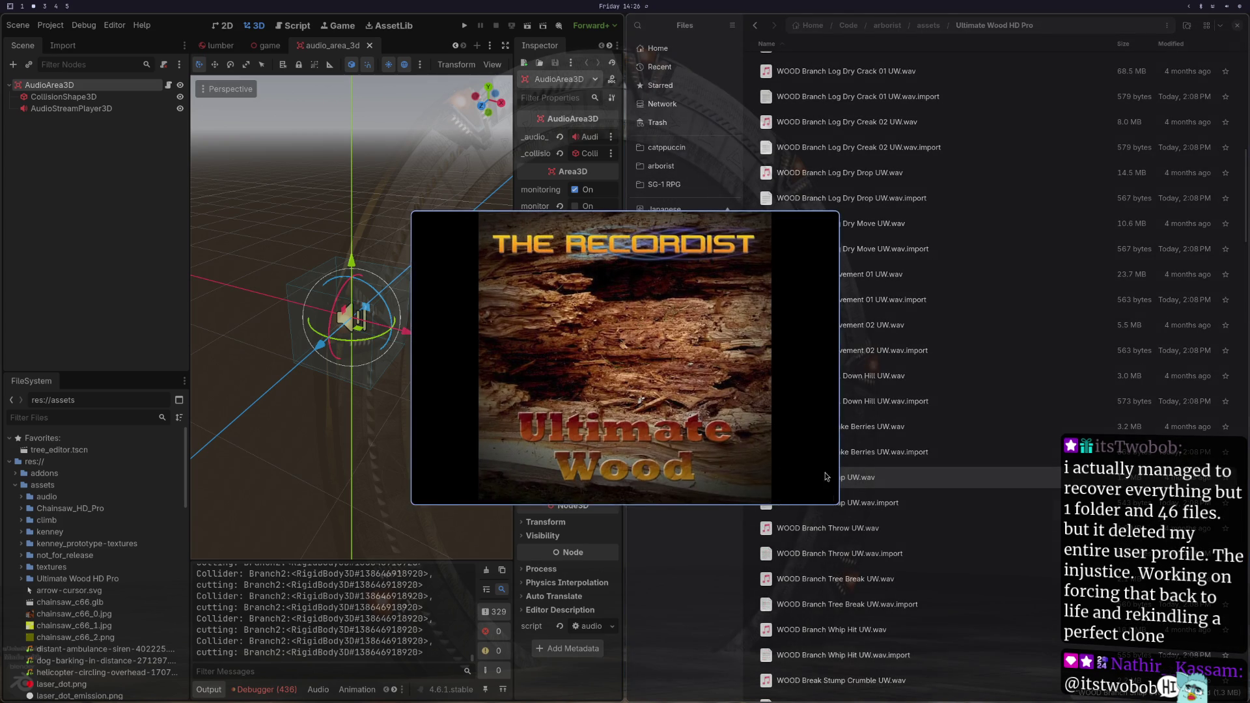
pyautogui.press('space')
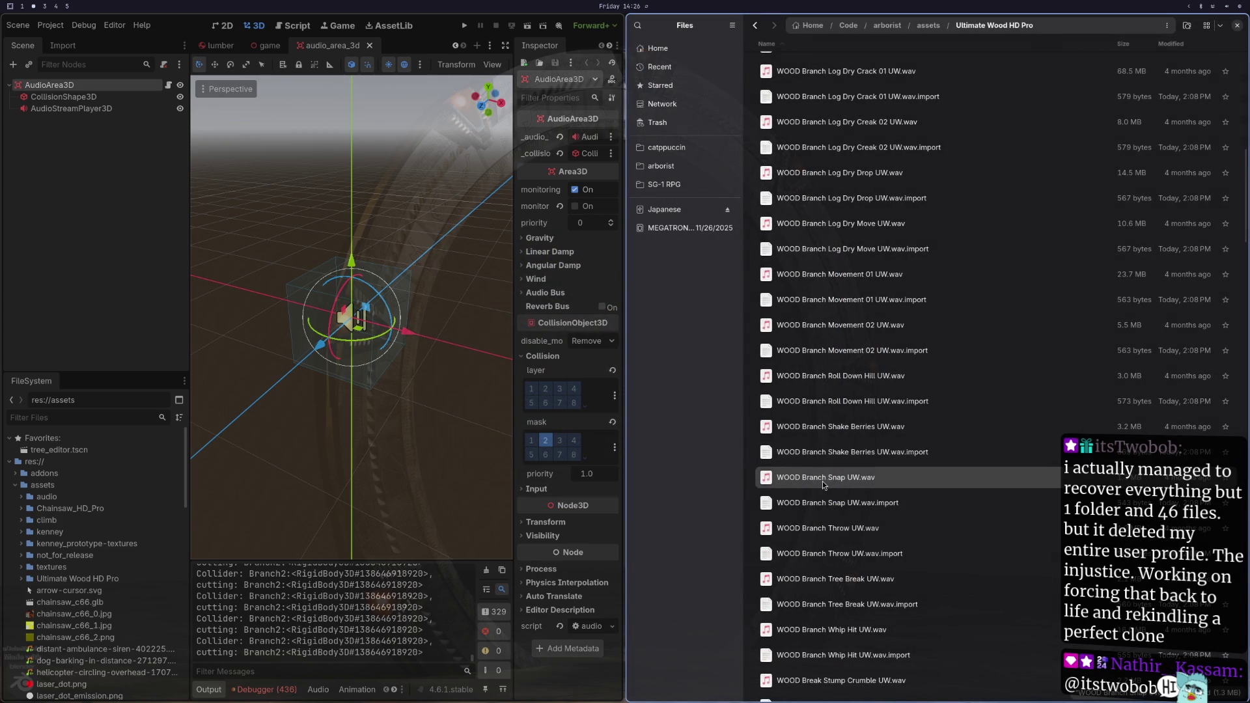
pyautogui.press('space')
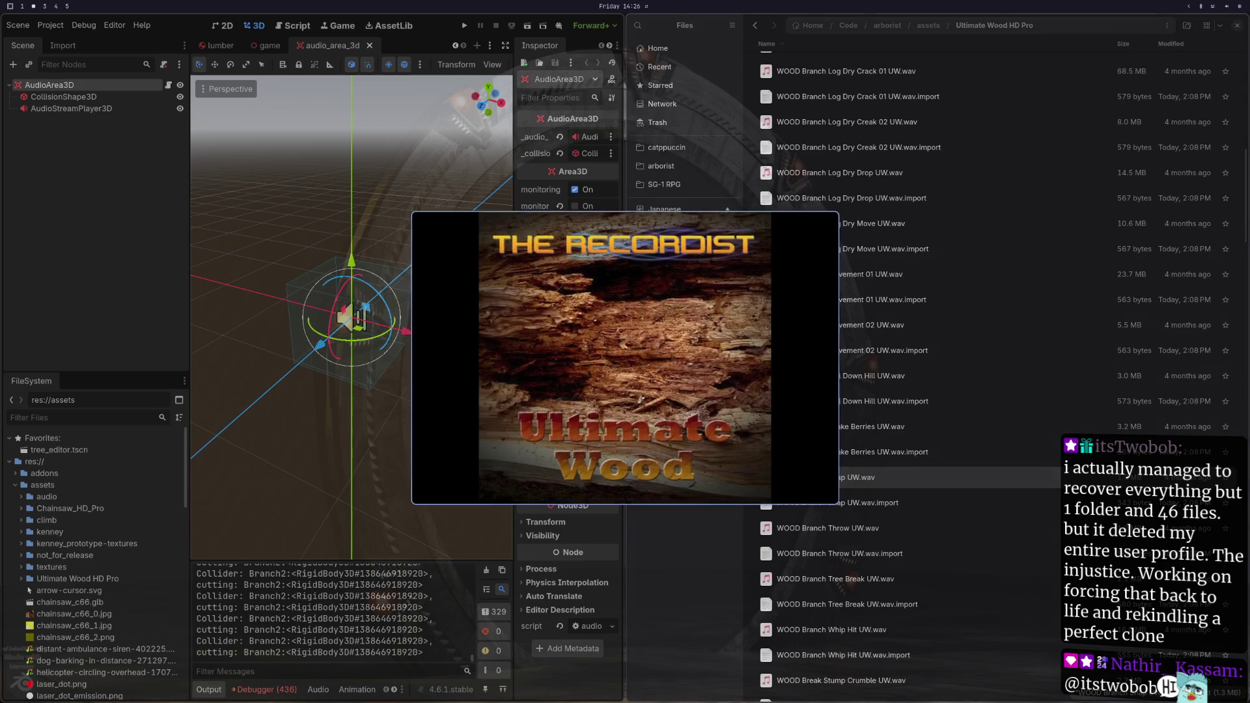
pyautogui.press('space')
pyautogui.click(814, 531)
pyautogui.press('space')
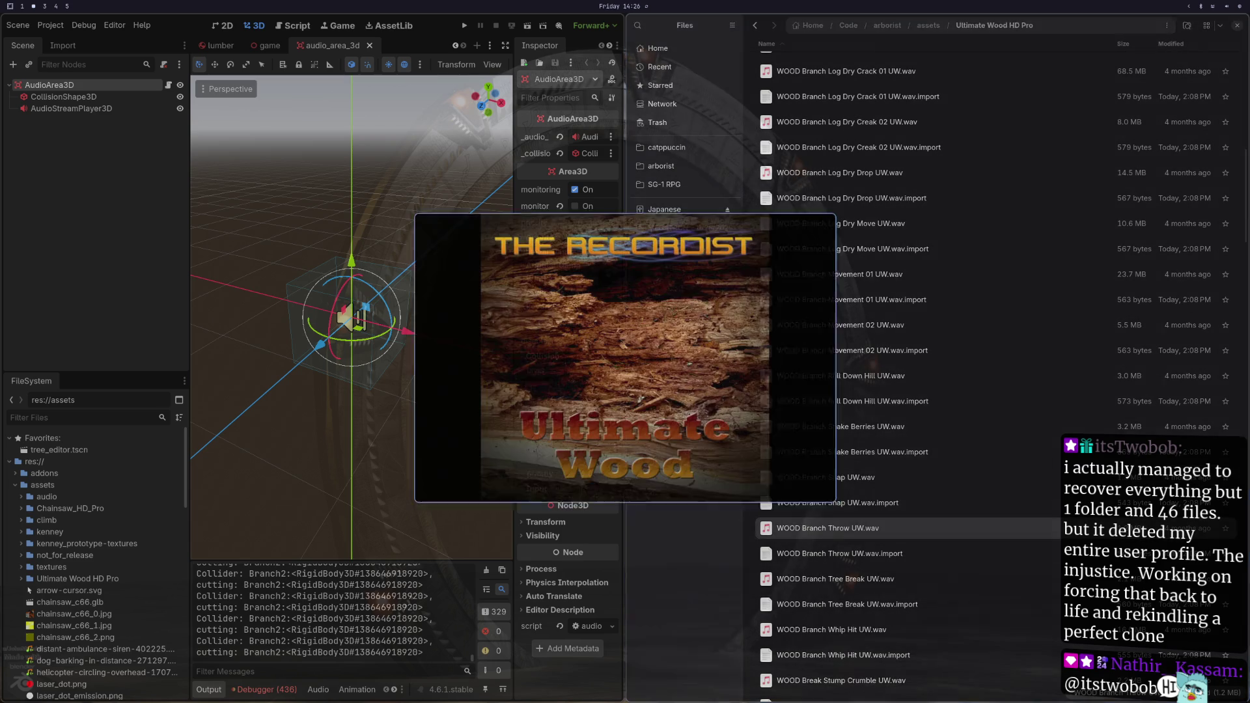
pyautogui.press('space')
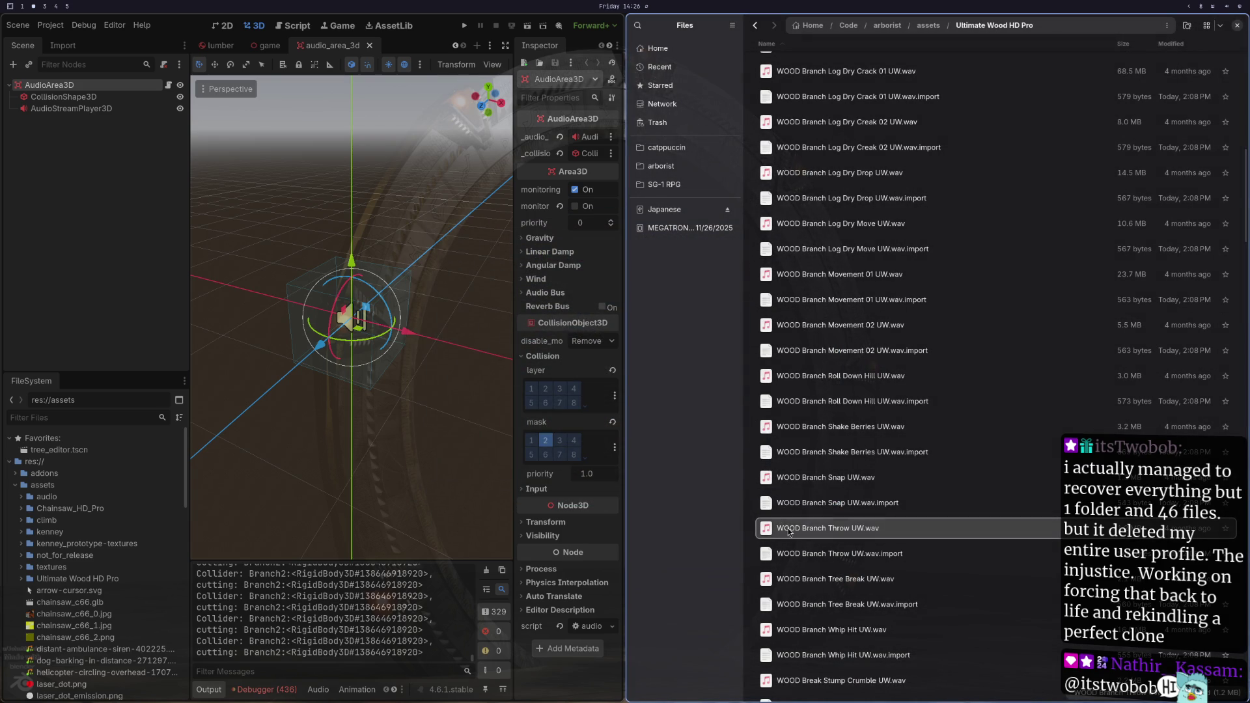
pyautogui.click(784, 570)
pyautogui.press('space')
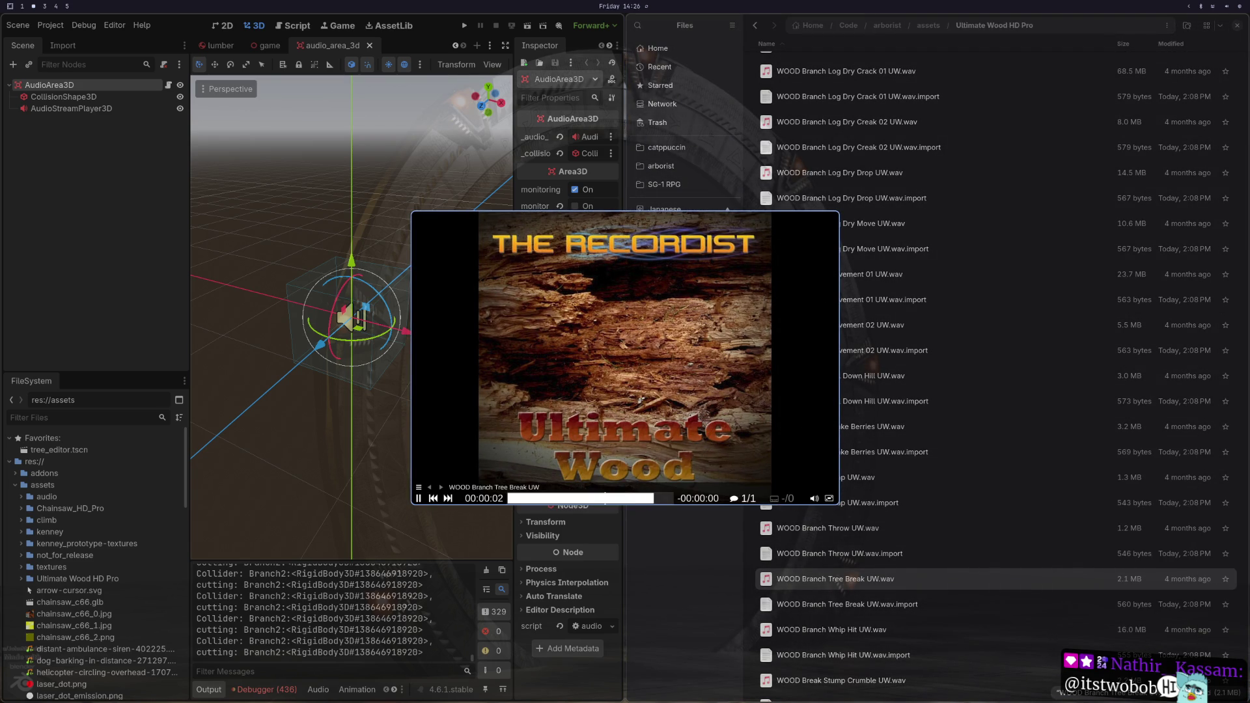
pyautogui.press('space')
pyautogui.scroll(-3, 810, 549)
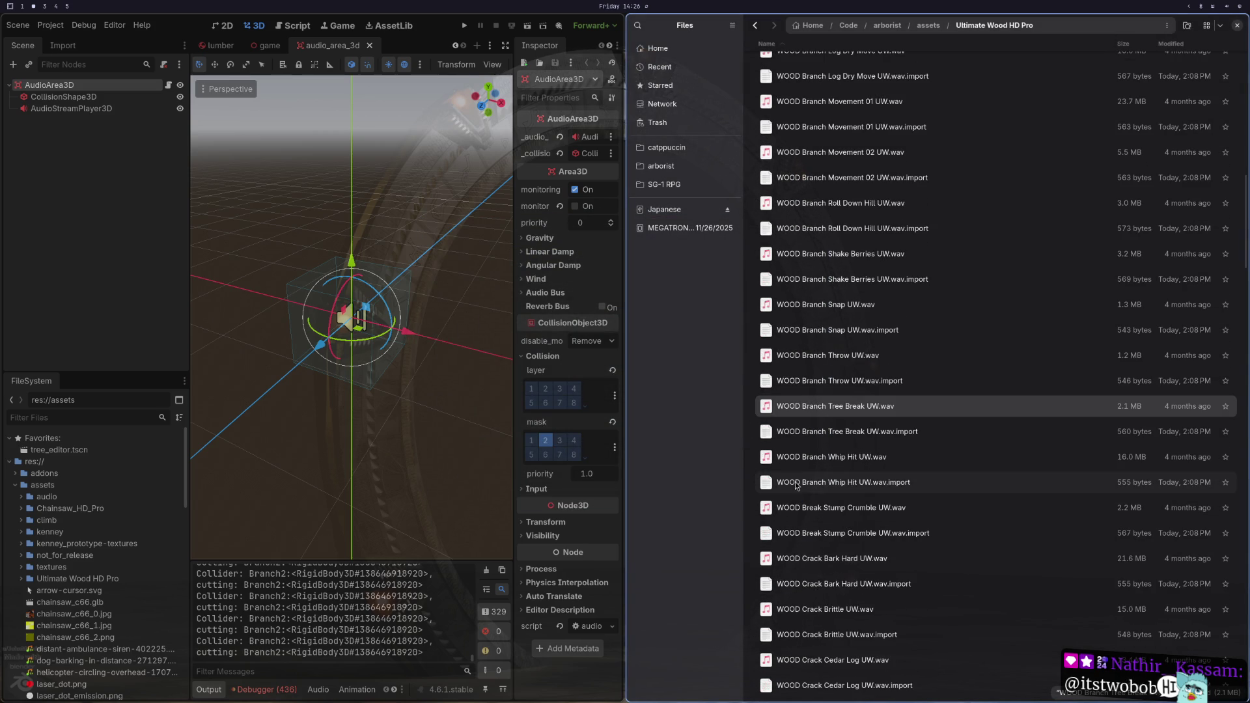
pyautogui.click(792, 459)
pyautogui.press('space')
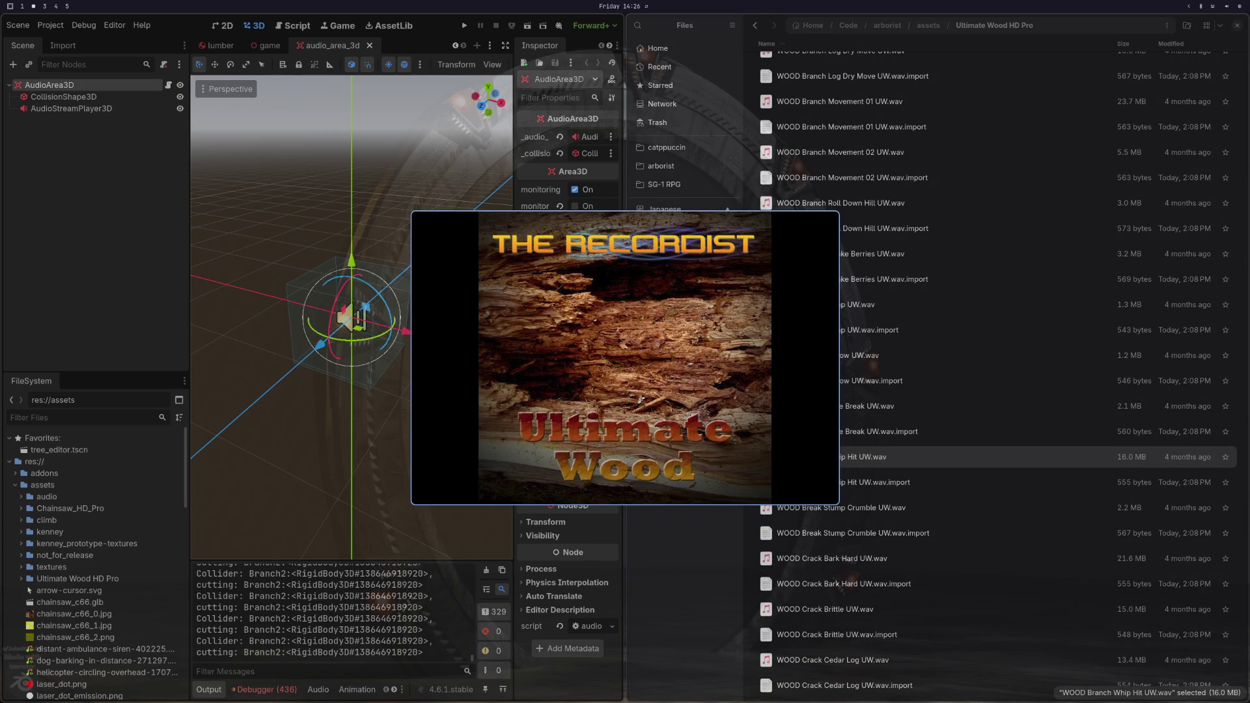
pyautogui.press('Escape')
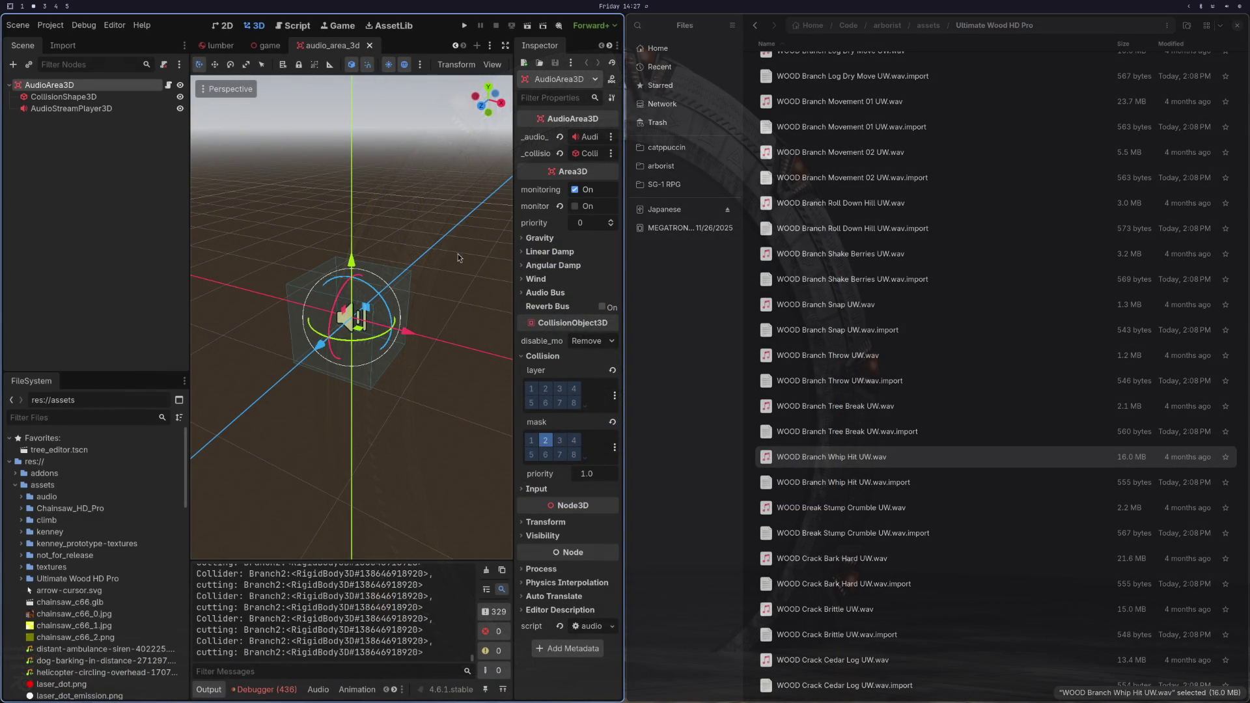
# Step: Switch to the lumber scene, widen the Inspector and check the TreeObject's physics sections
pyautogui.click(219, 45)
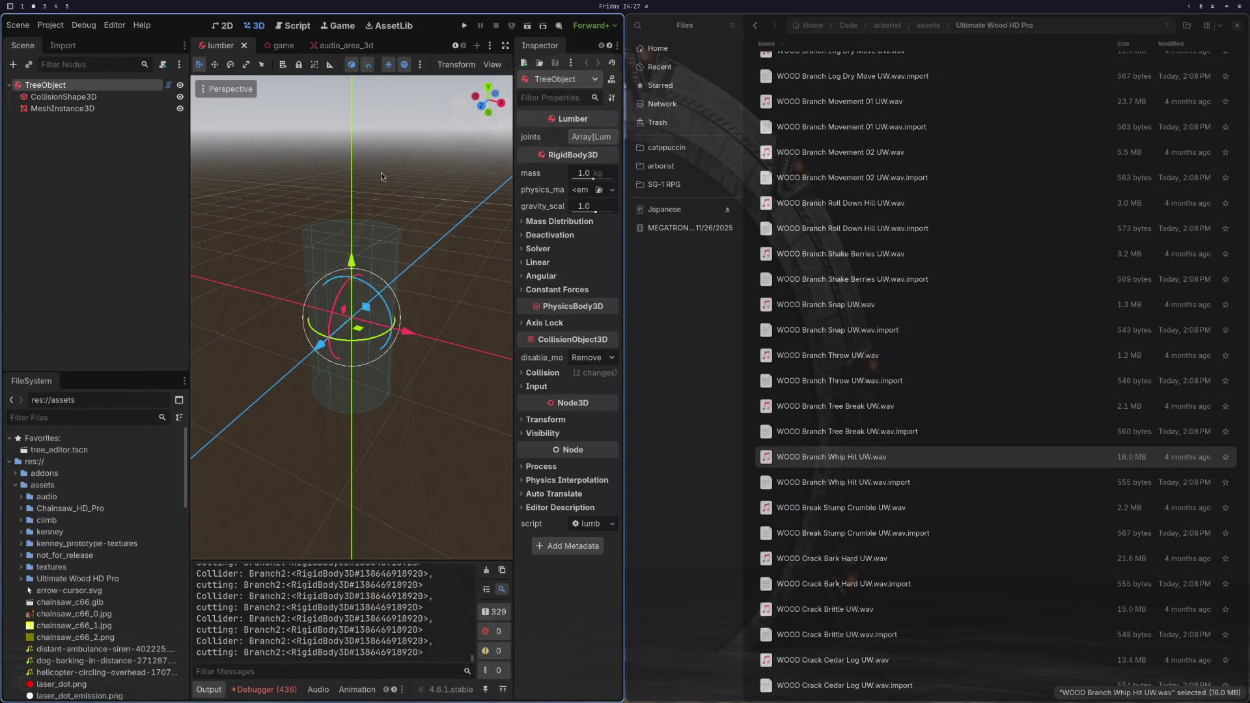
pyautogui.moveTo(514, 280)
pyautogui.mouseDown()
pyautogui.moveTo(439, 285)
pyautogui.moveTo(452, 288)
pyautogui.mouseUp()
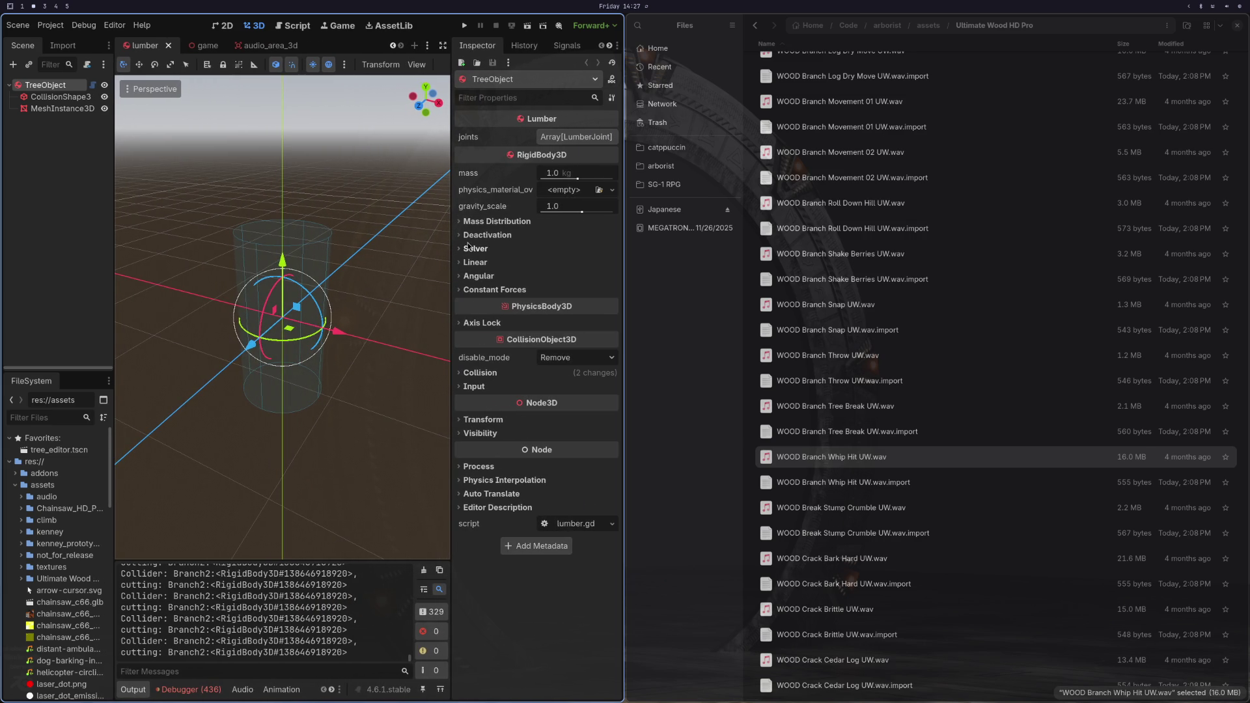
pyautogui.click(458, 222)
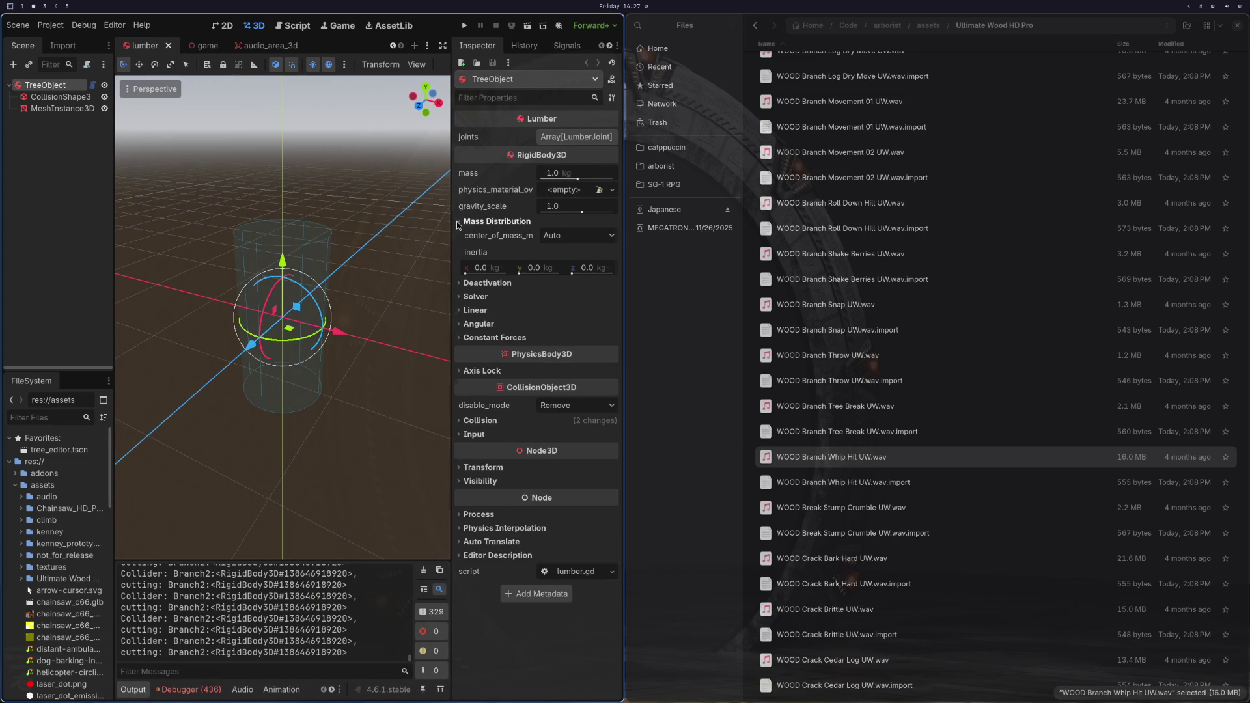
pyautogui.click(458, 222)
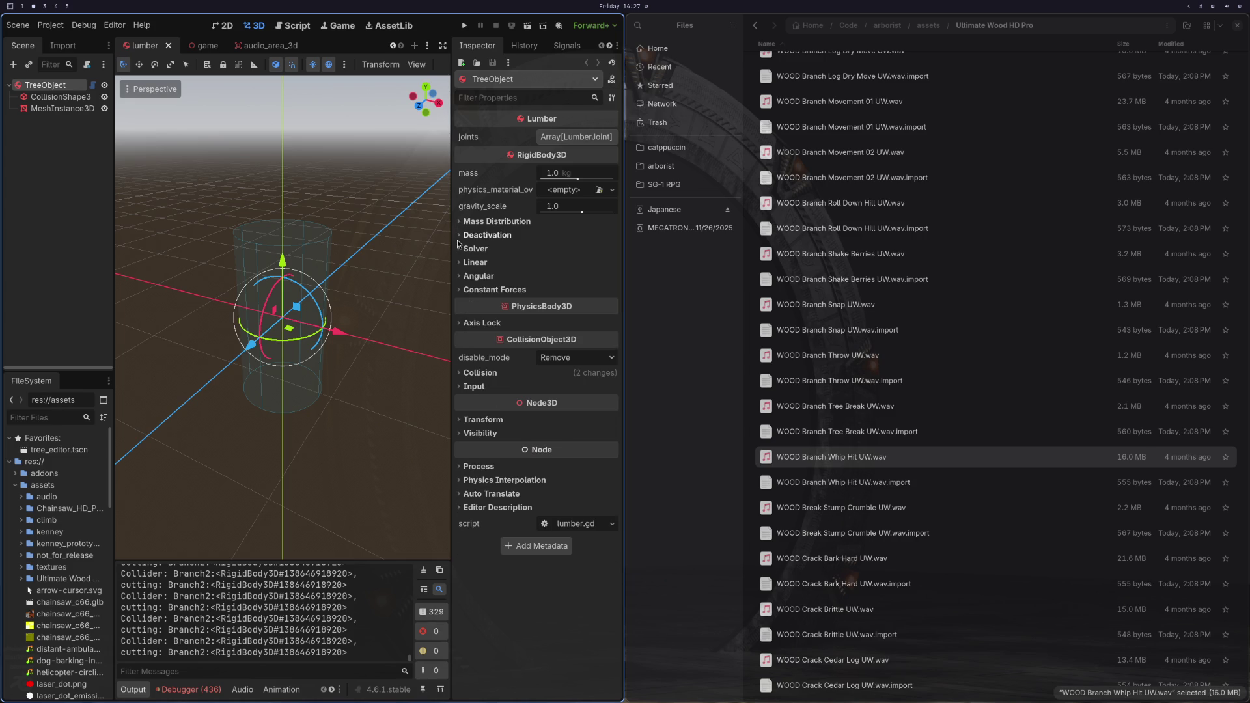
pyautogui.click(458, 235)
pyautogui.click(458, 235)
pyautogui.click(459, 250)
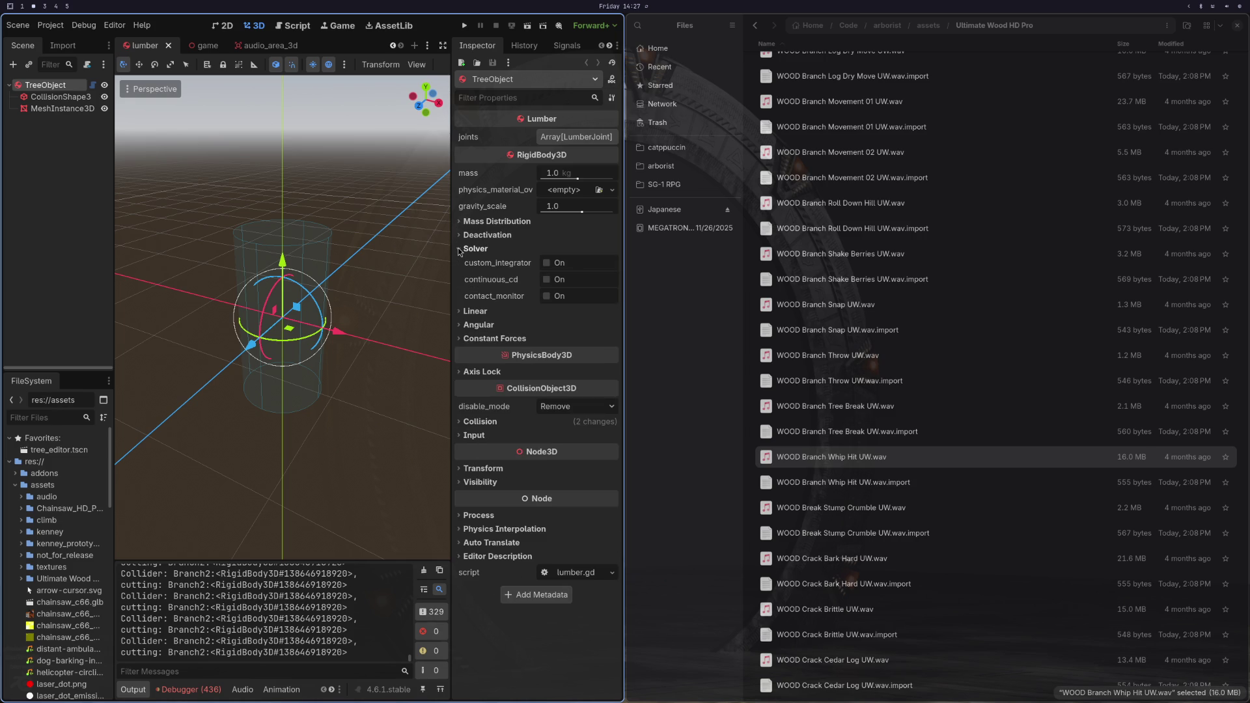
pyautogui.click(459, 249)
pyautogui.click(457, 291)
pyautogui.click(456, 291)
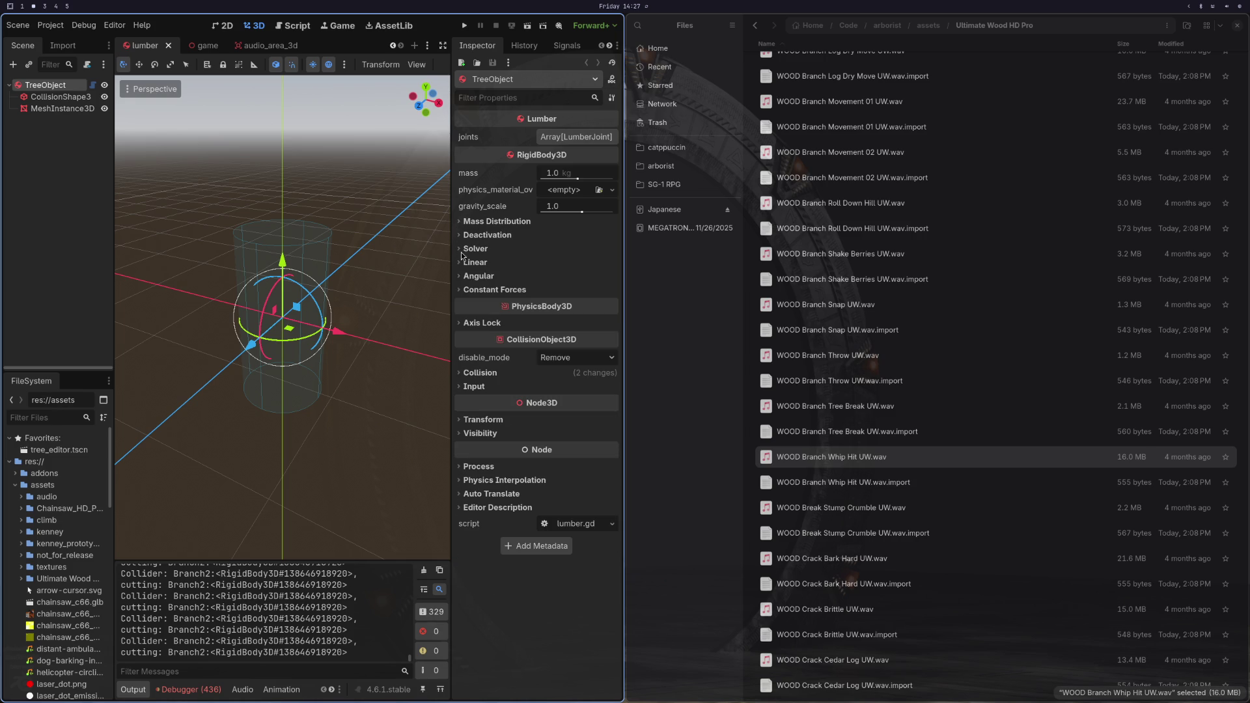
# Step: Expand the Linear and Angular velocity settings and run the project
pyautogui.click(460, 262)
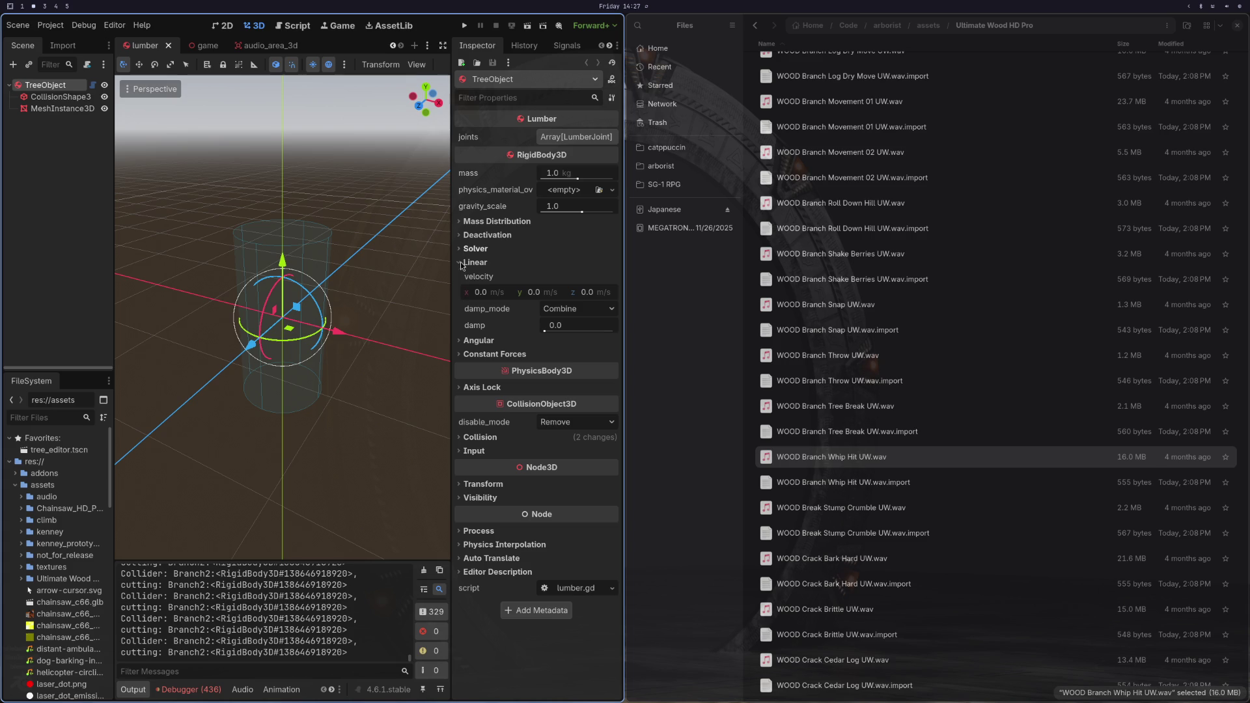
pyautogui.click(461, 342)
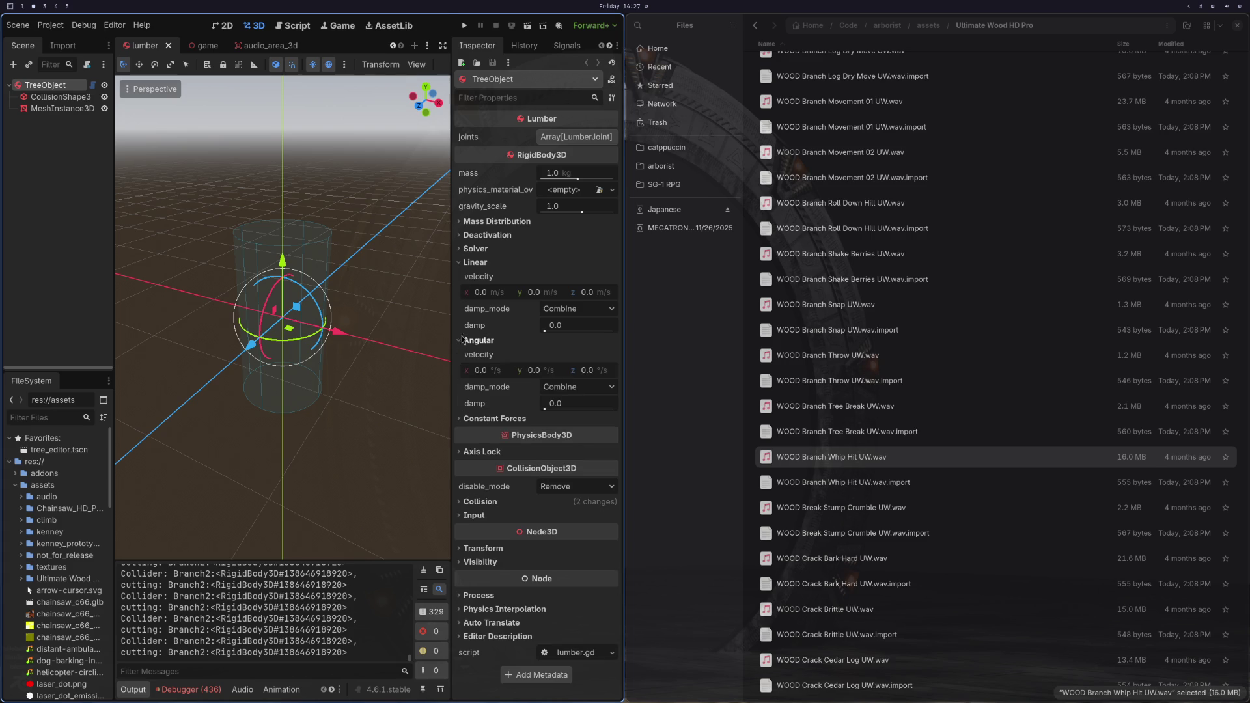
pyautogui.press('F5')
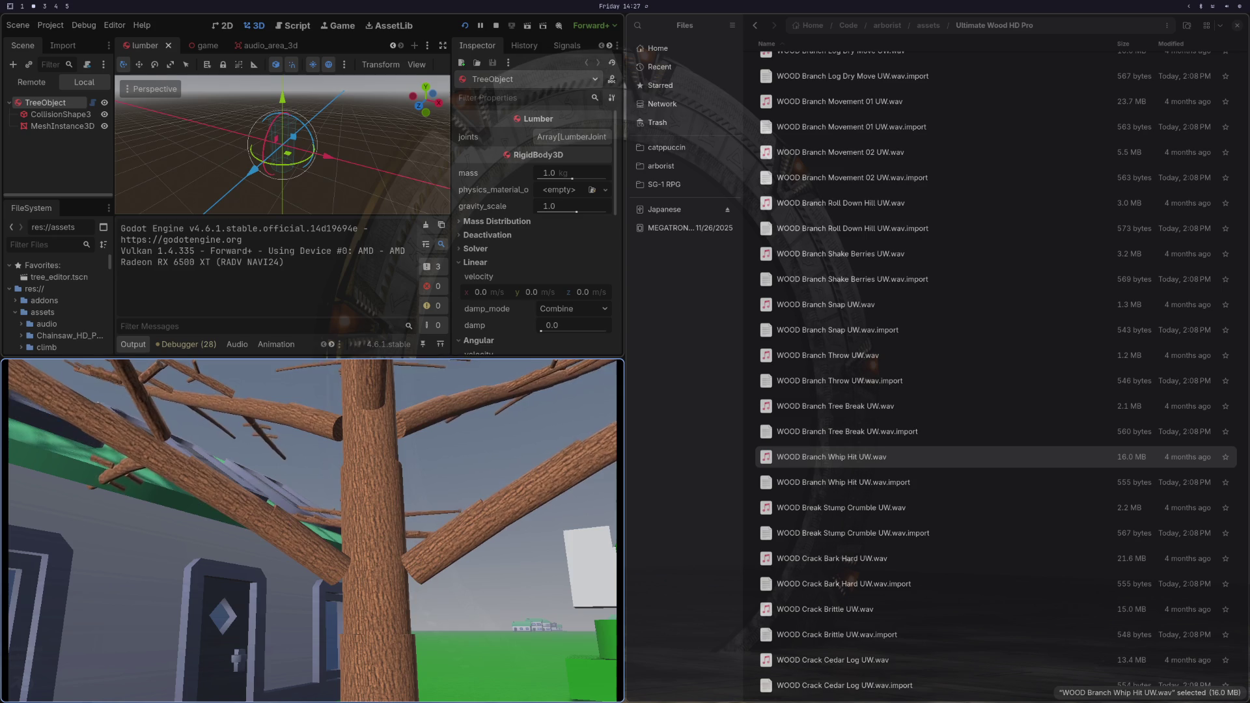
# Step: Select a branch in the running game and inspect its rigid body values, e.g. 62.121 kg mass
pyautogui.click(335, 27)
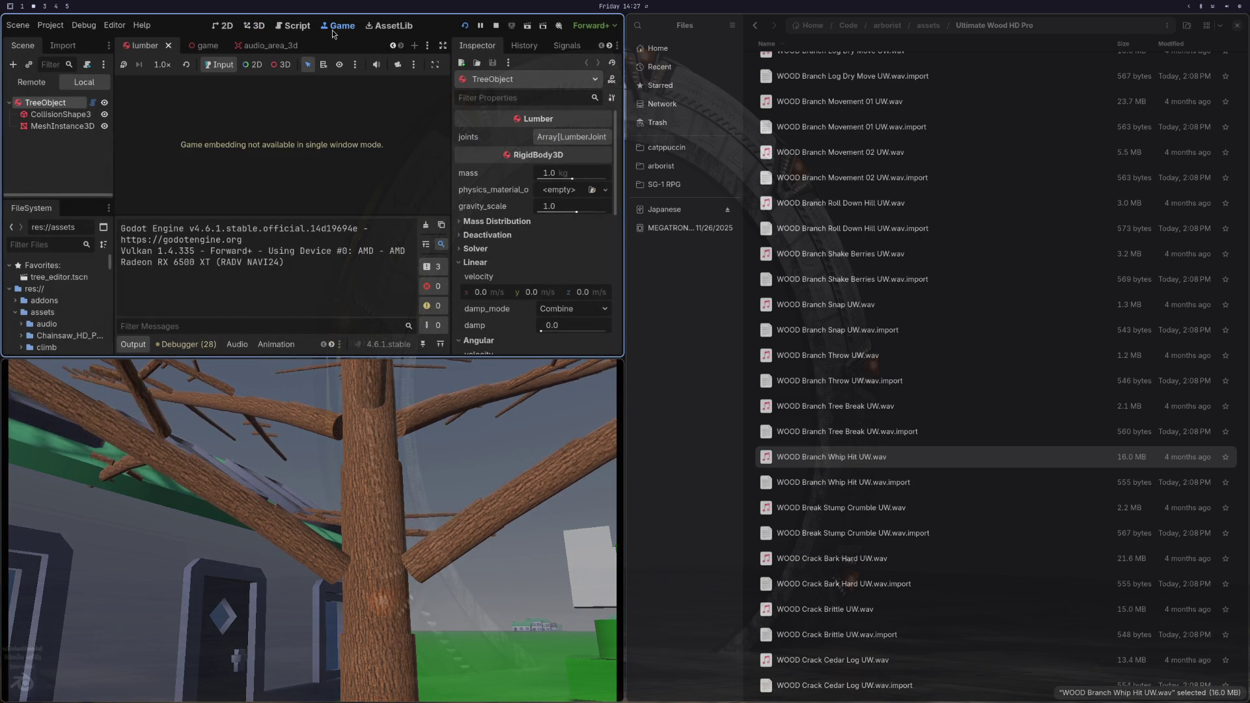
pyautogui.click(281, 64)
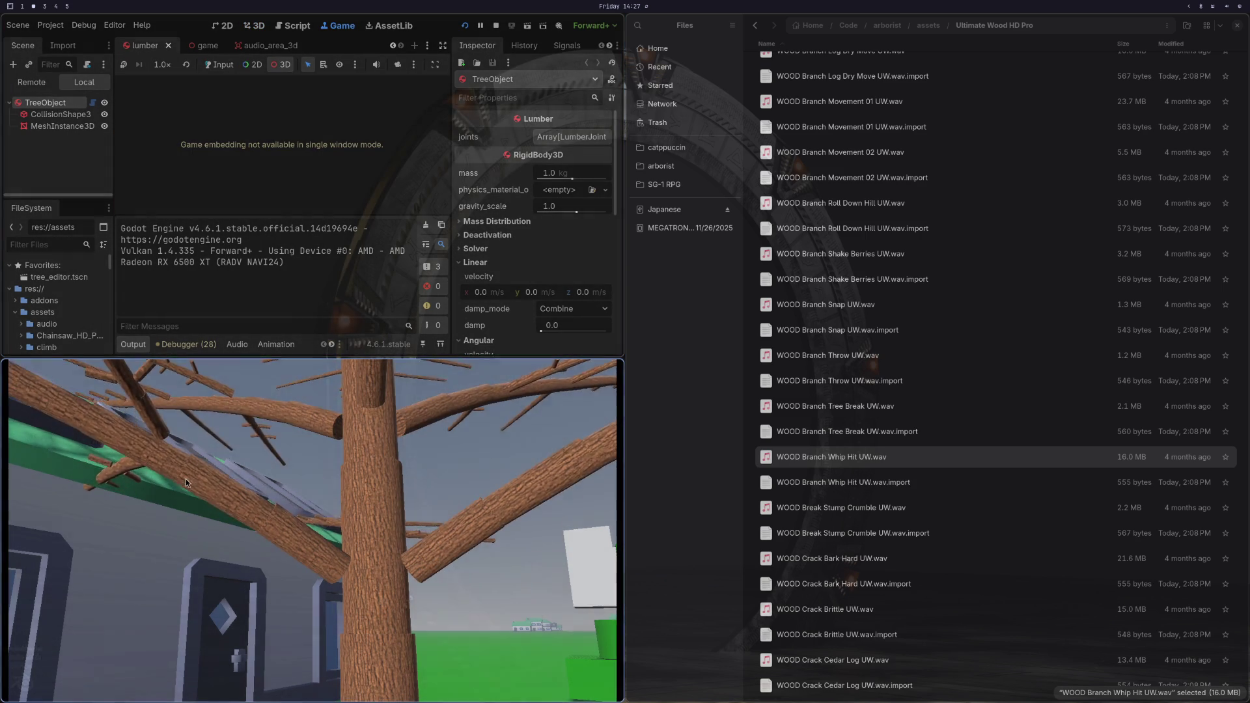
pyautogui.click(254, 510)
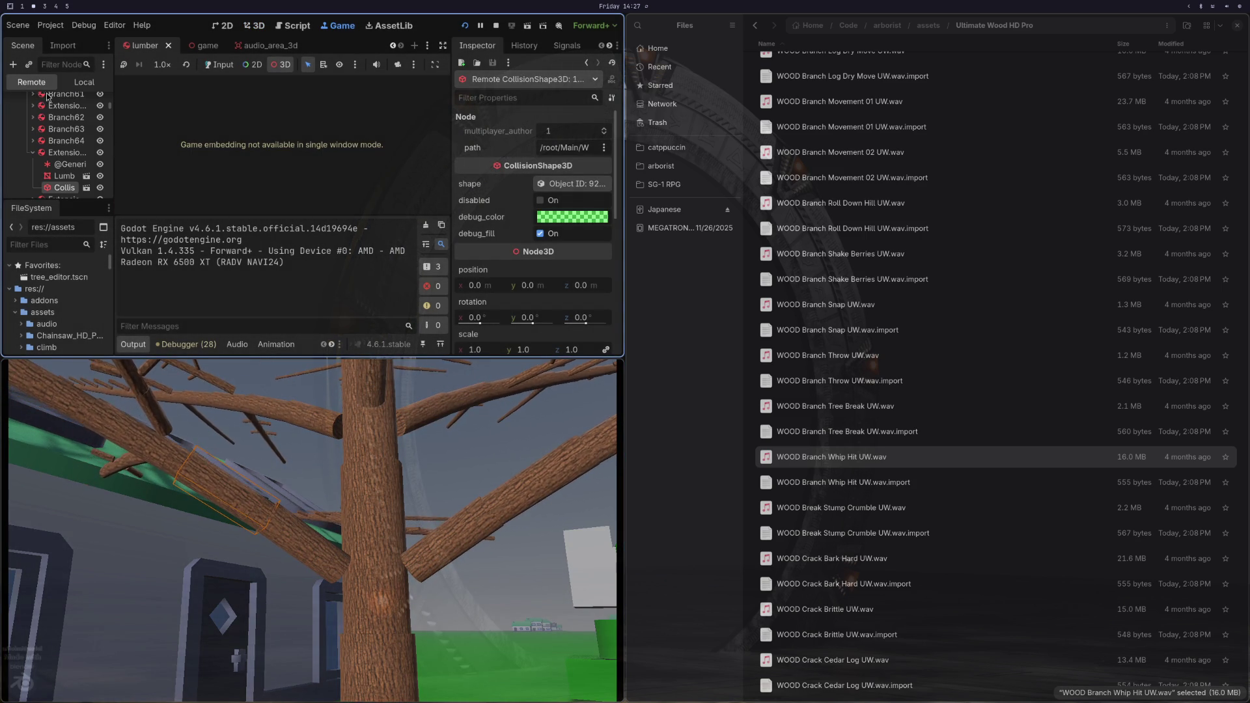
pyautogui.click(65, 152)
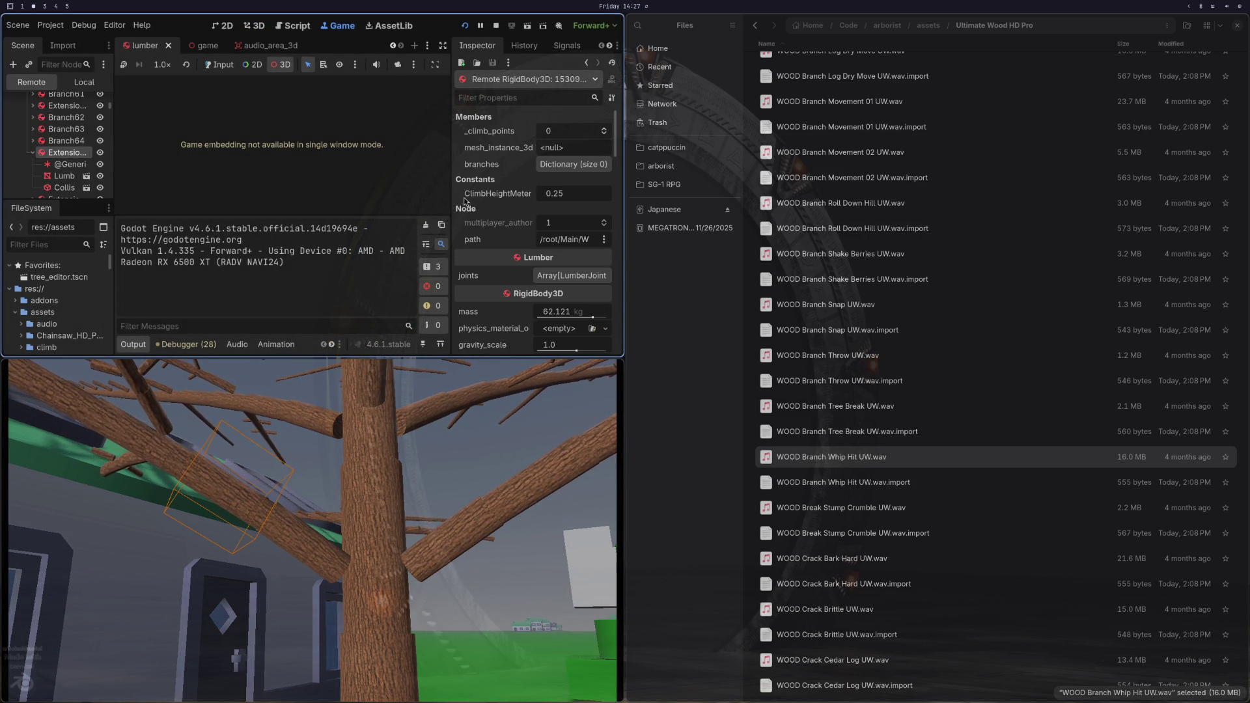
pyautogui.scroll(-5, 464, 200)
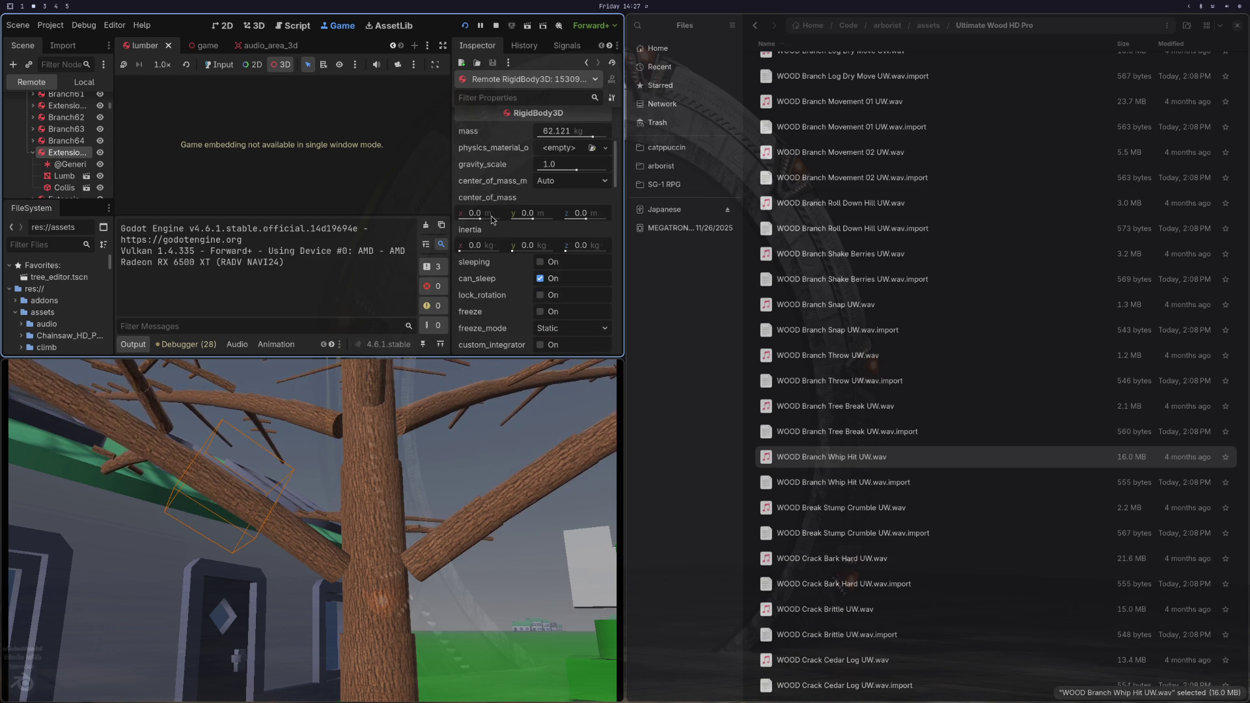
pyautogui.scroll(-5, 493, 219)
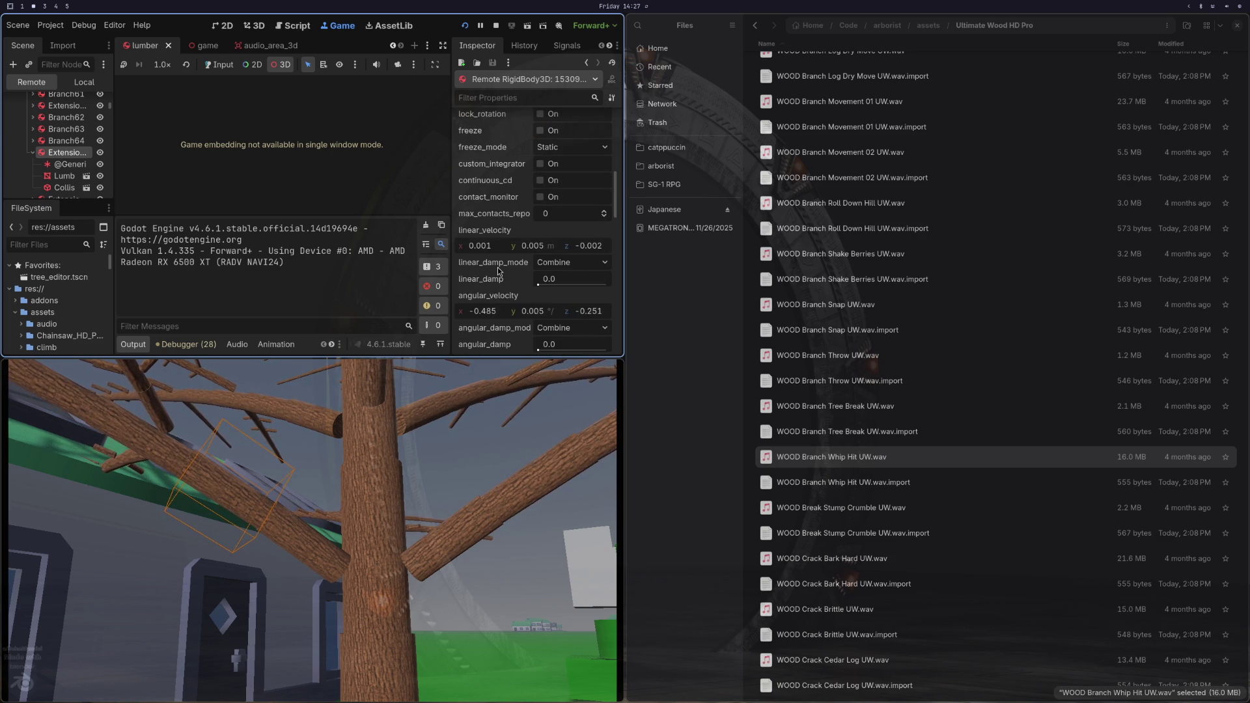
pyautogui.moveTo(499, 271)
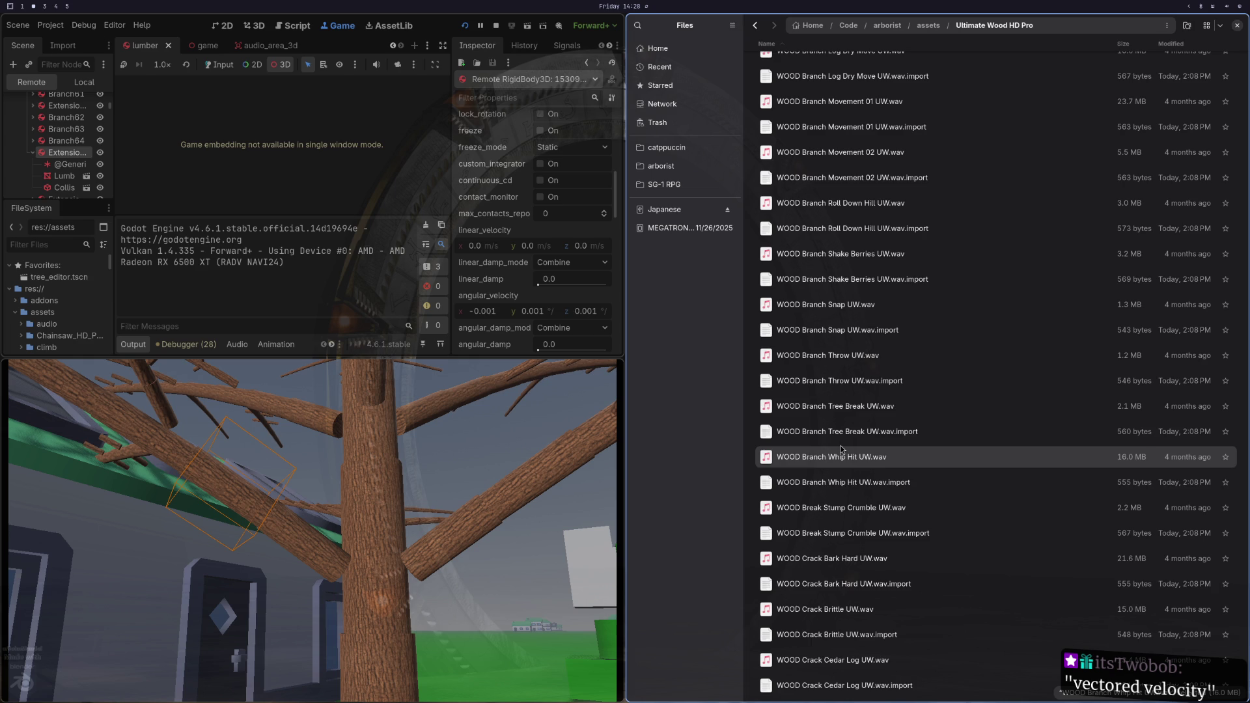
# Step: Preview the Crack Cedar Log and Crack Plywood Thin 01 clips
pyautogui.doubleClick(840, 659)
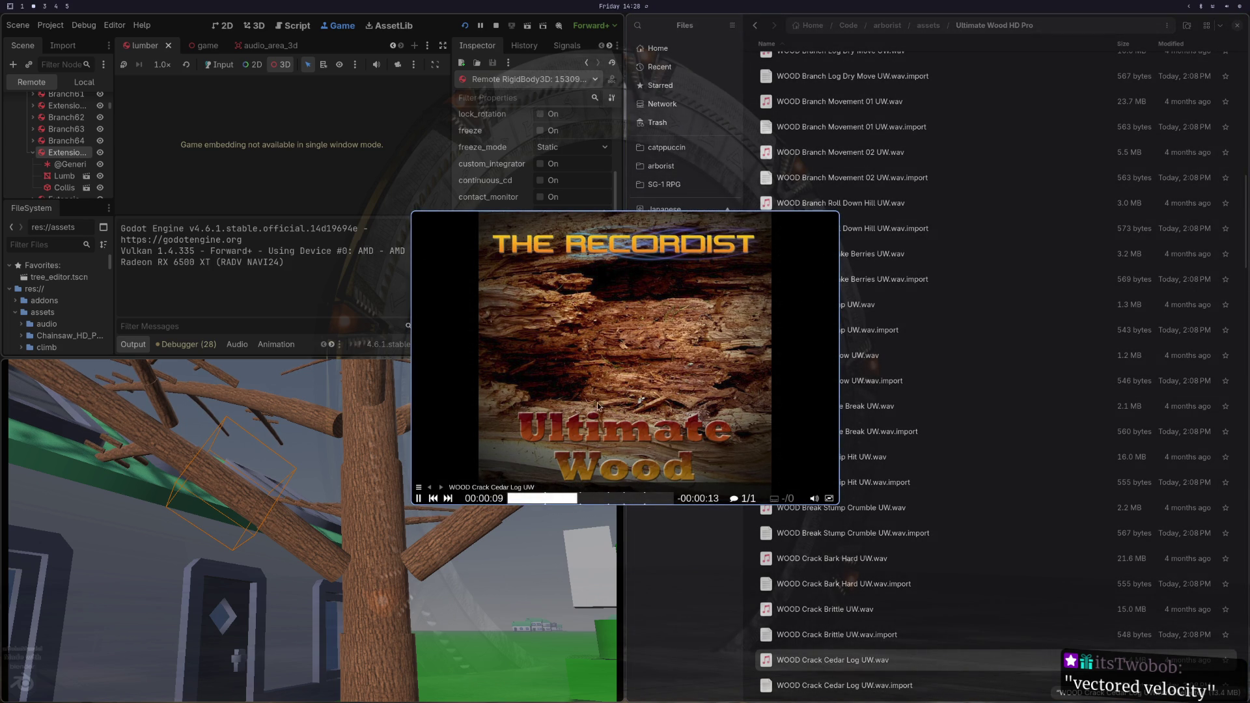
pyautogui.press('Escape')
pyautogui.scroll(-5, 860, 485)
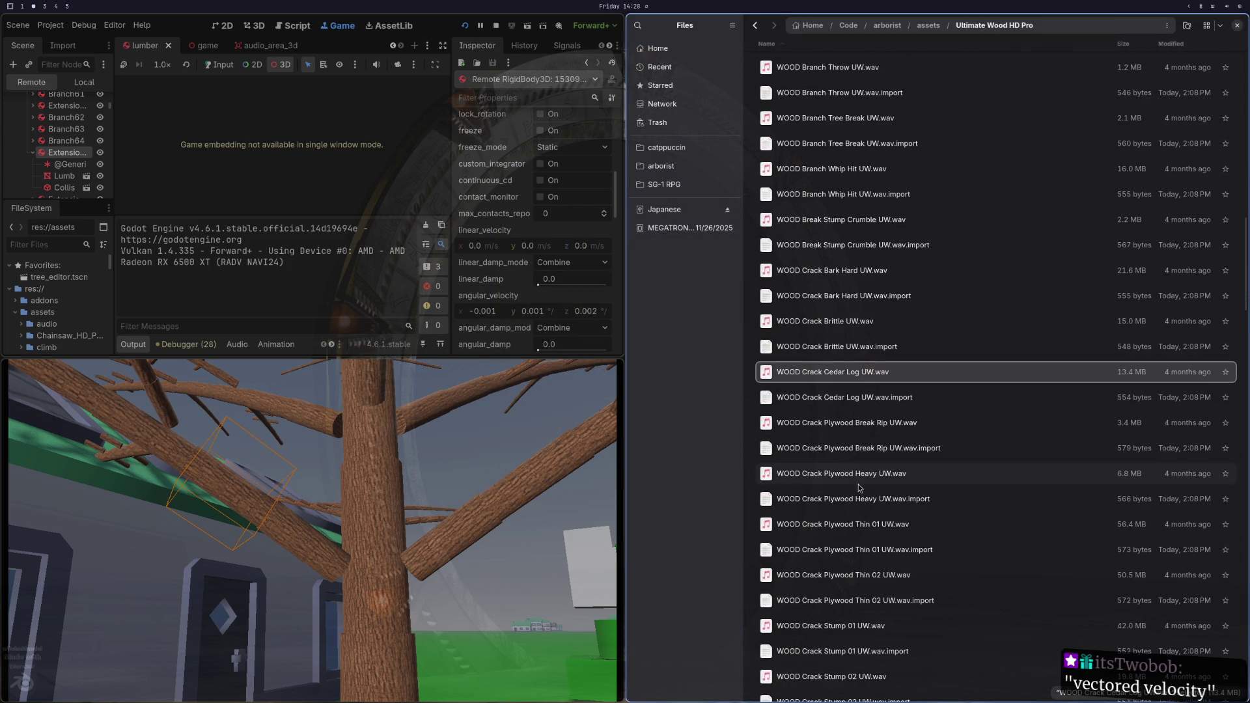
pyautogui.doubleClick(838, 526)
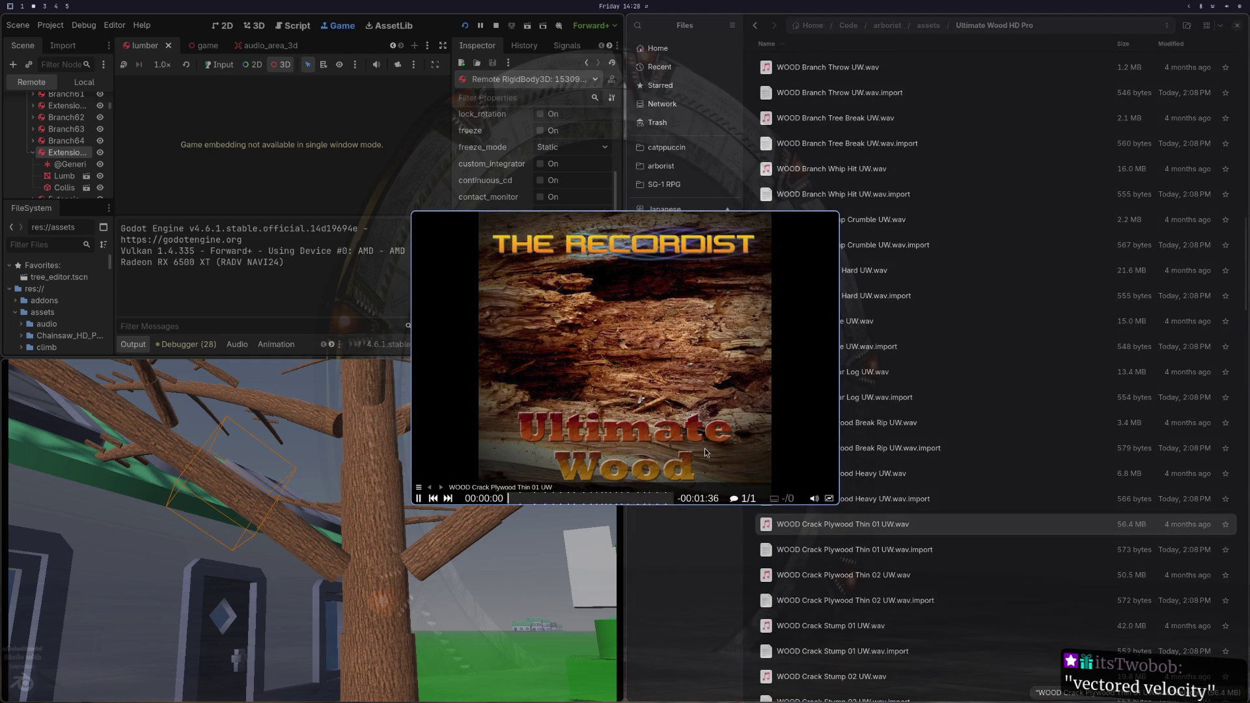
pyautogui.press('Escape')
pyautogui.scroll(-3, 847, 524)
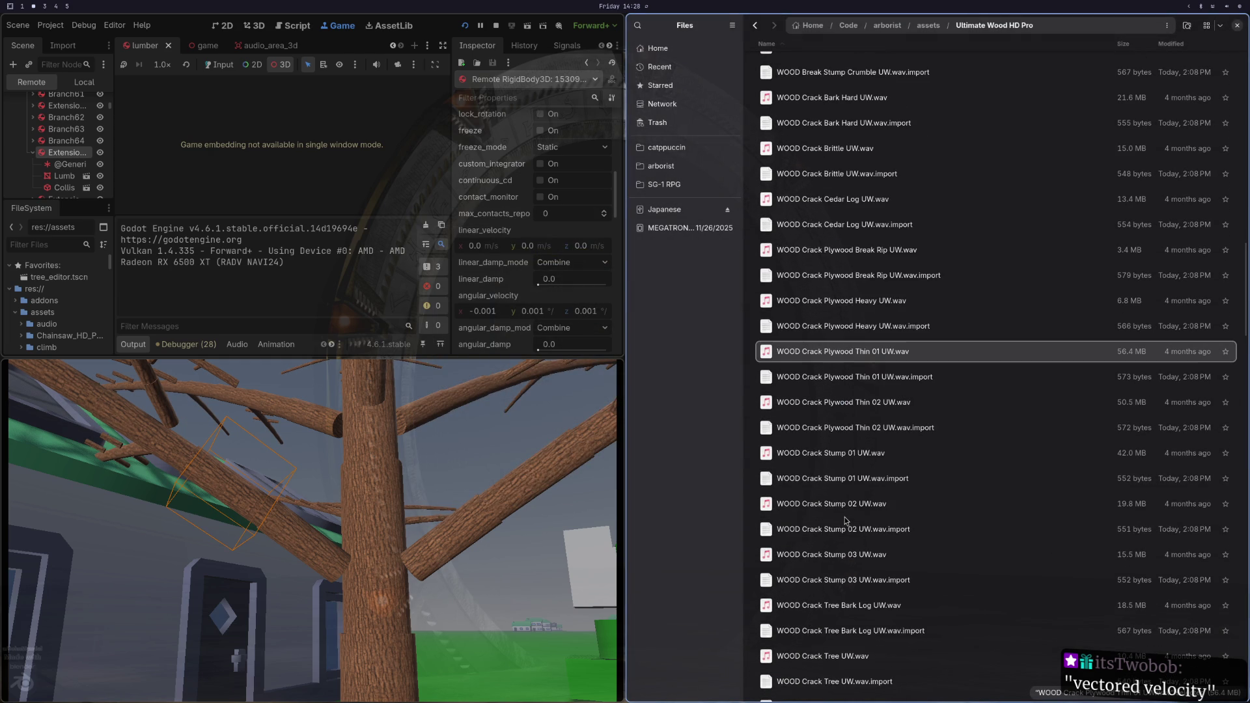
# Step: Preview Crack Stump 01 and WOOD Crack Tree Bark Log UW.wav, then make the game fullscreen
pyautogui.doubleClick(828, 449)
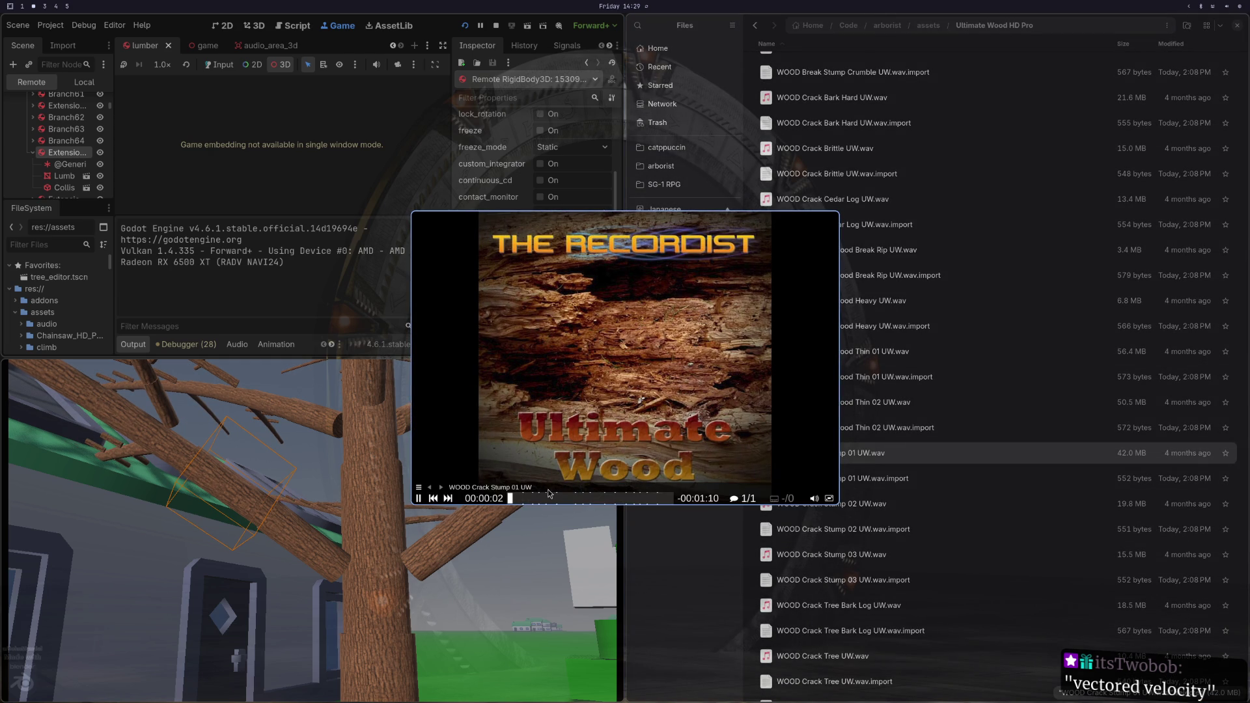
pyautogui.click(525, 499)
pyautogui.press('Escape')
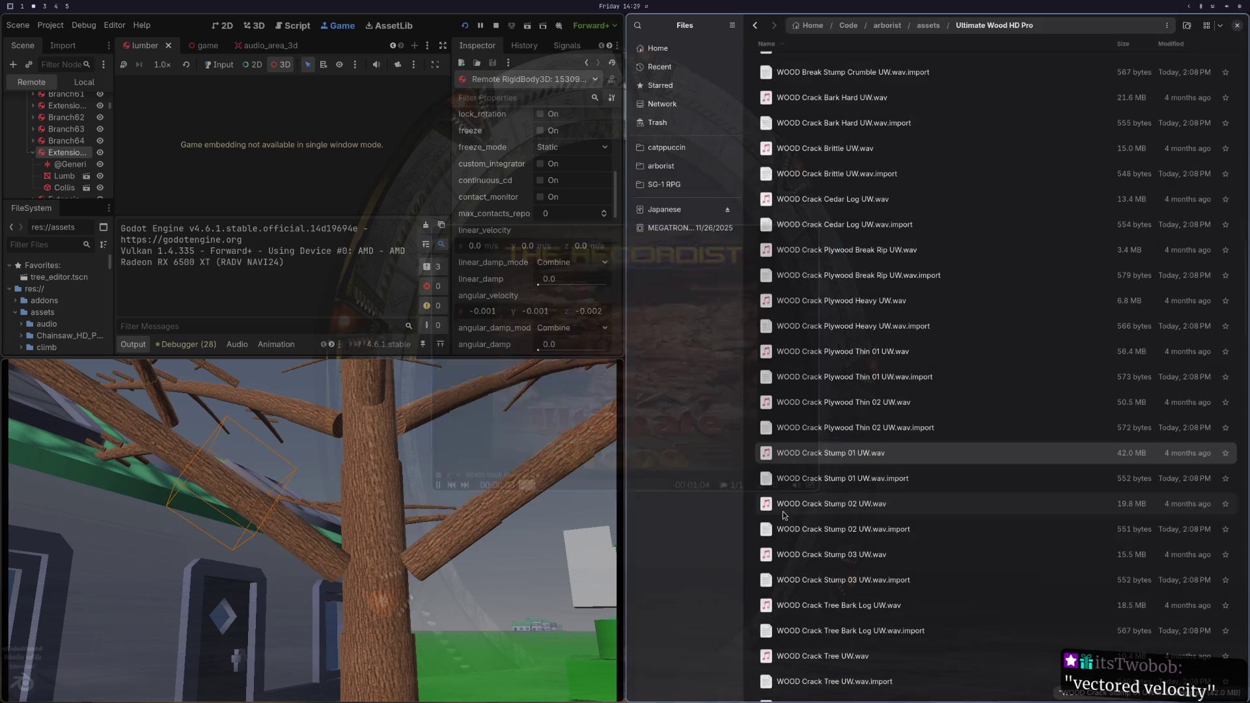
pyautogui.doubleClick(821, 602)
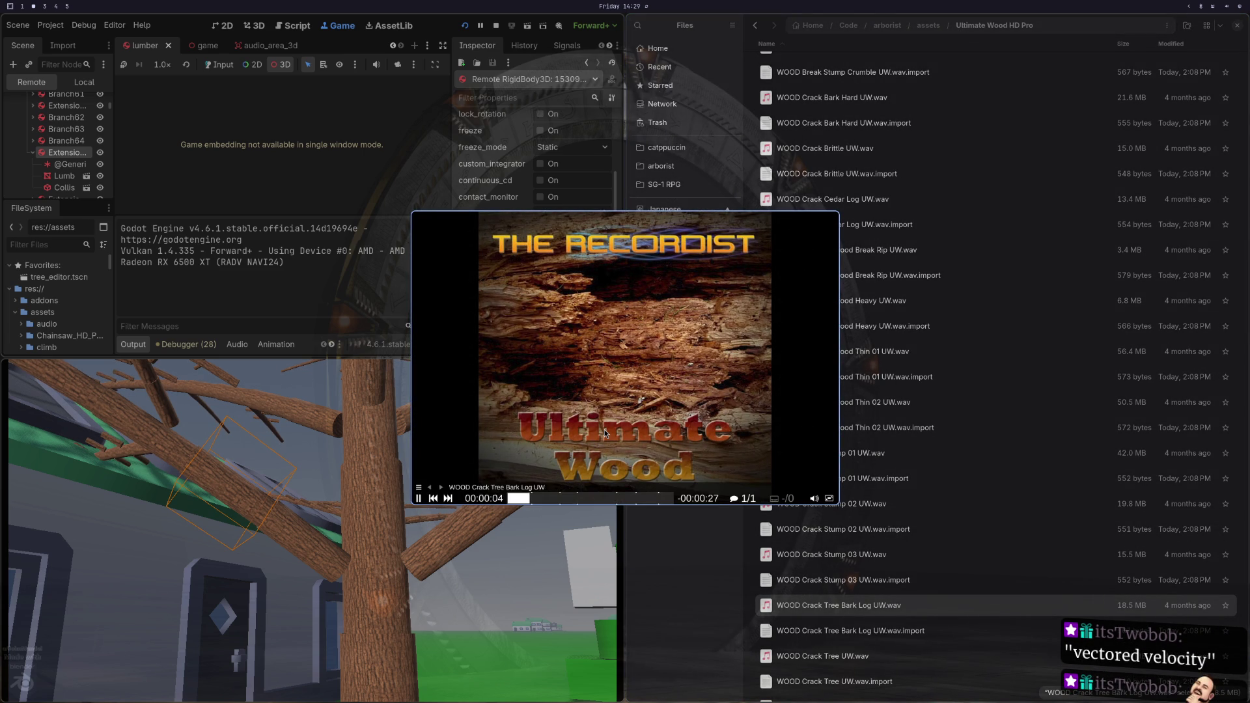
pyautogui.press('q')
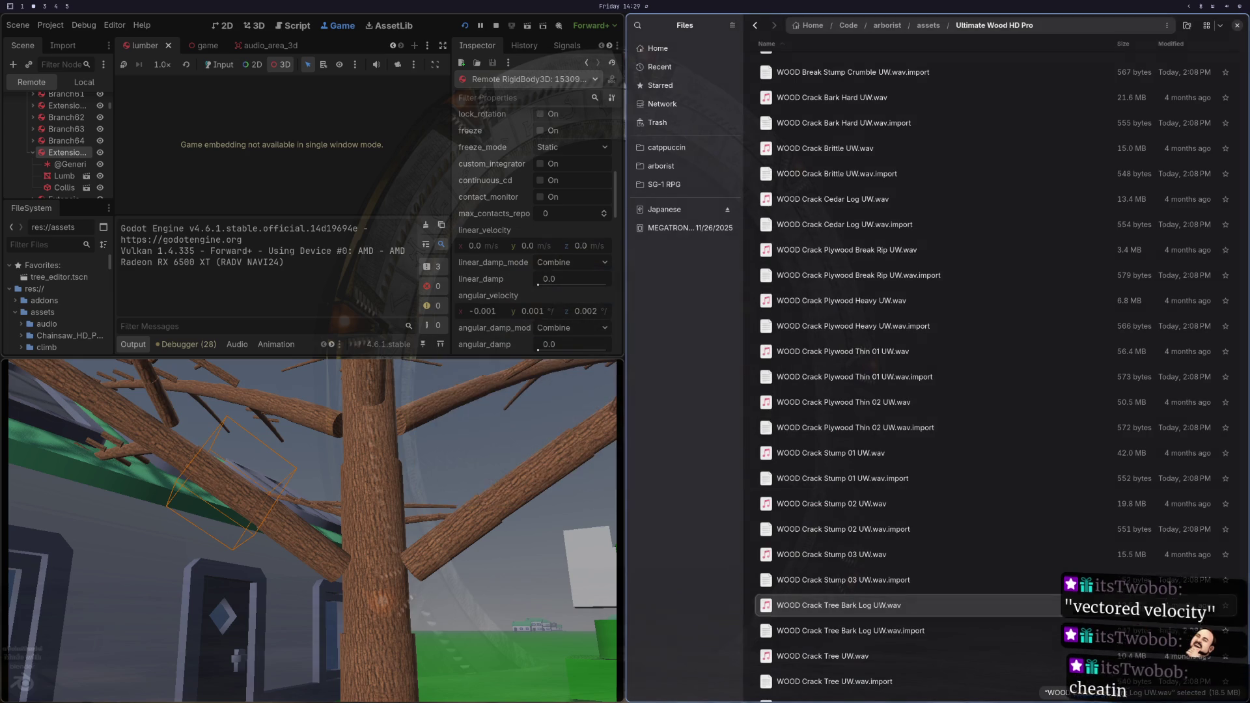
pyautogui.press('F11')
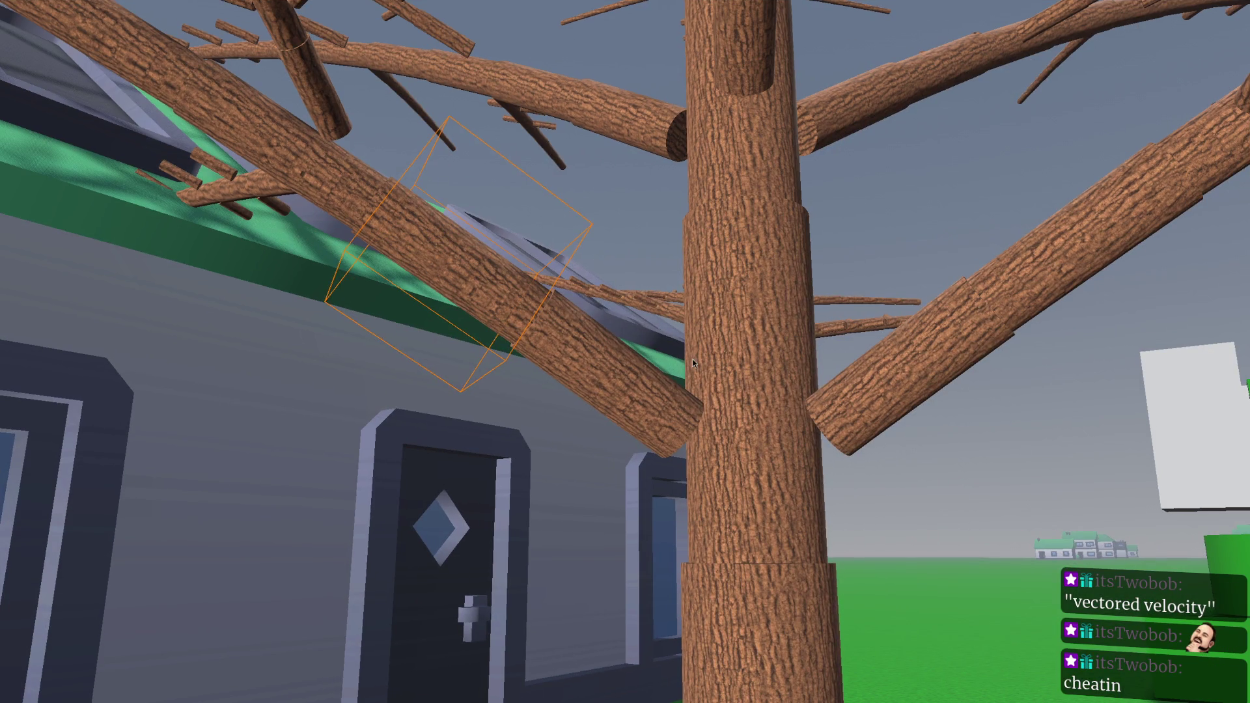
# Step: Close the running game and turn on Debug > Visible Collision Shapes
pyautogui.press('F11')
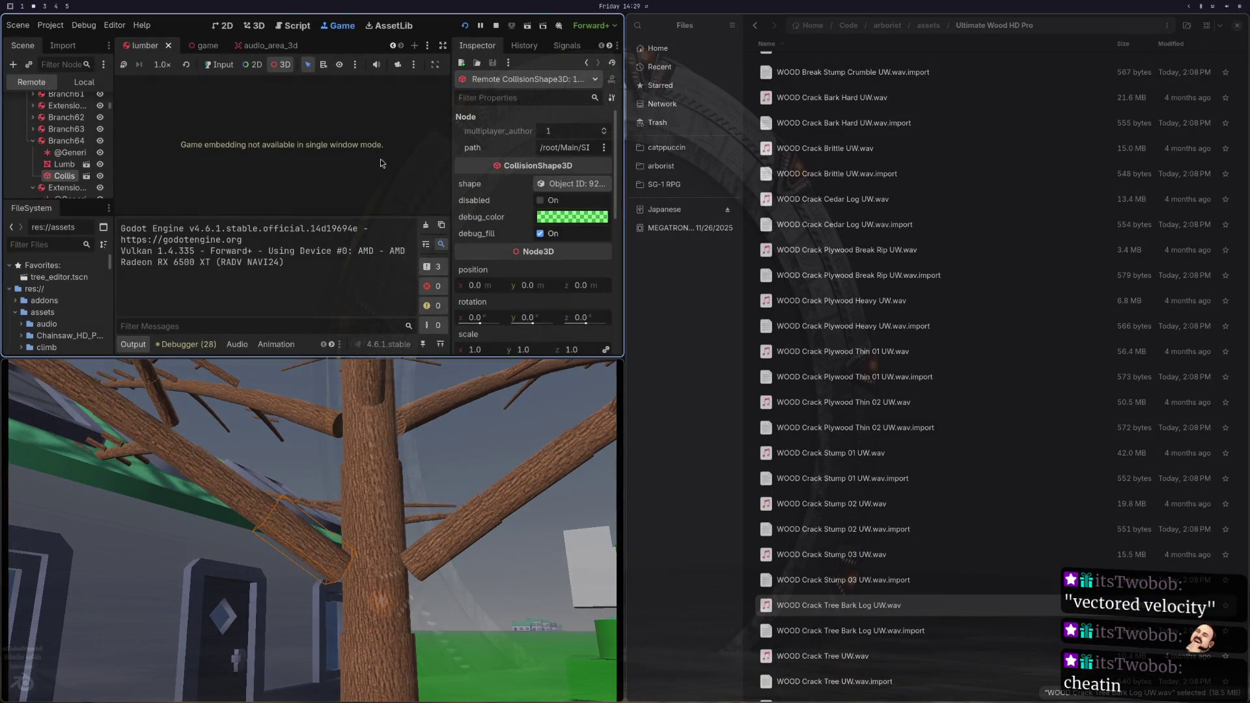
pyautogui.press('F11')
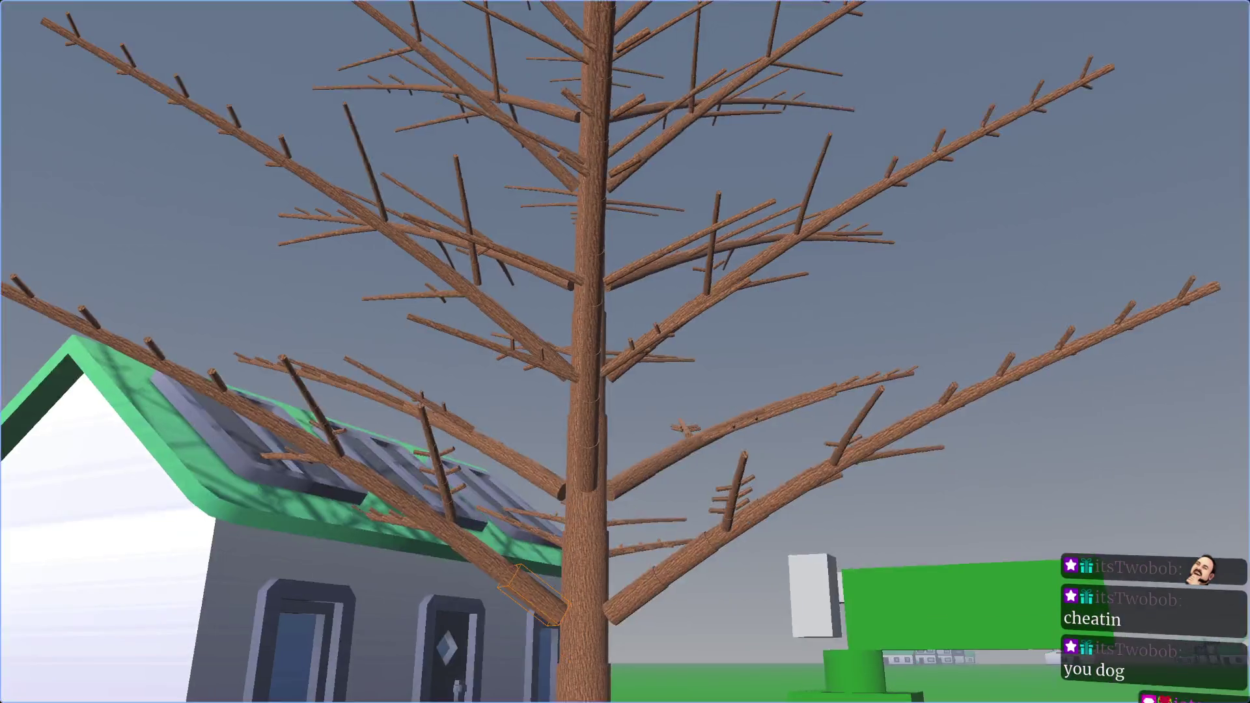
pyautogui.press('Escape')
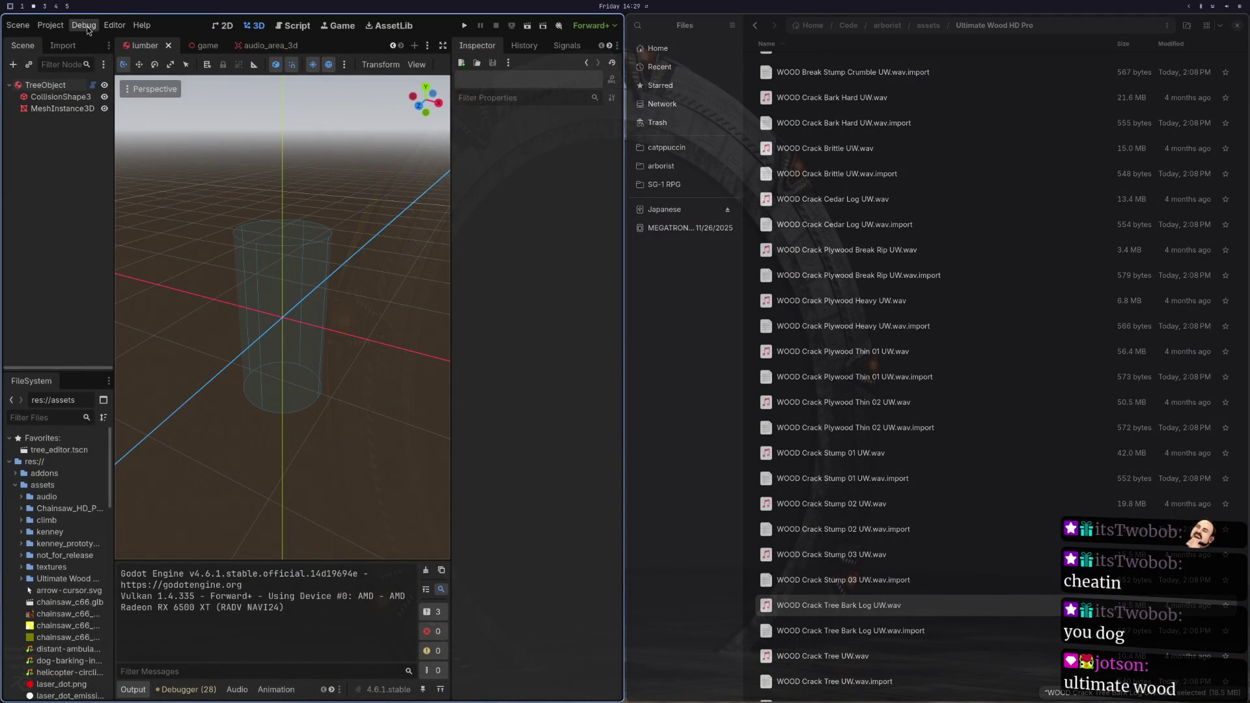
pyautogui.click(84, 25)
pyautogui.click(117, 70)
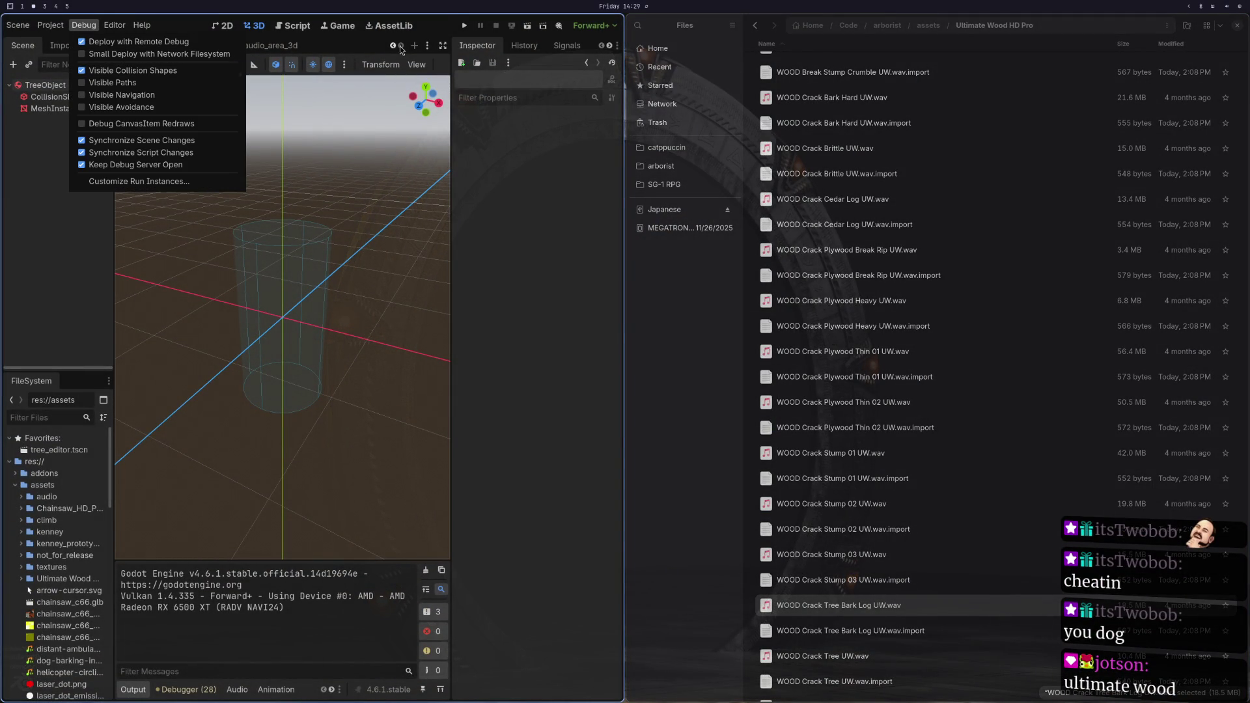
# Step: Run the game with collision shapes shown, walk toward the tree, then stop it
pyautogui.click(467, 25)
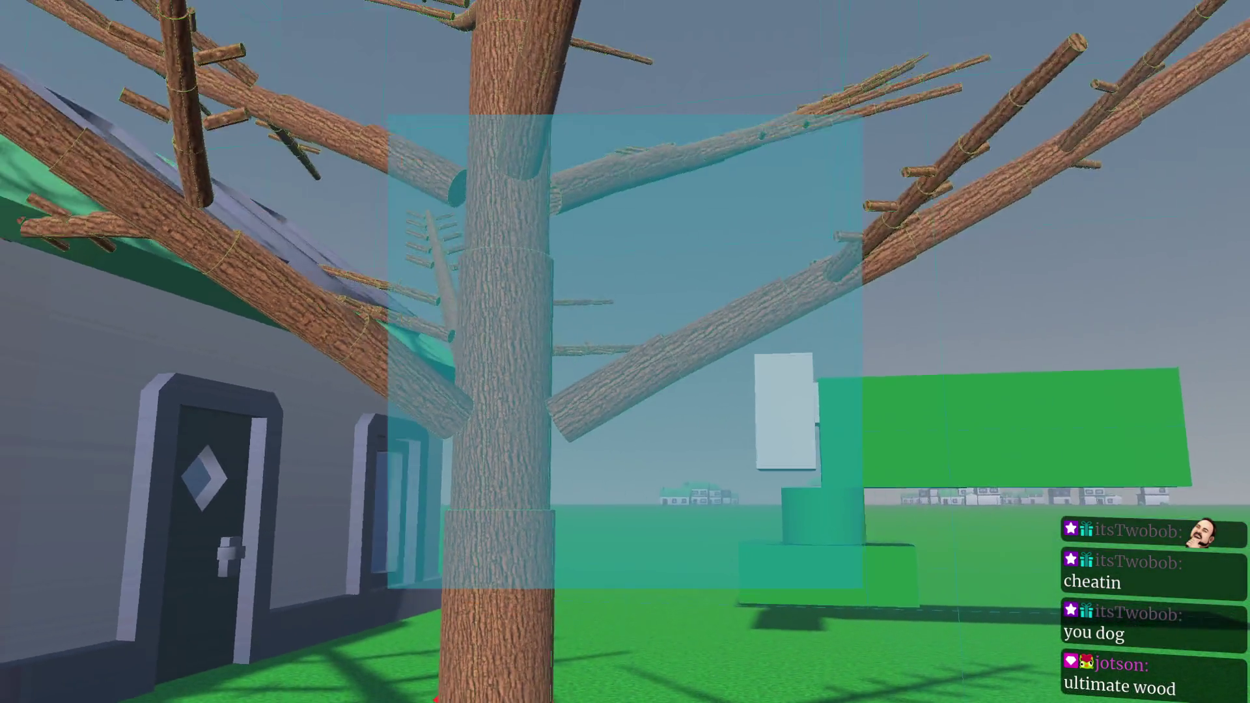
pyautogui.moveTo(625, 352)
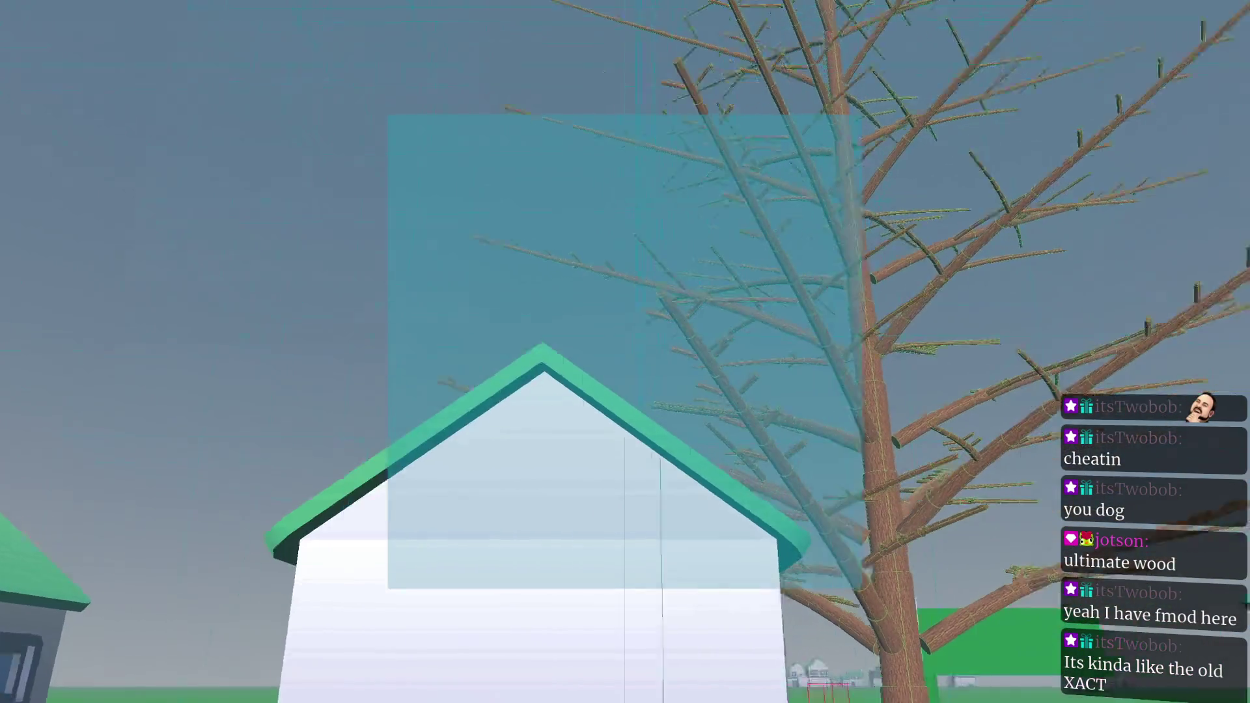
pyautogui.press('w')
pyautogui.press('w')
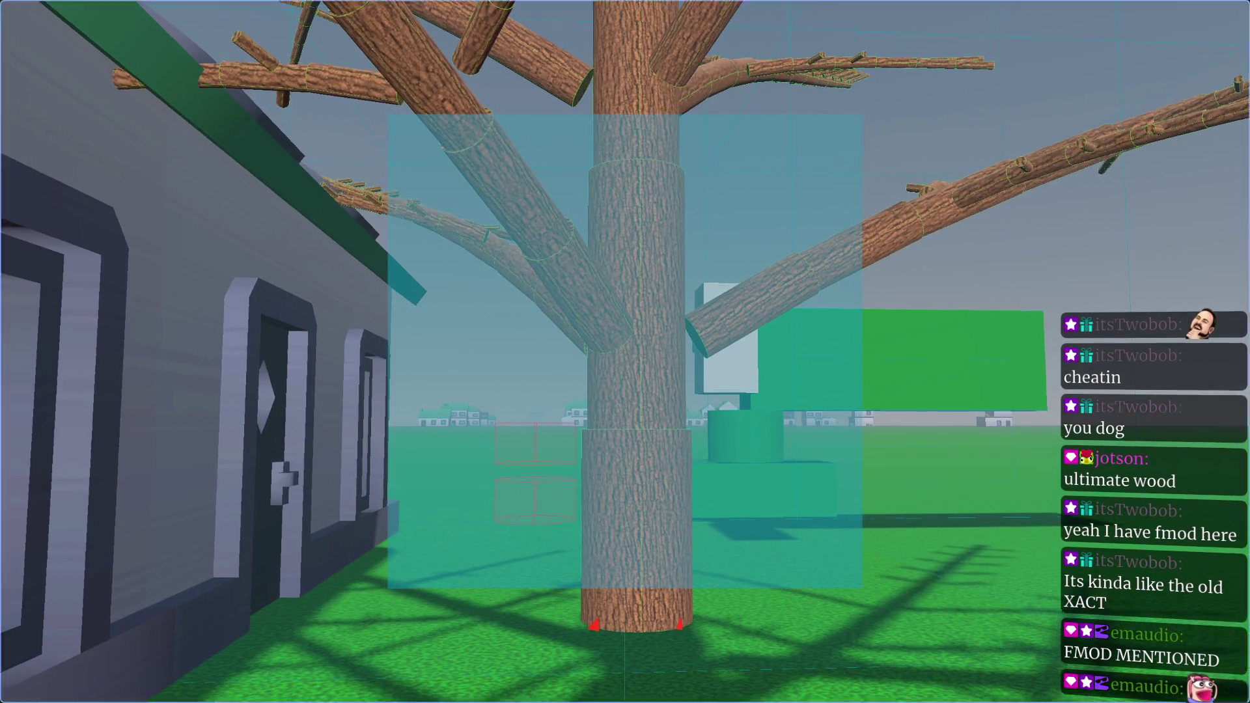
pyautogui.press('F8')
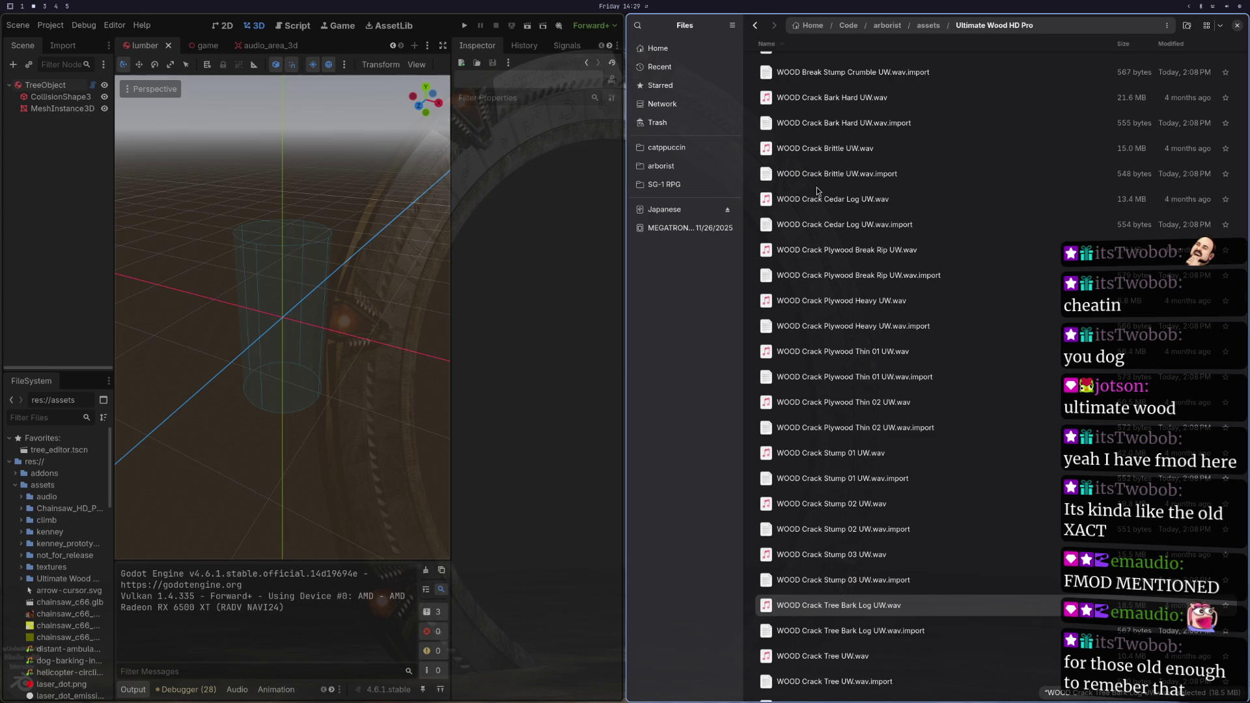
# Step: Quick Look preview the WOOD Crunch Stump 01 UW and WOOD Drop Lumber UW clips
pyautogui.scroll(-5, 877, 445)
pyautogui.scroll(-3, 815, 558)
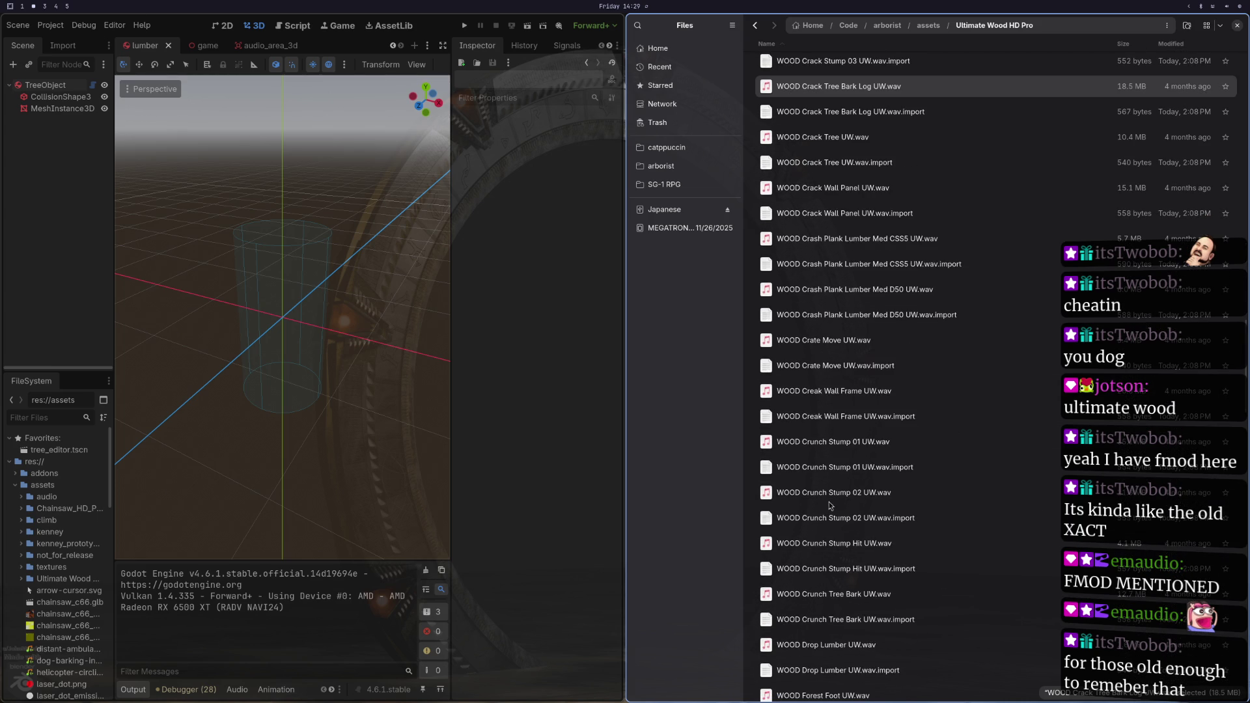
pyautogui.click(811, 442)
pyautogui.press('space')
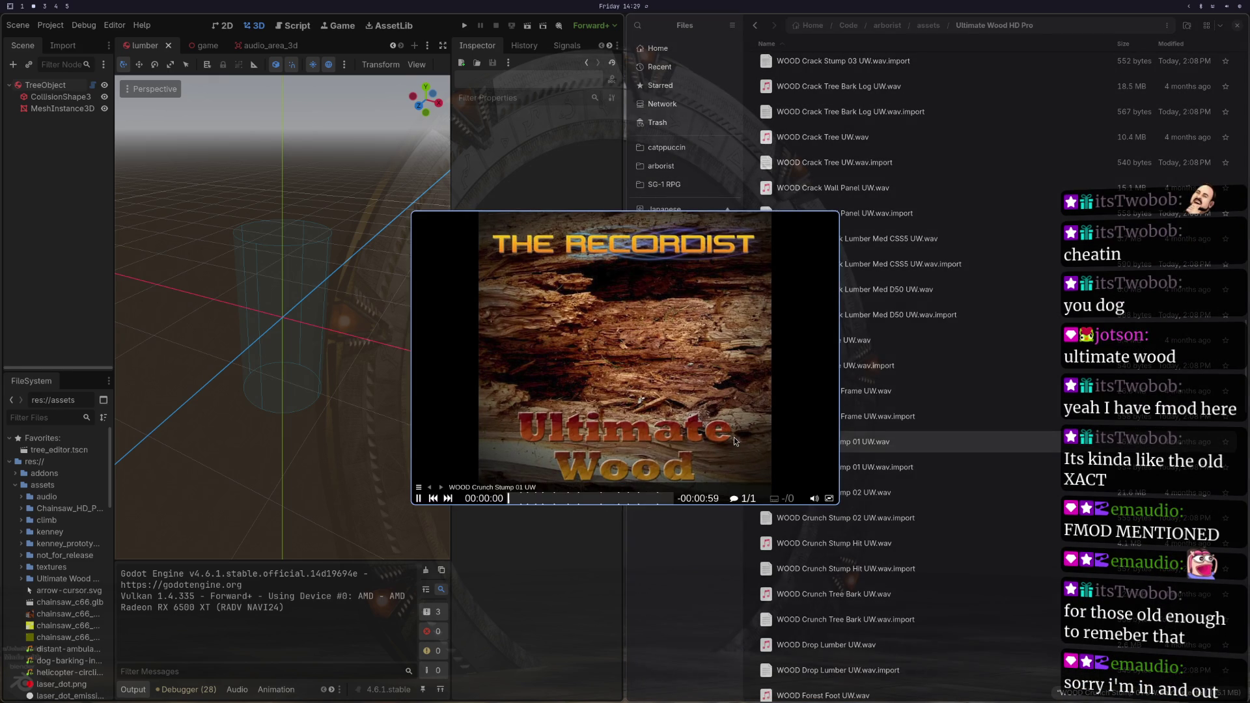
pyautogui.press('space')
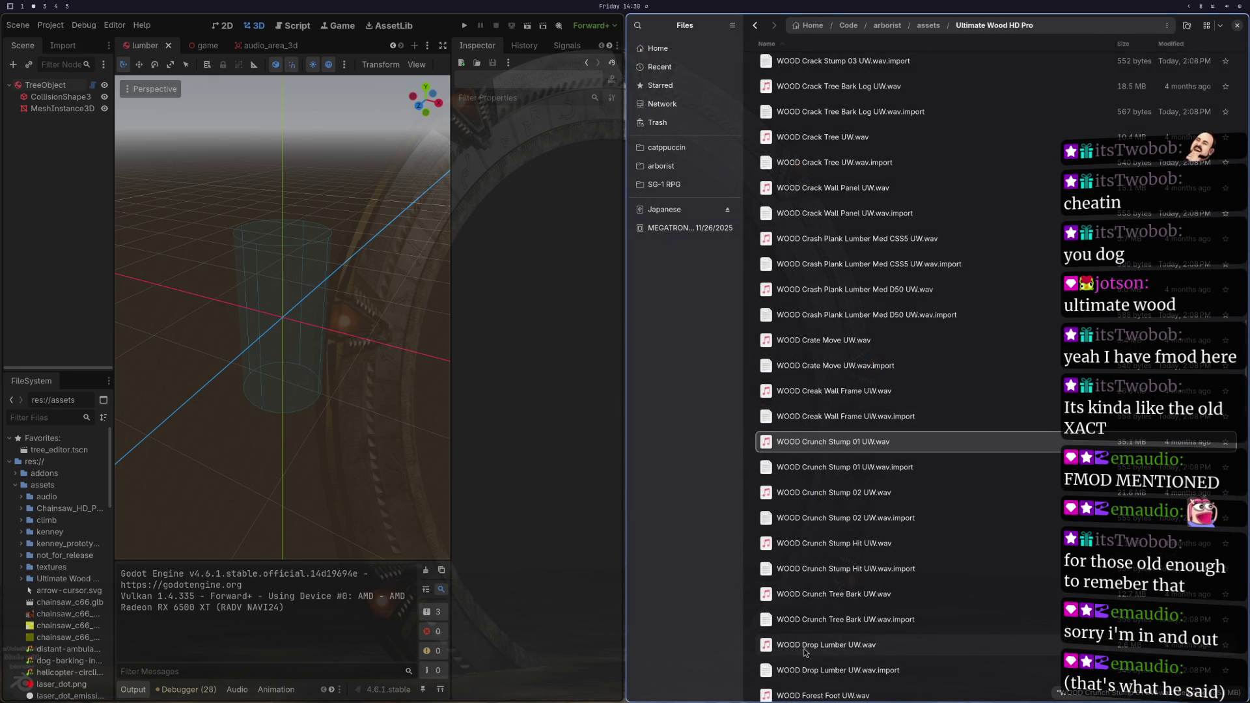
pyautogui.click(803, 647)
pyautogui.press('space')
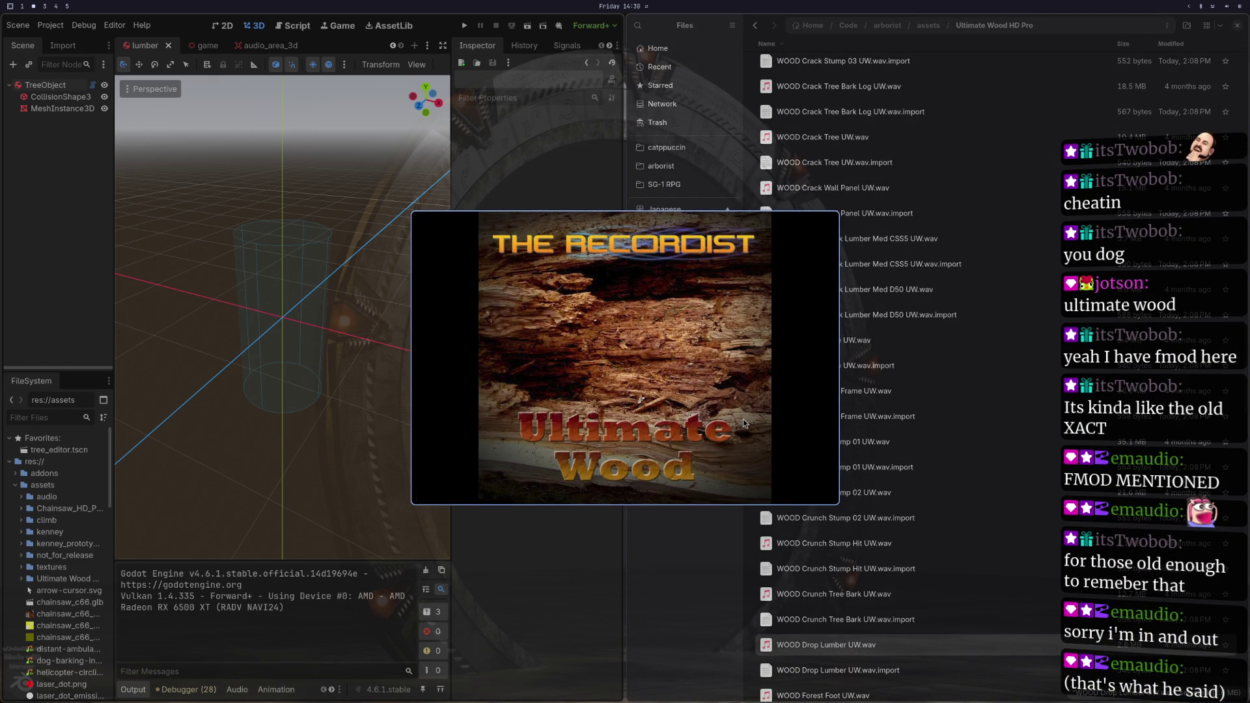
pyautogui.press('space')
# Step: Preview the WOOD Forest Foot UW and WOOD Impact Sharp UW clips, then close Files
pyautogui.scroll(-5, 822, 542)
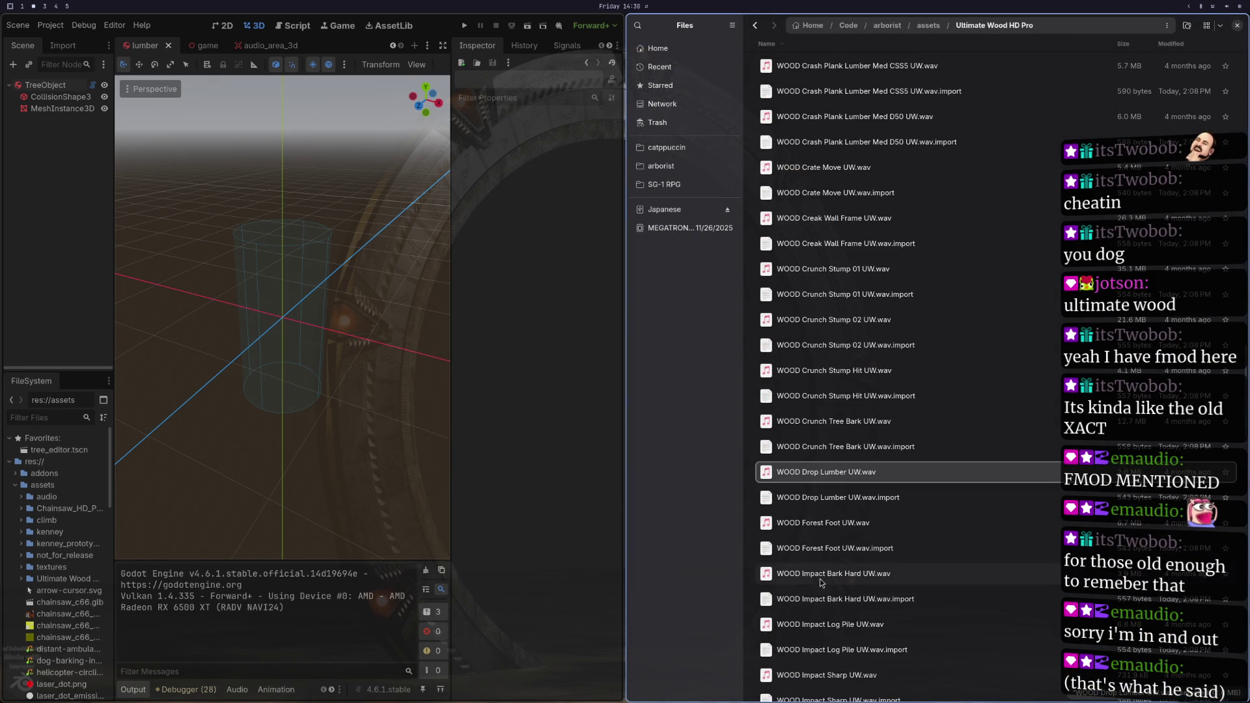
pyautogui.click(816, 525)
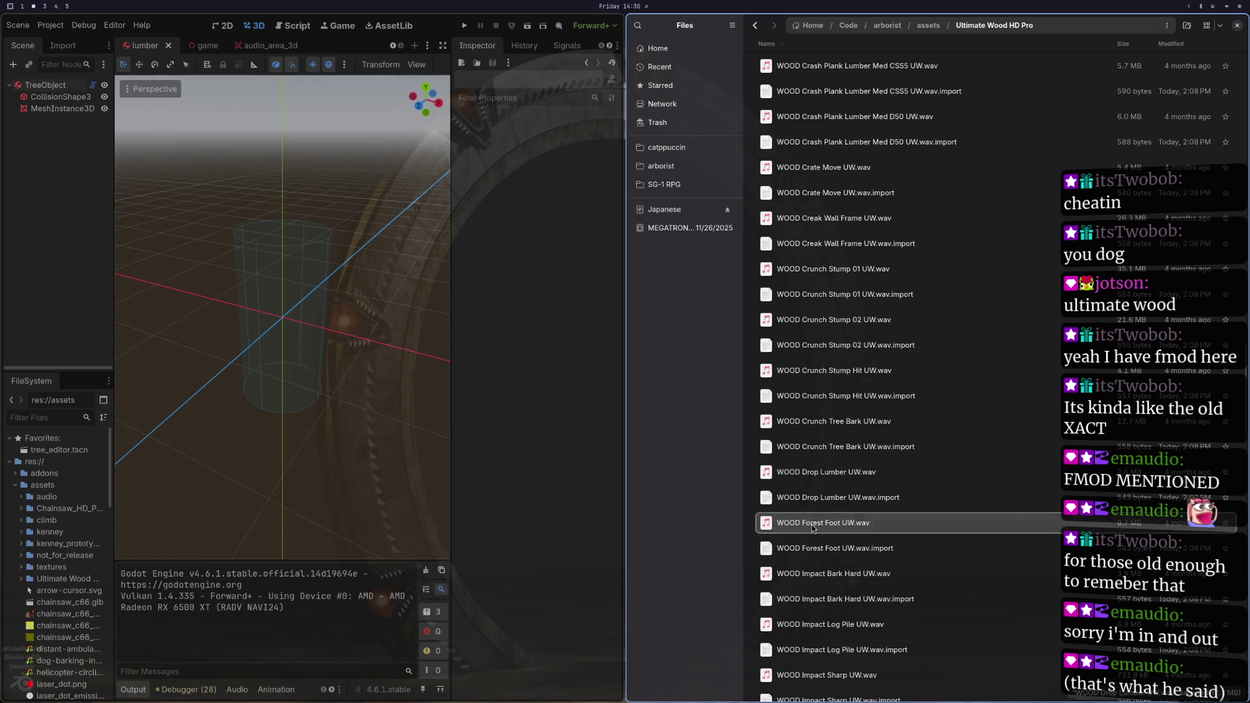
pyautogui.press('space')
pyautogui.press('space')
pyautogui.scroll(-7, 775, 505)
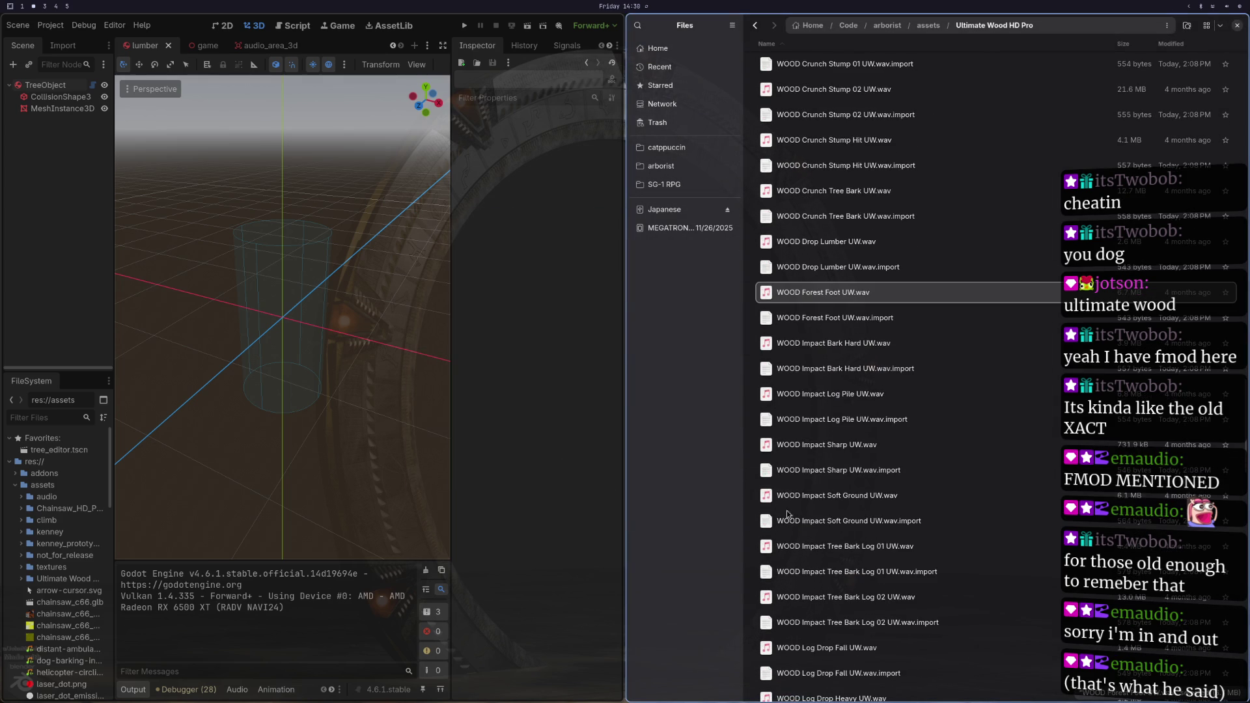
pyautogui.click(794, 452)
pyautogui.press('space')
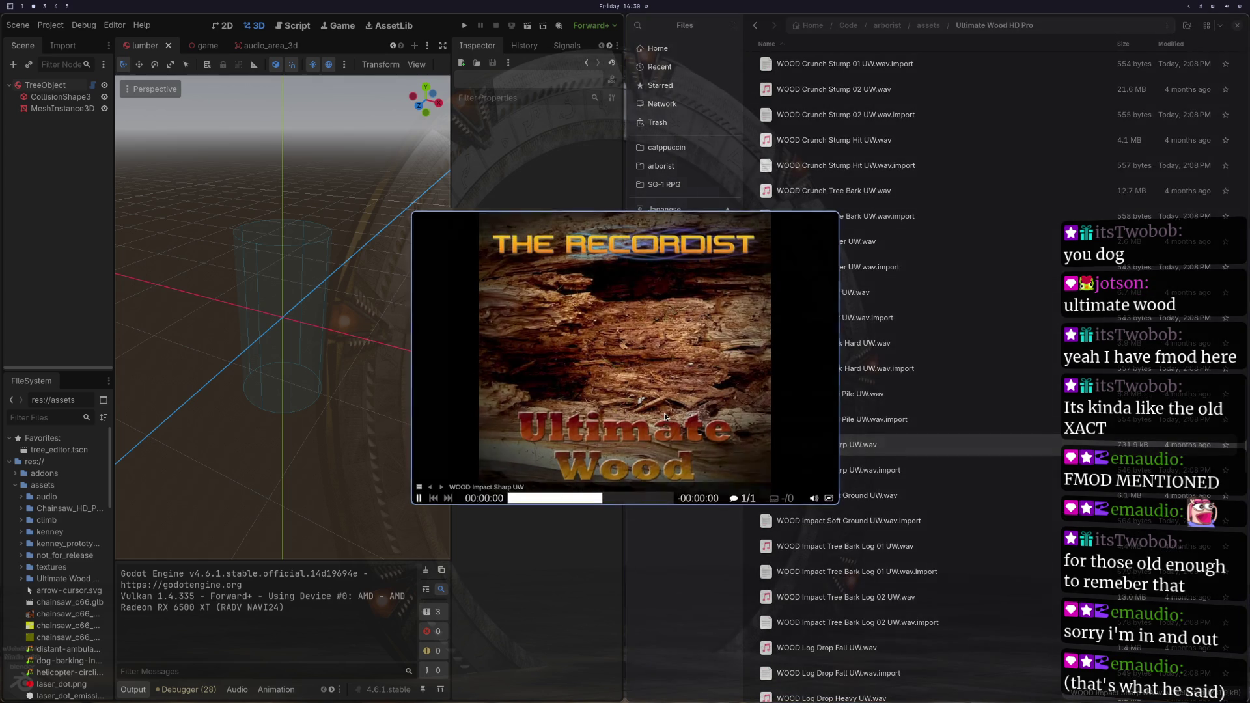
pyautogui.hotkey('ctrl', 'w')
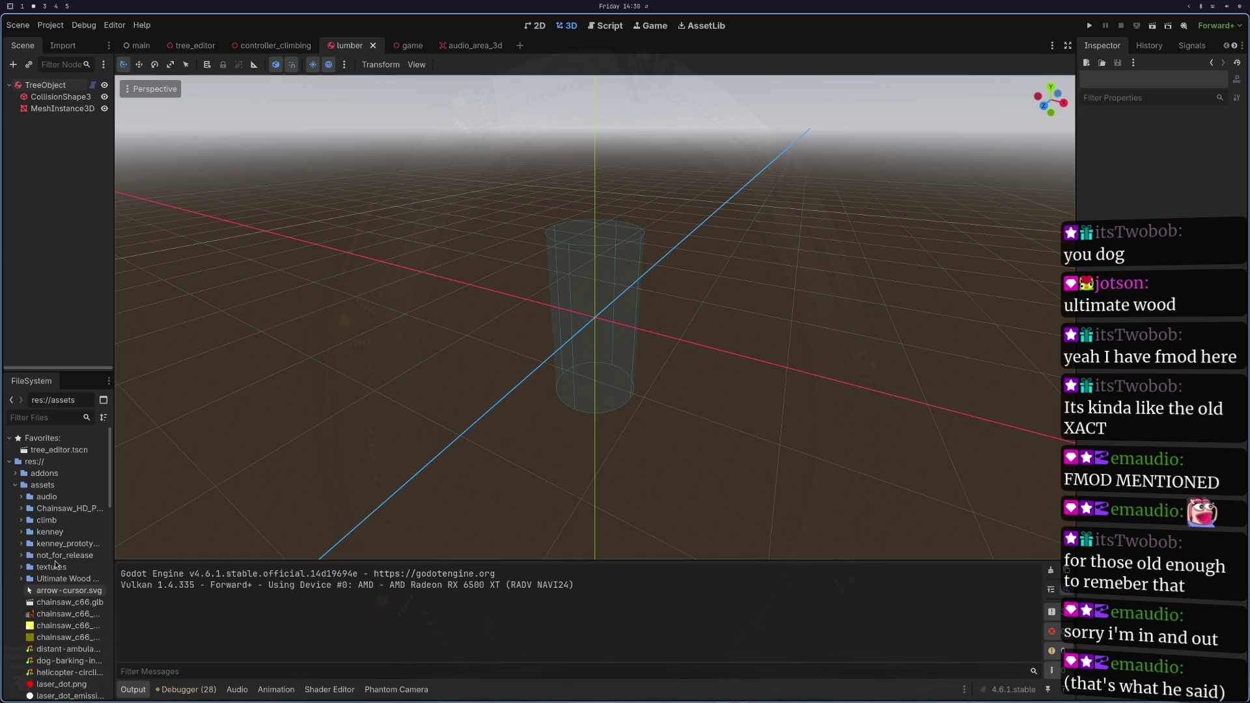
# Step: Open the assets folder in the file manager, close it, and bring up the assets actions again
pyautogui.rightClick(36, 486)
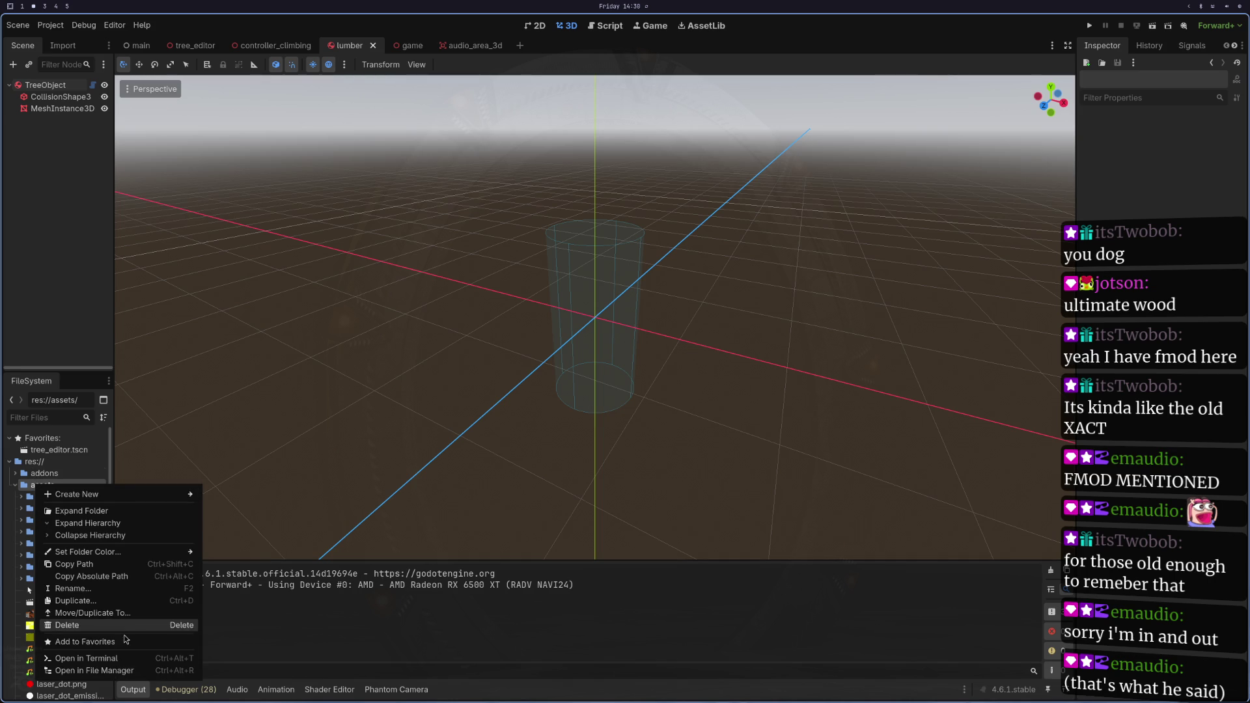
pyautogui.click(128, 671)
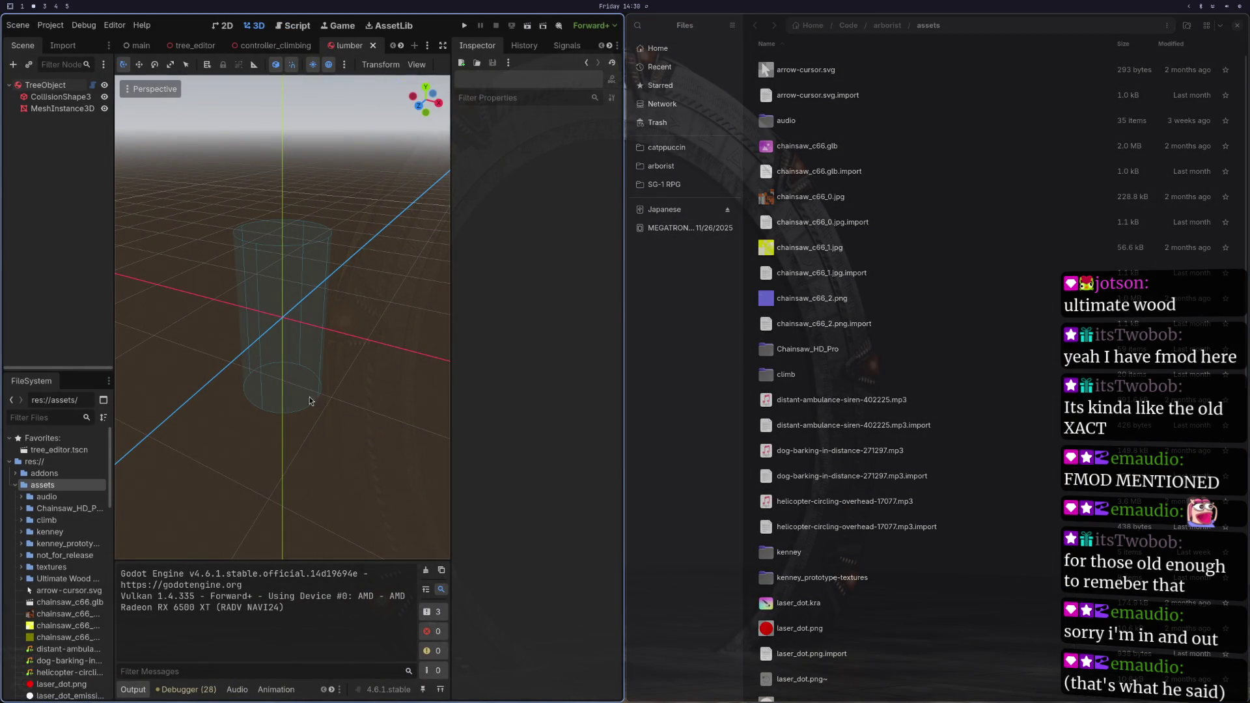
pyautogui.hotkey('ctrl', 'w')
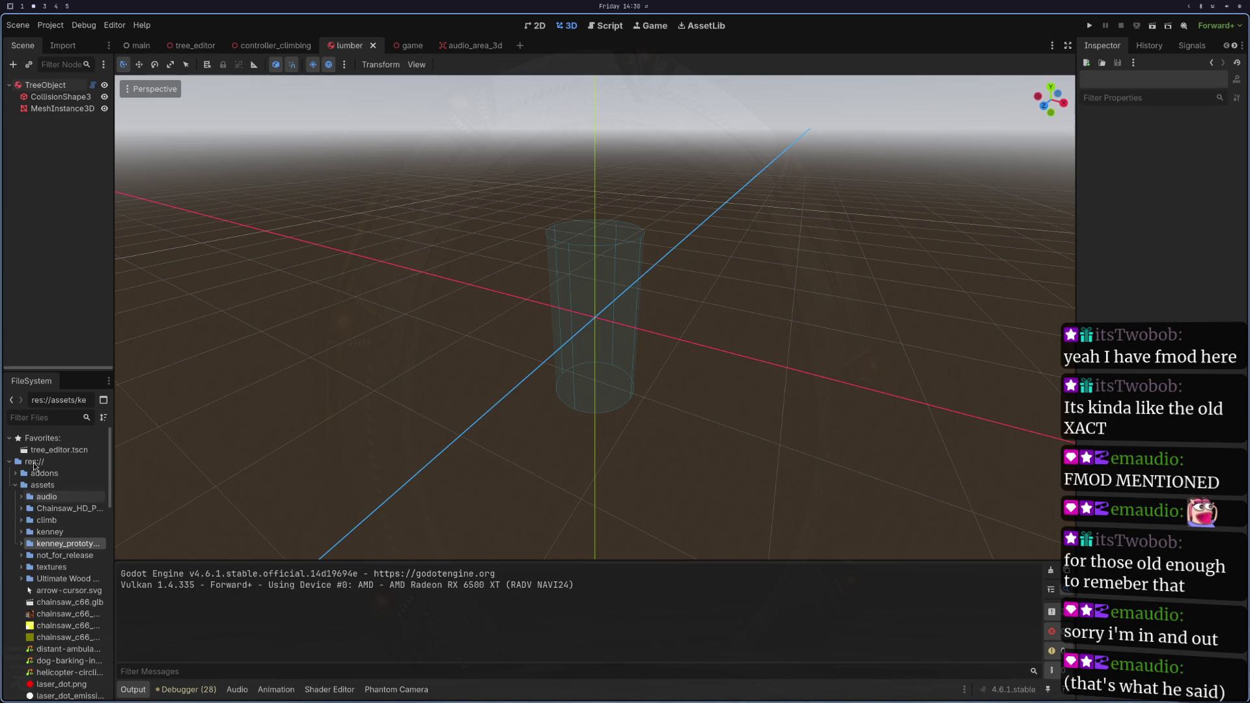
pyautogui.rightClick(38, 485)
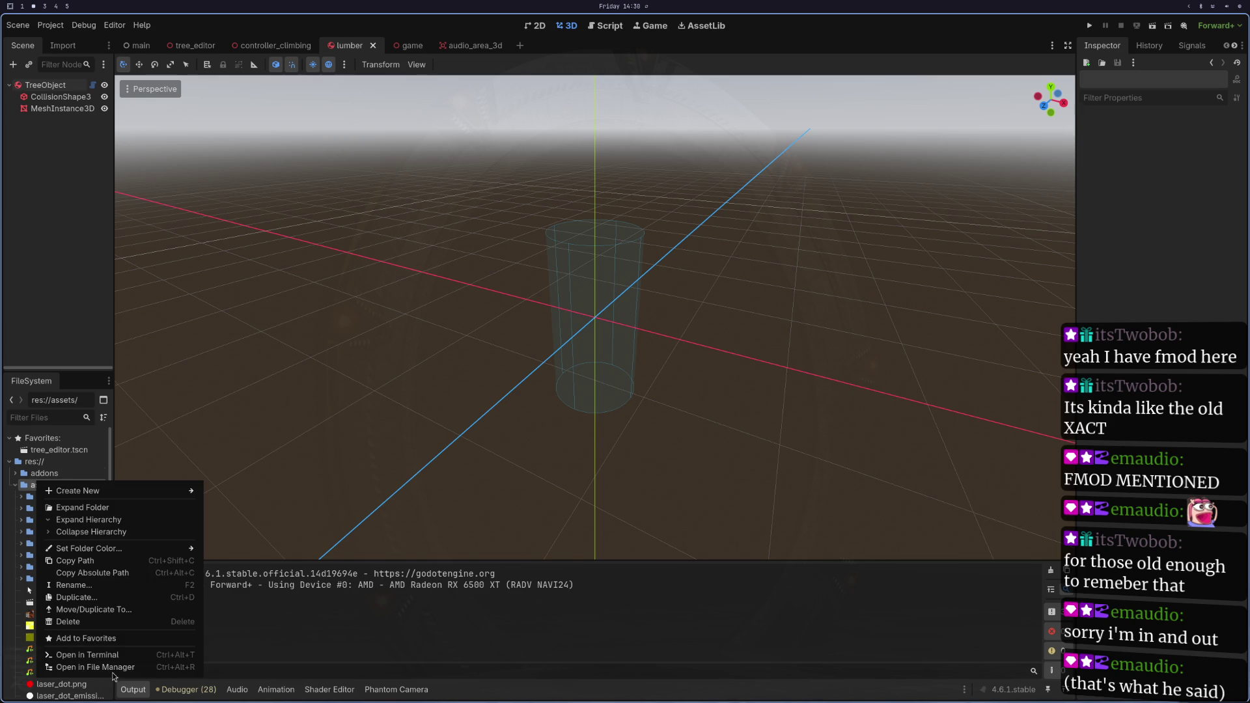
# Step: Open the assets folder in Files and browse into the audio folder
pyautogui.click(97, 667)
pyautogui.click(58, 544)
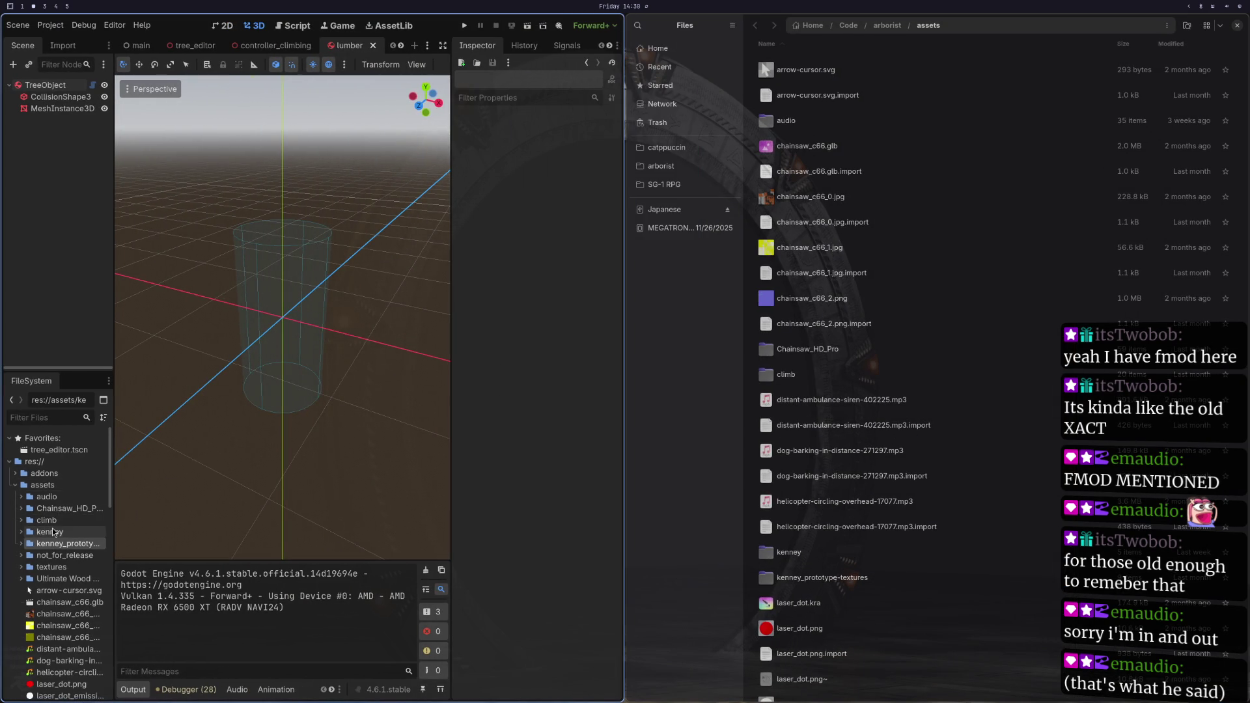
pyautogui.doubleClick(774, 121)
pyautogui.scroll(-5, 775, 196)
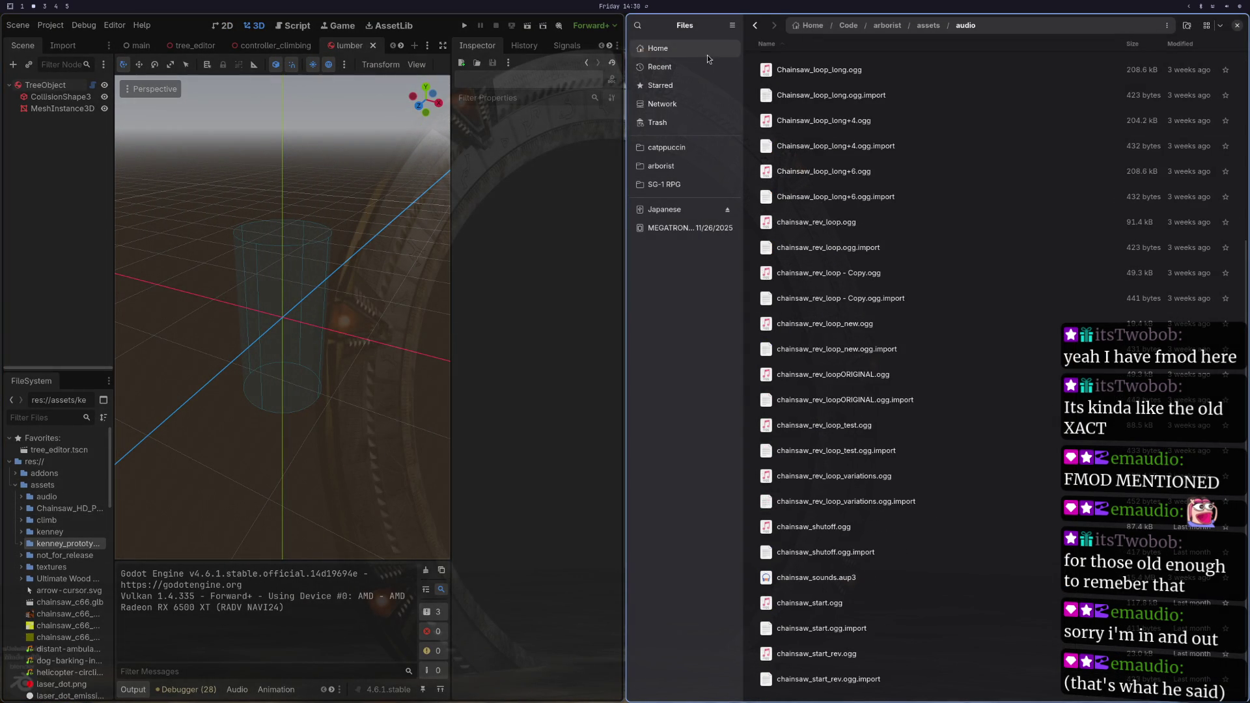
pyautogui.click(755, 25)
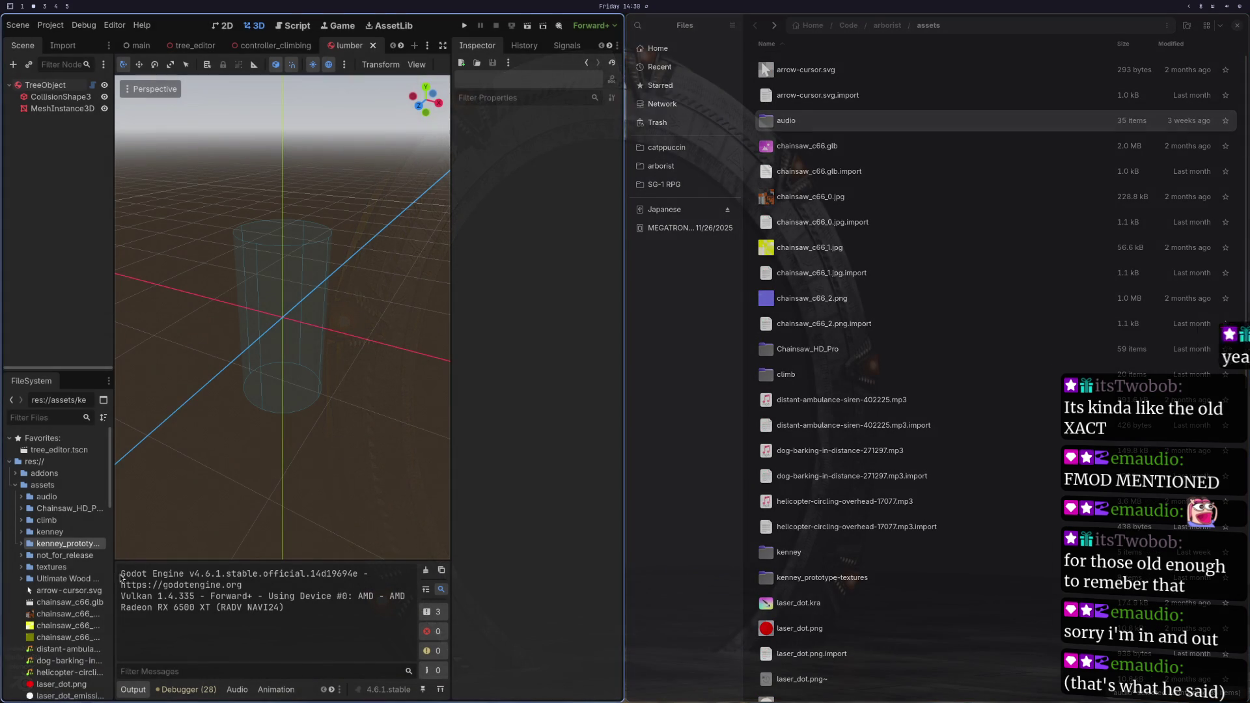
# Step: Move the Ultimate Wood HD Pro folder into res://assets/audio and open it there in Files
pyautogui.moveTo(64, 579); pyautogui.dragTo(59, 502)
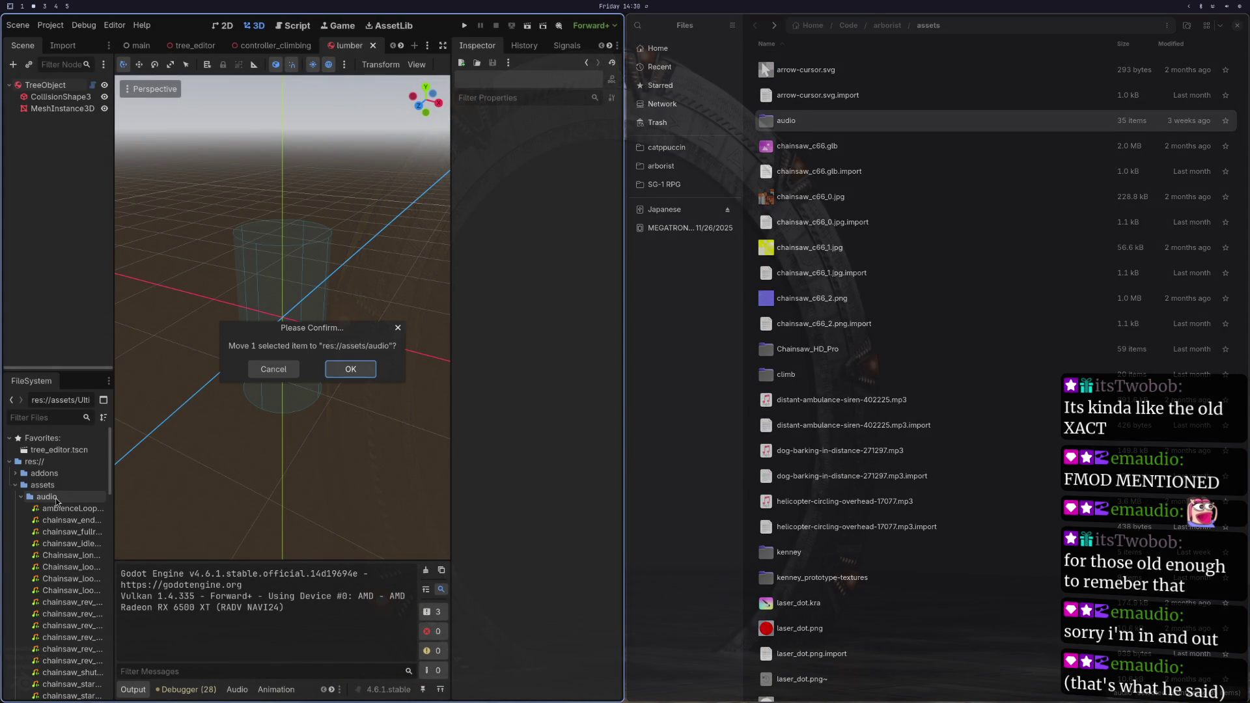
pyautogui.click(344, 374)
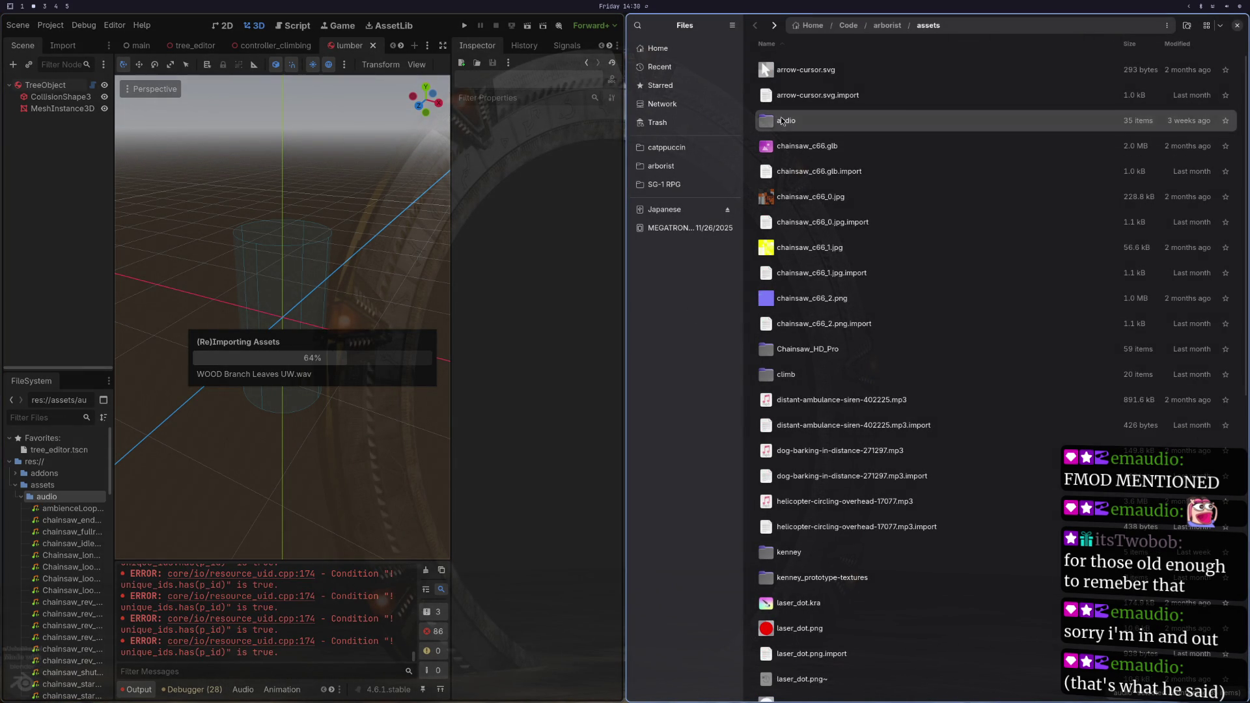
pyautogui.doubleClick(783, 122)
pyautogui.scroll(-10, 852, 620)
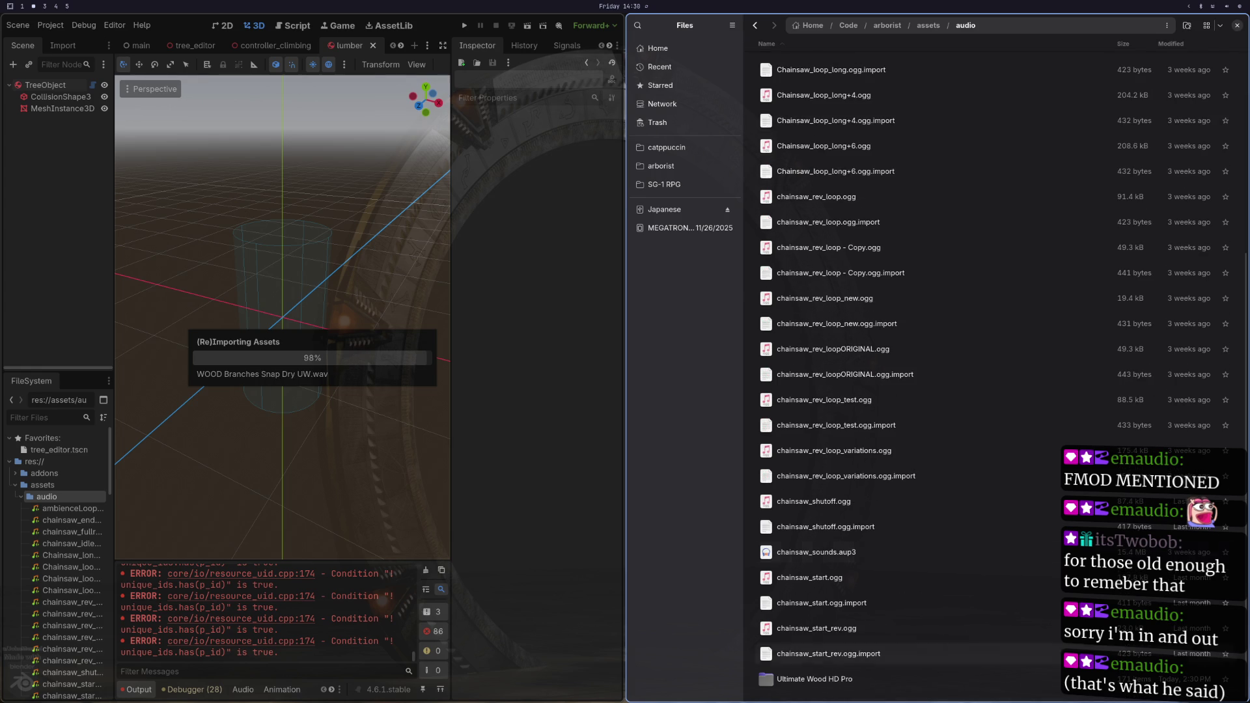
pyautogui.doubleClick(814, 679)
pyautogui.scroll(-15, 812, 593)
pyautogui.scroll(-10, 811, 607)
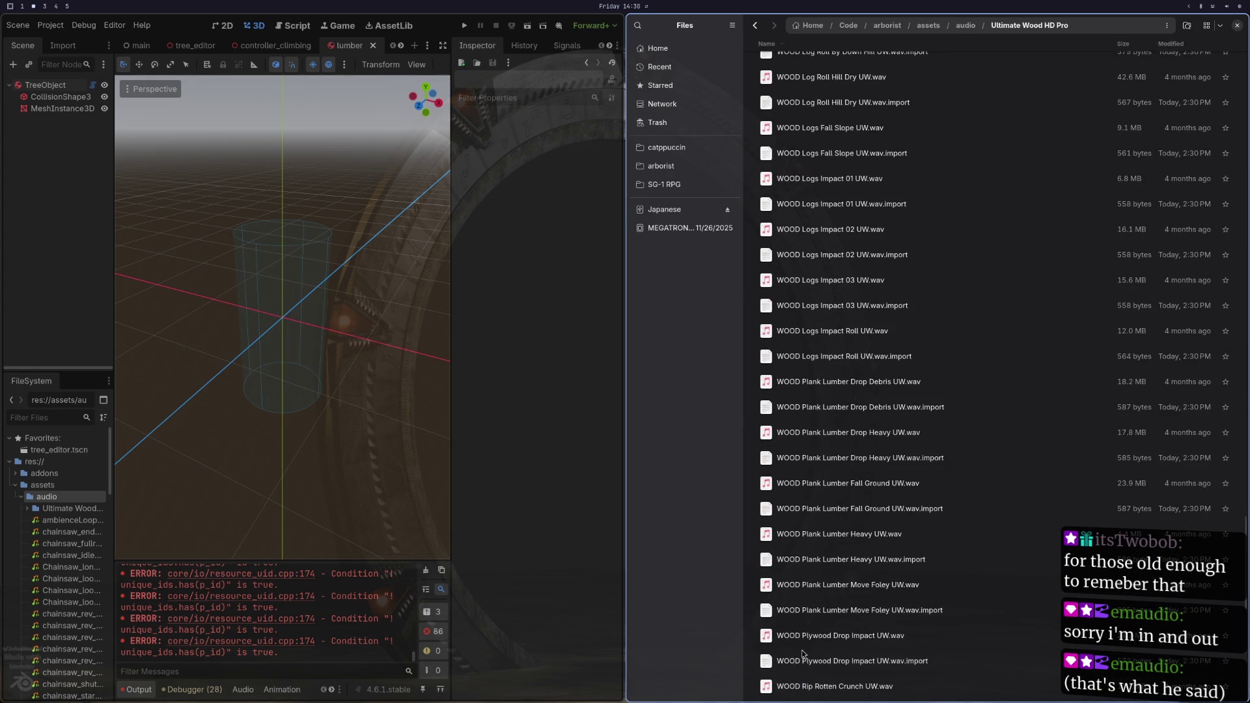
pyautogui.scroll(-10, 811, 649)
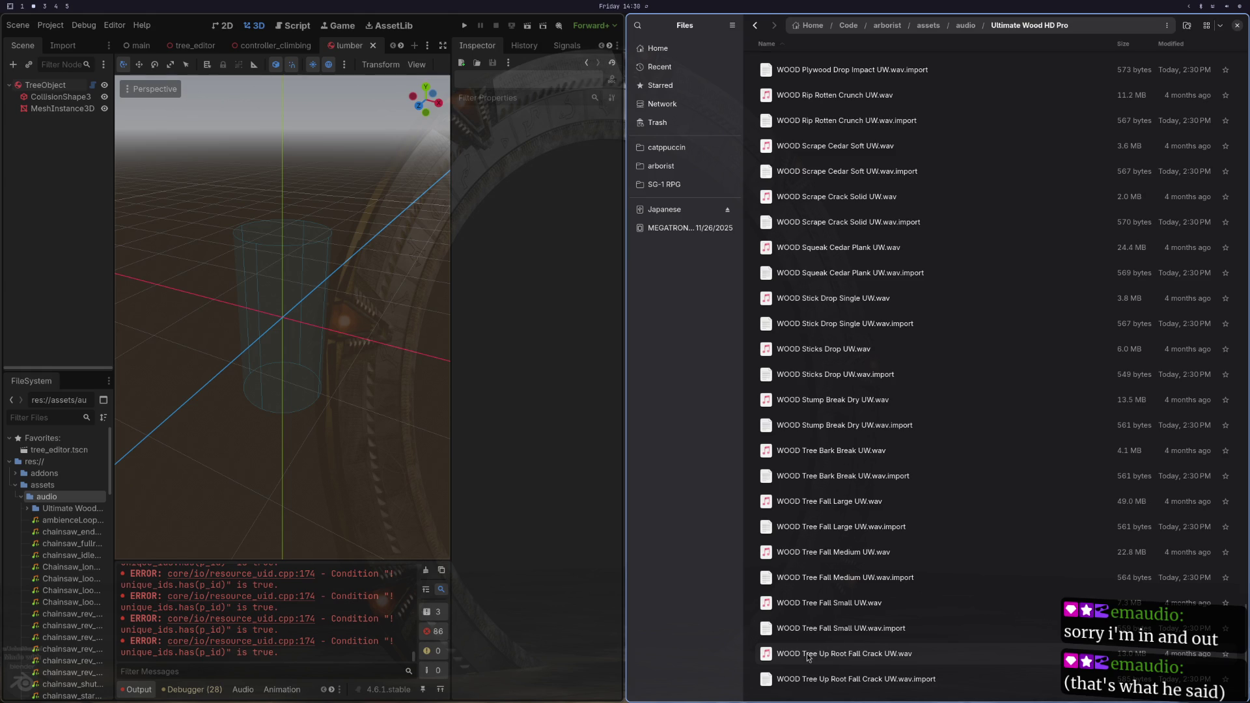
pyautogui.click(809, 655)
pyautogui.press('space')
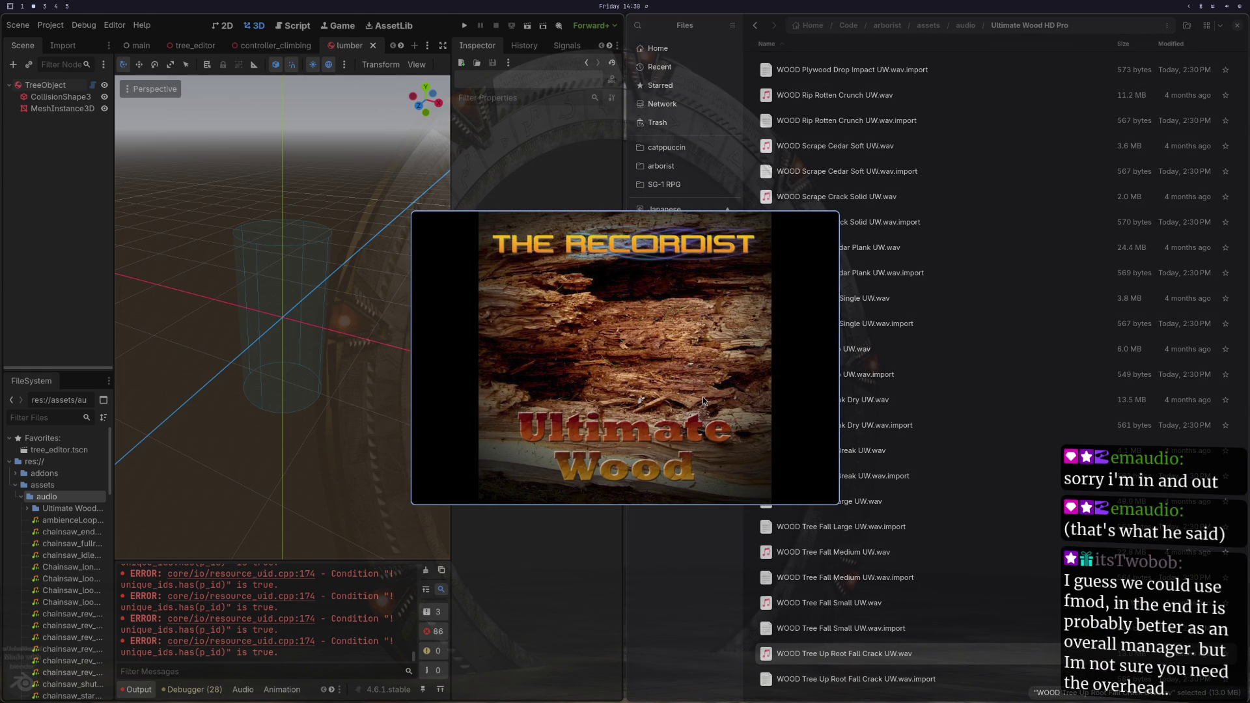
pyautogui.moveTo(710, 396)
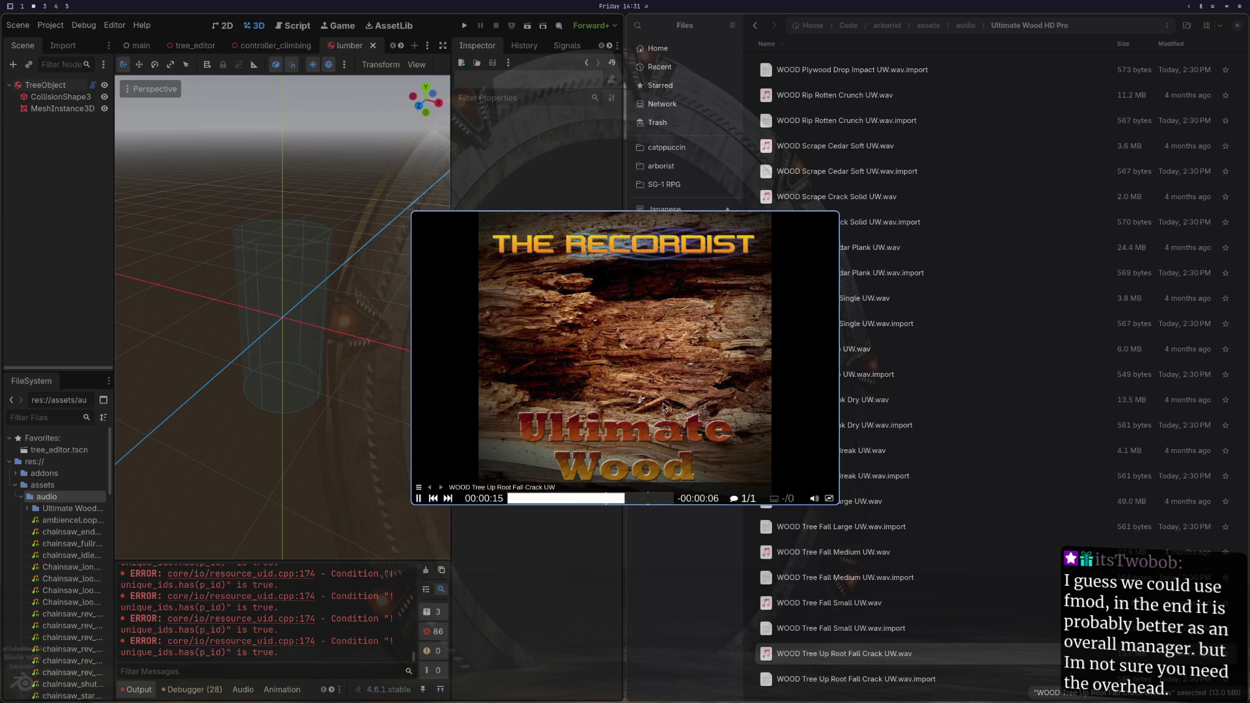
pyautogui.press('q')
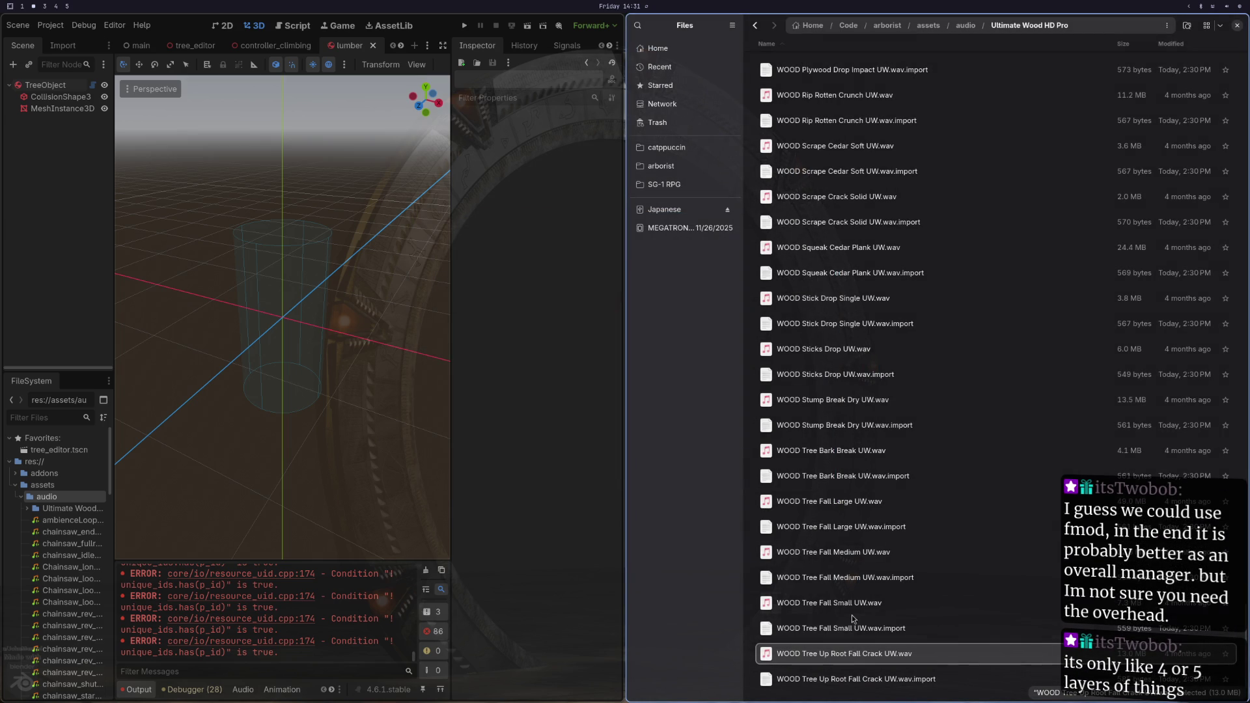
pyautogui.doubleClick(814, 604)
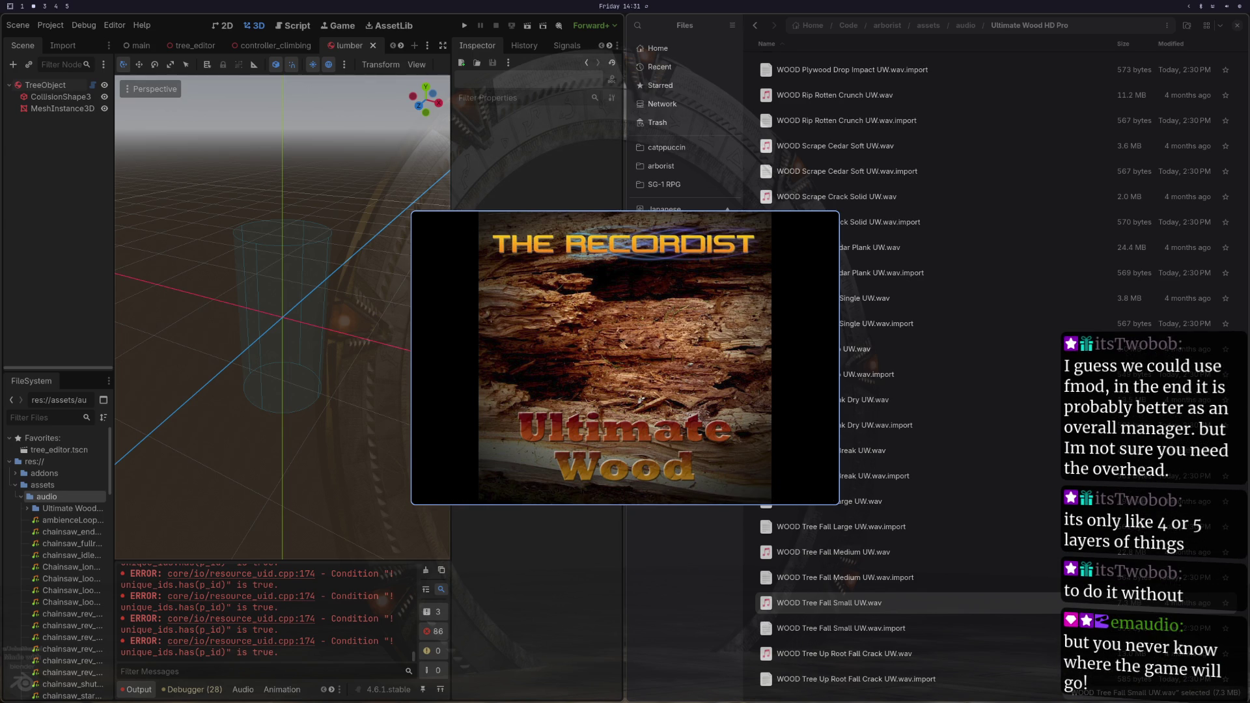
pyautogui.press('space')
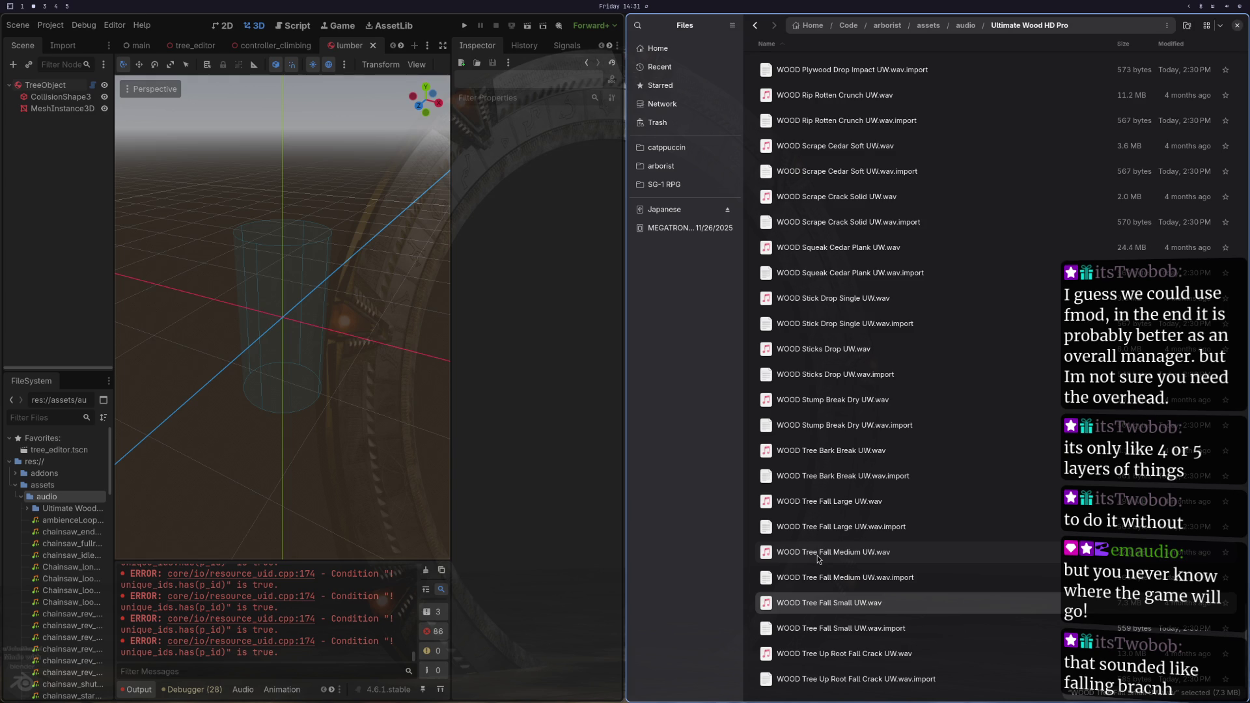
pyautogui.doubleClick(818, 556)
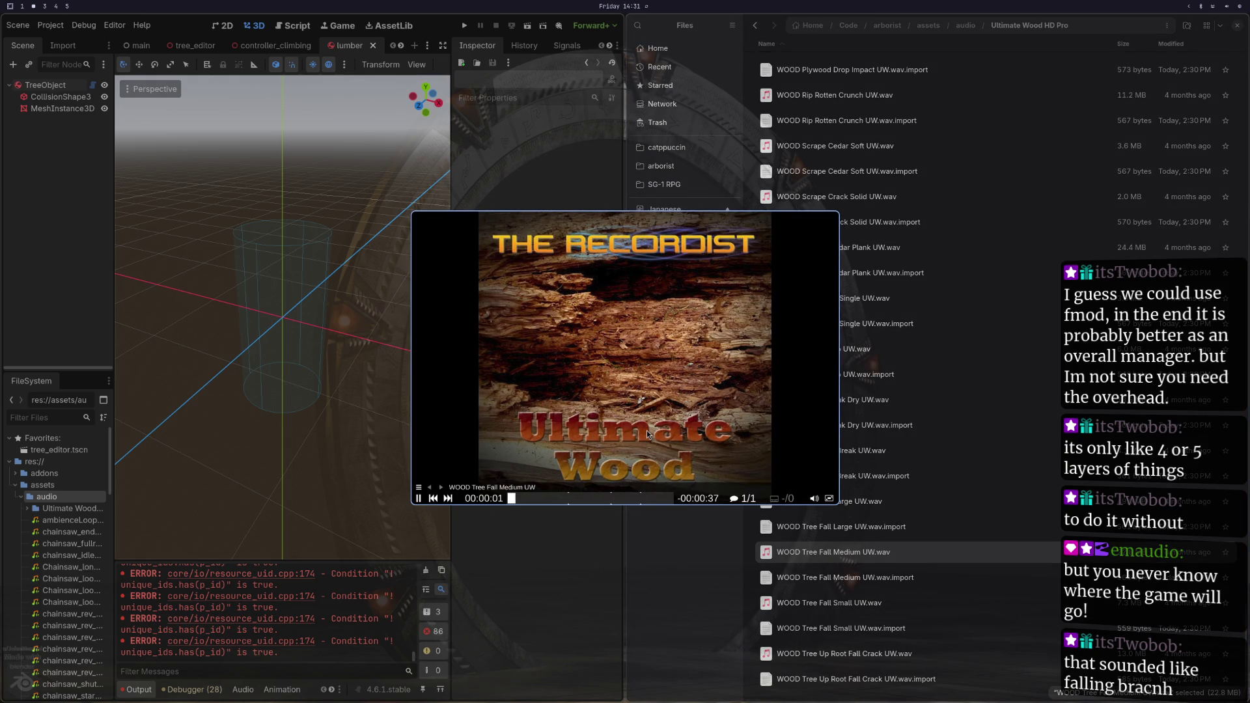
pyautogui.moveTo(646, 433)
pyautogui.moveTo(572, 503)
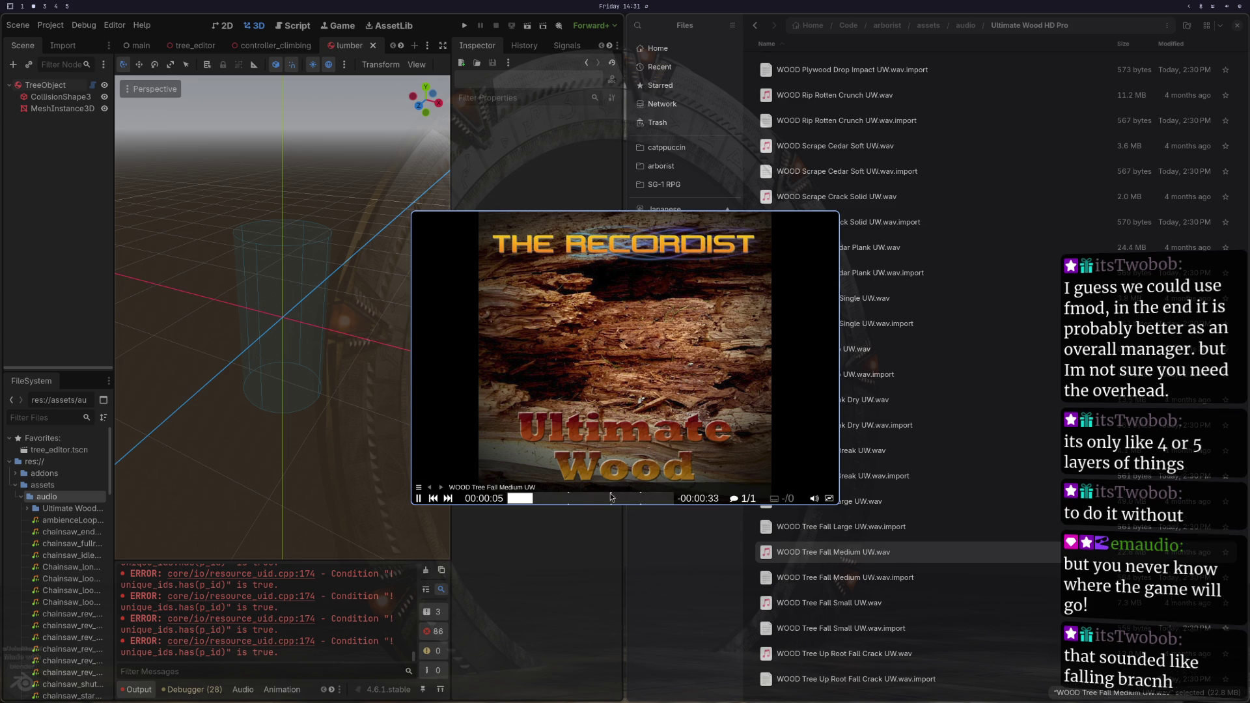
pyautogui.click(573, 498)
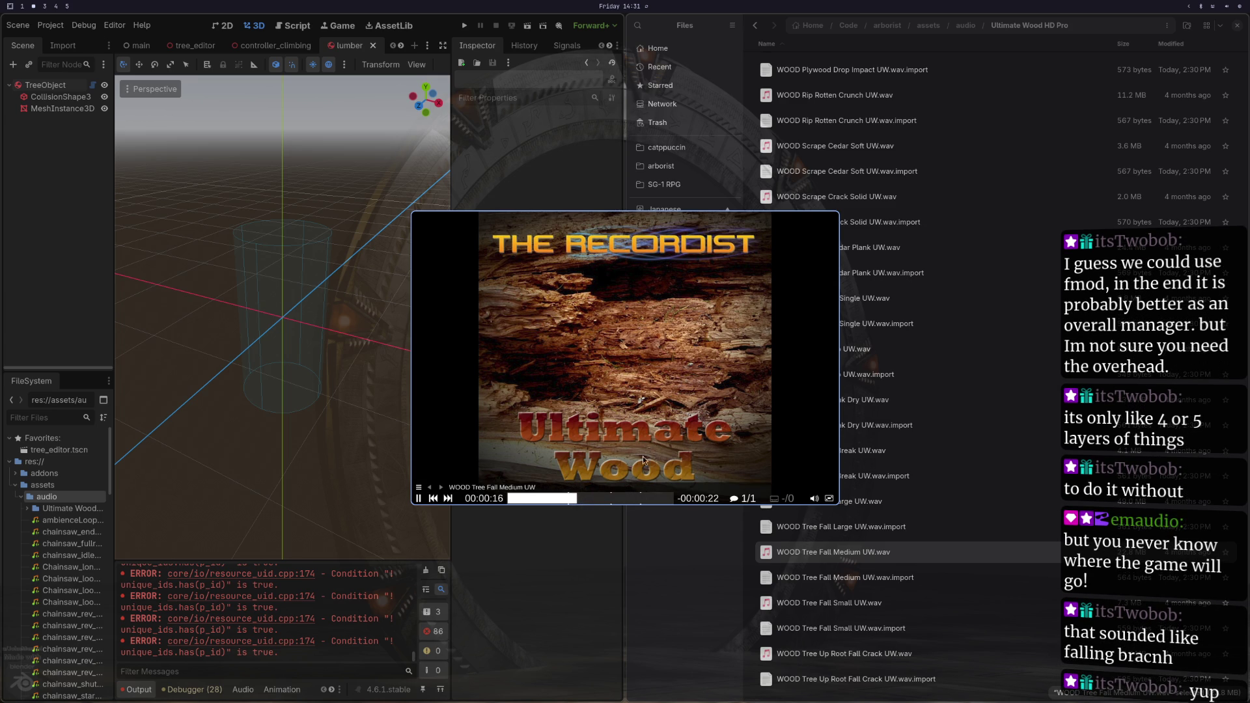
pyautogui.press('space')
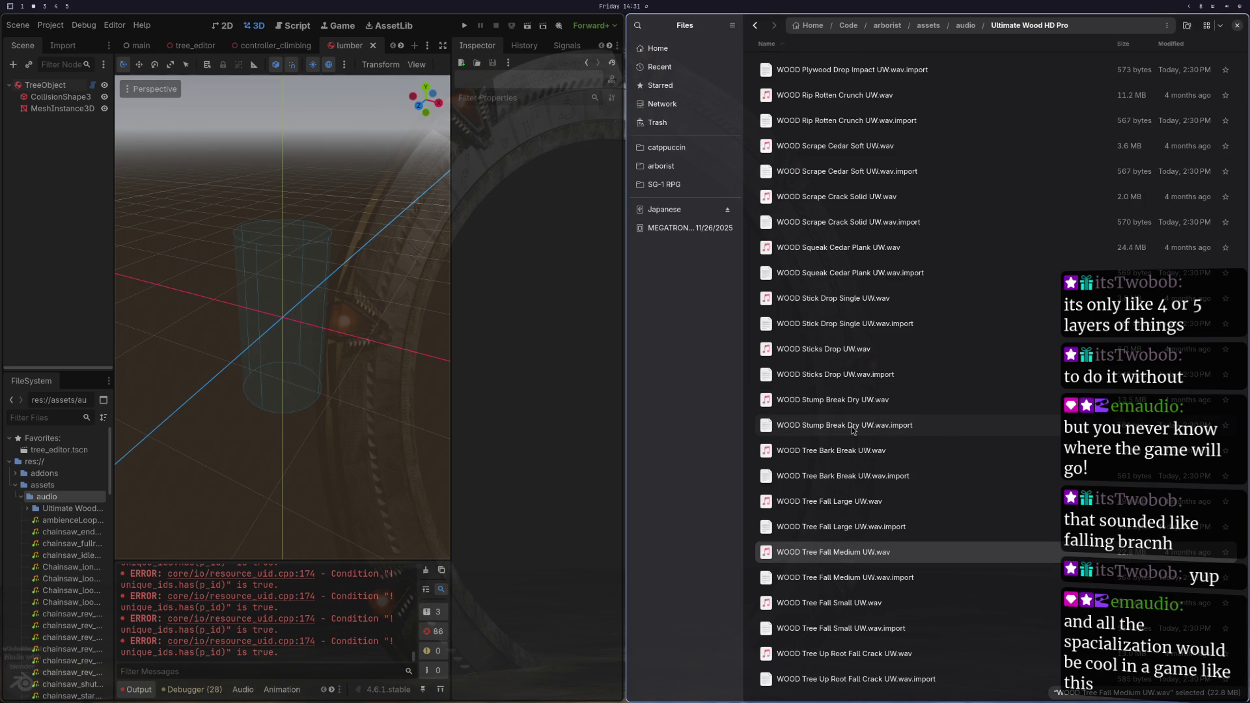
pyautogui.press('Up')
pyautogui.press('Up')
pyautogui.press('space')
pyautogui.moveTo(601, 483)
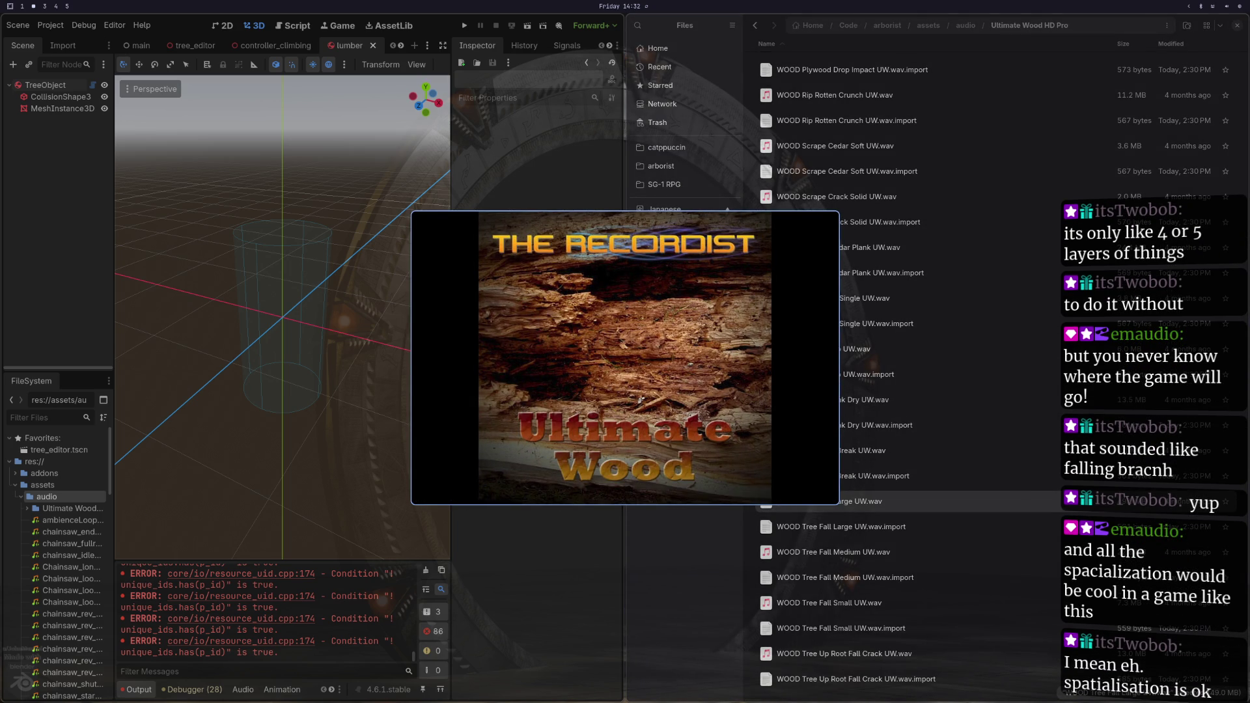
pyautogui.press('space')
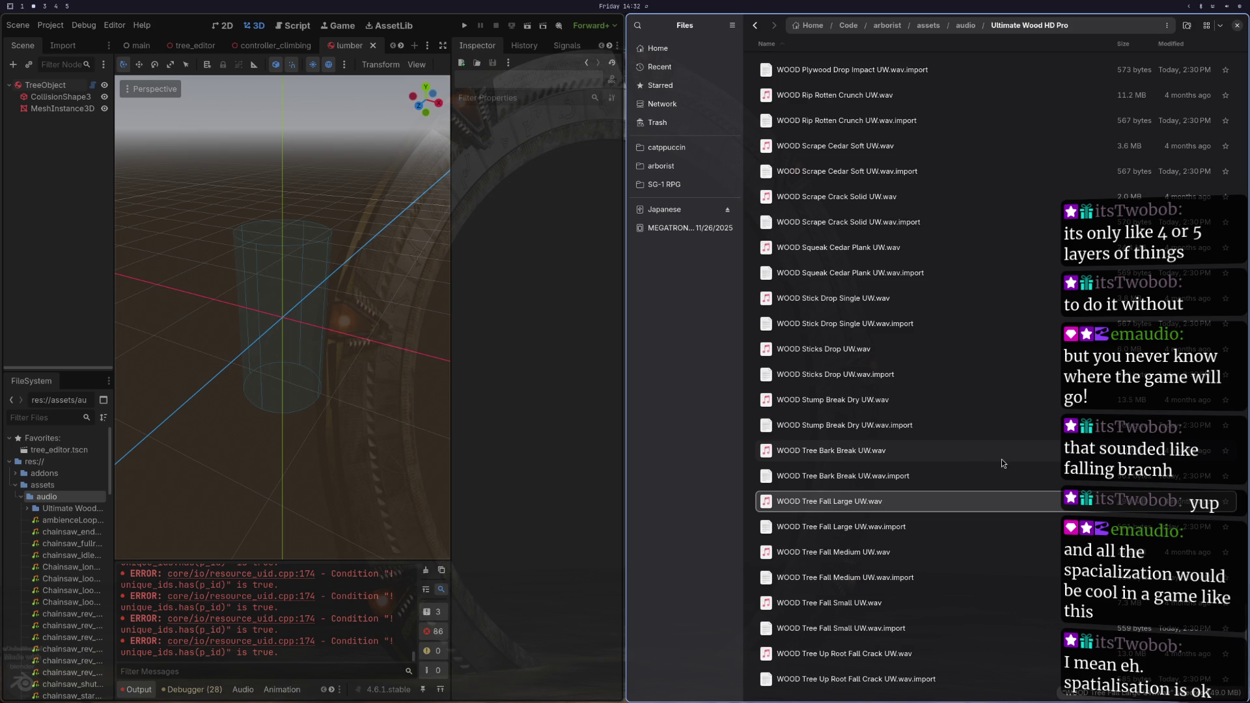
pyautogui.click(847, 455)
pyautogui.doubleClick(847, 455)
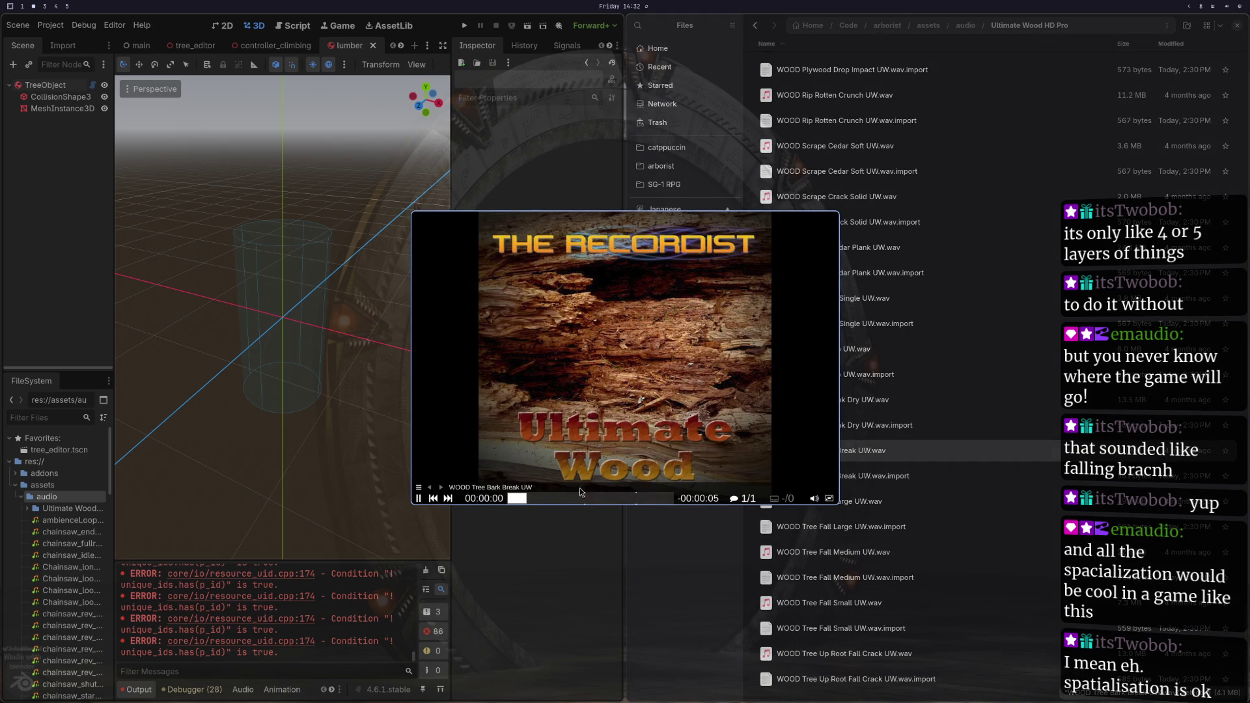
pyautogui.press('q')
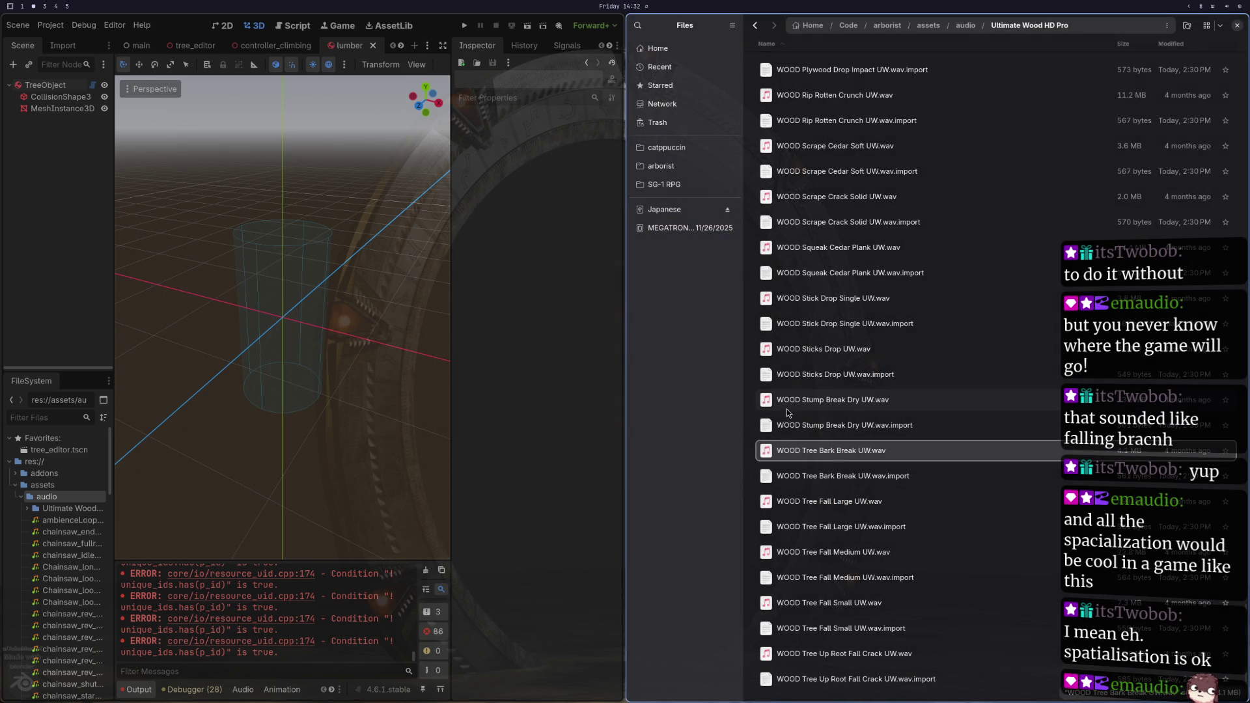
pyautogui.click(800, 398)
pyautogui.doubleClick(800, 398)
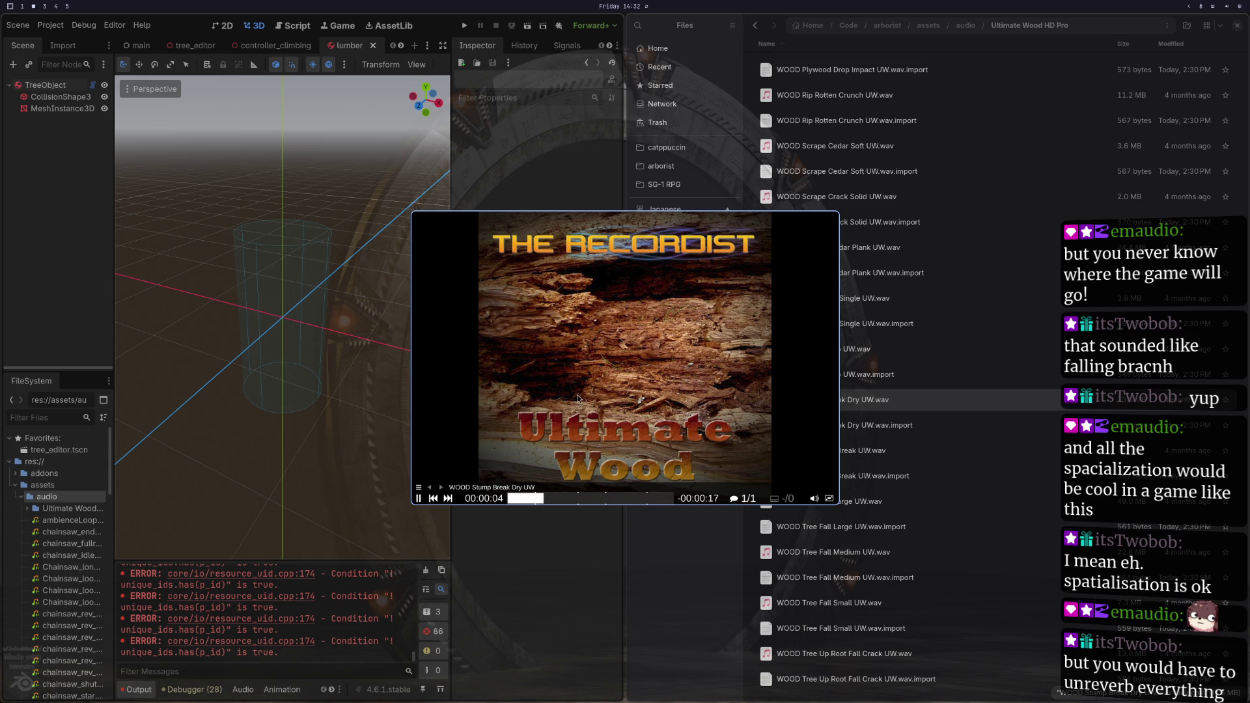
pyautogui.press('q')
pyautogui.doubleClick(823, 350)
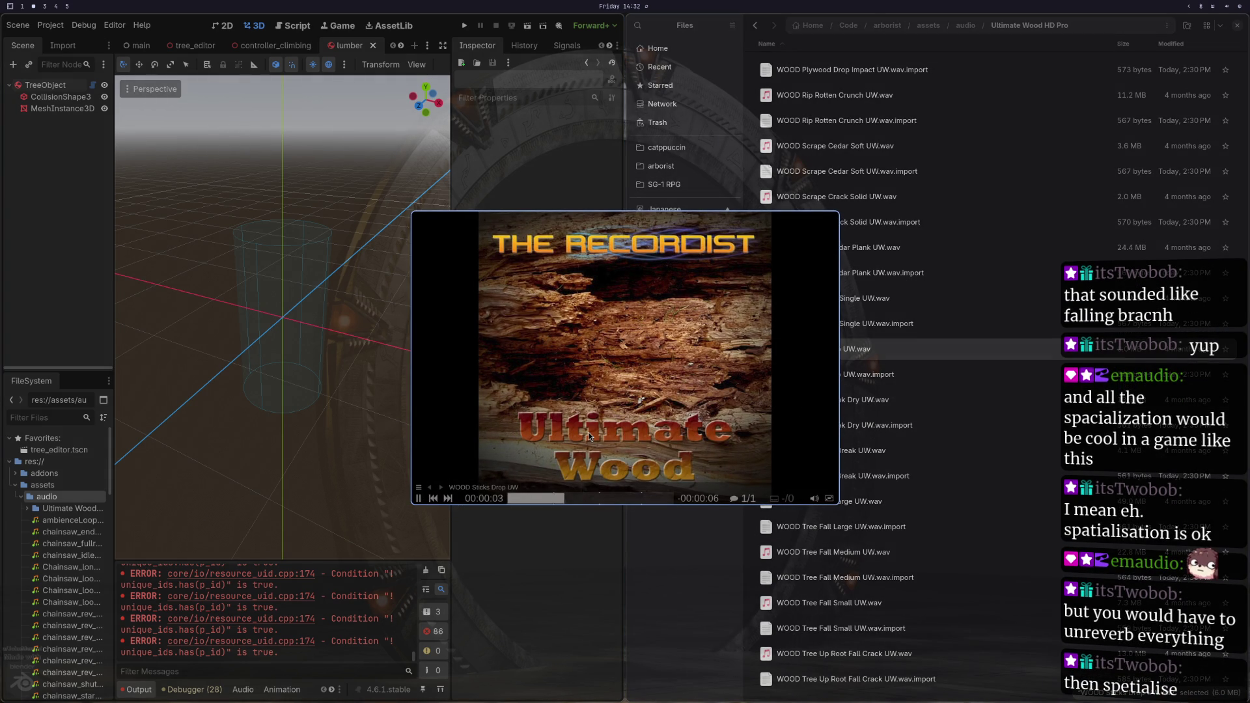
pyautogui.press('q')
pyautogui.doubleClick(824, 299)
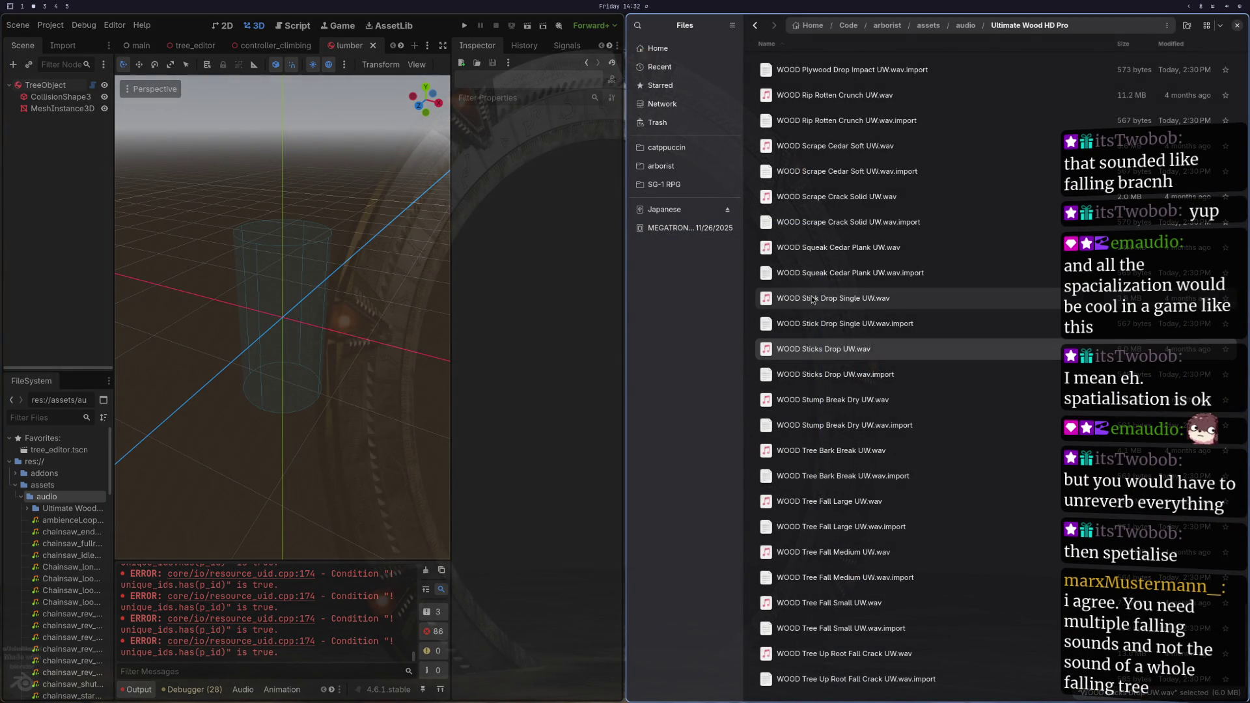
pyautogui.press('q')
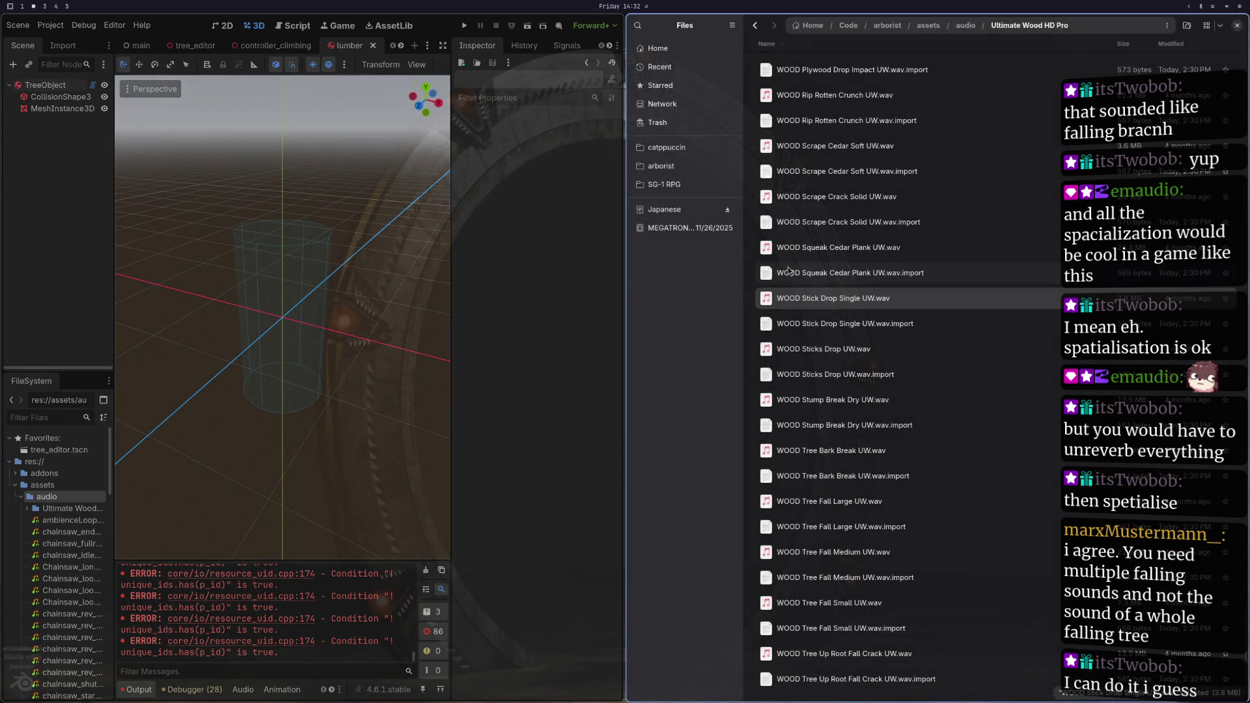
# Step: Audition the Squeak Cedar Plank and Plywood Drop Impact clips, skipping ahead in each
pyautogui.doubleClick(850, 247)
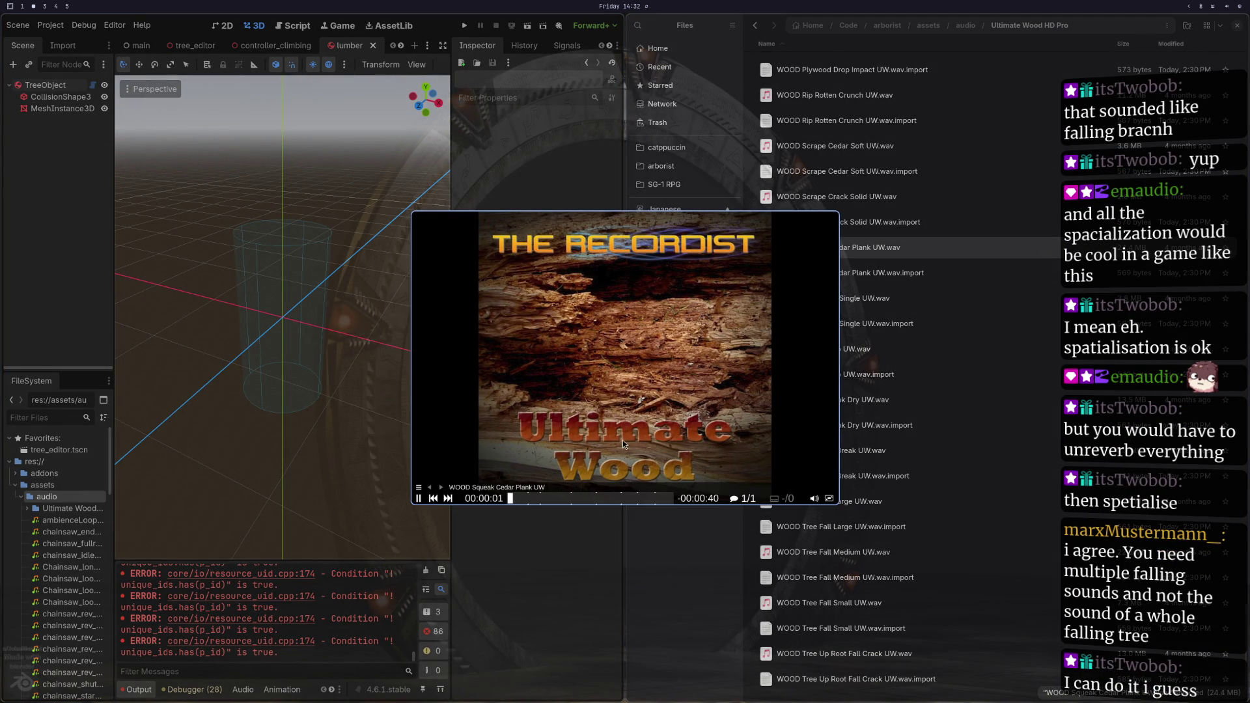
pyautogui.click(541, 504)
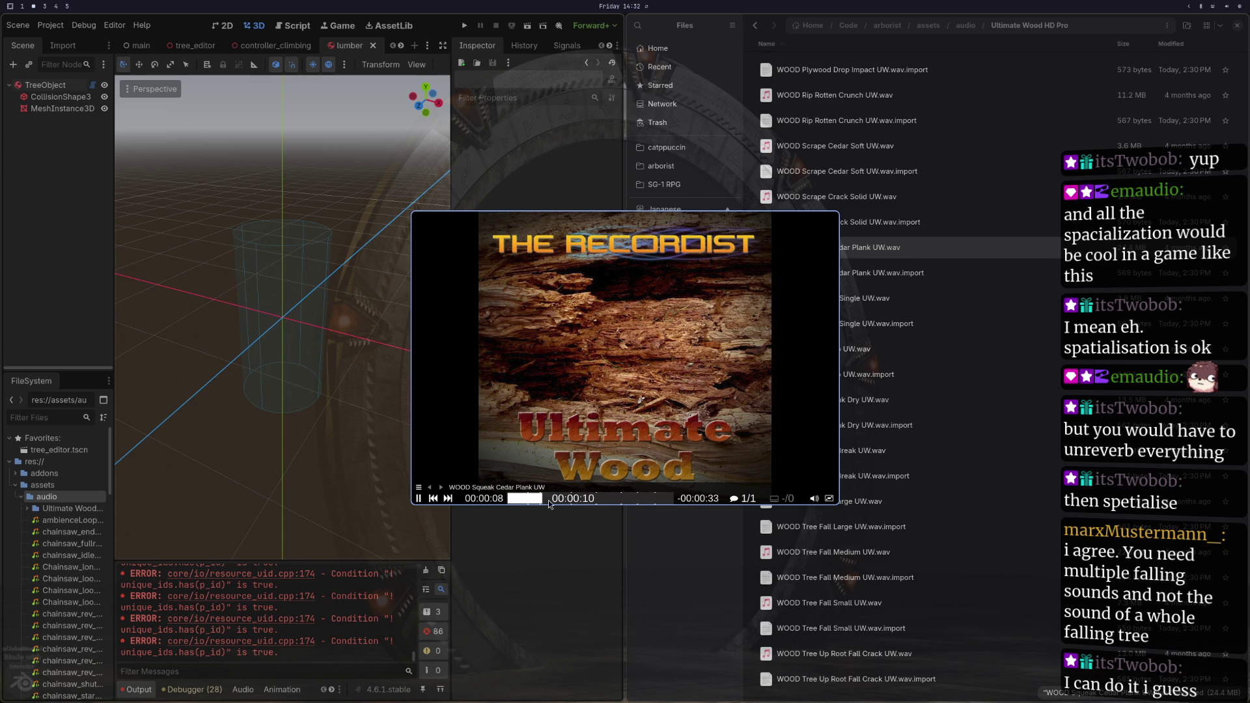
pyautogui.press('q')
pyautogui.scroll(5, 841, 364)
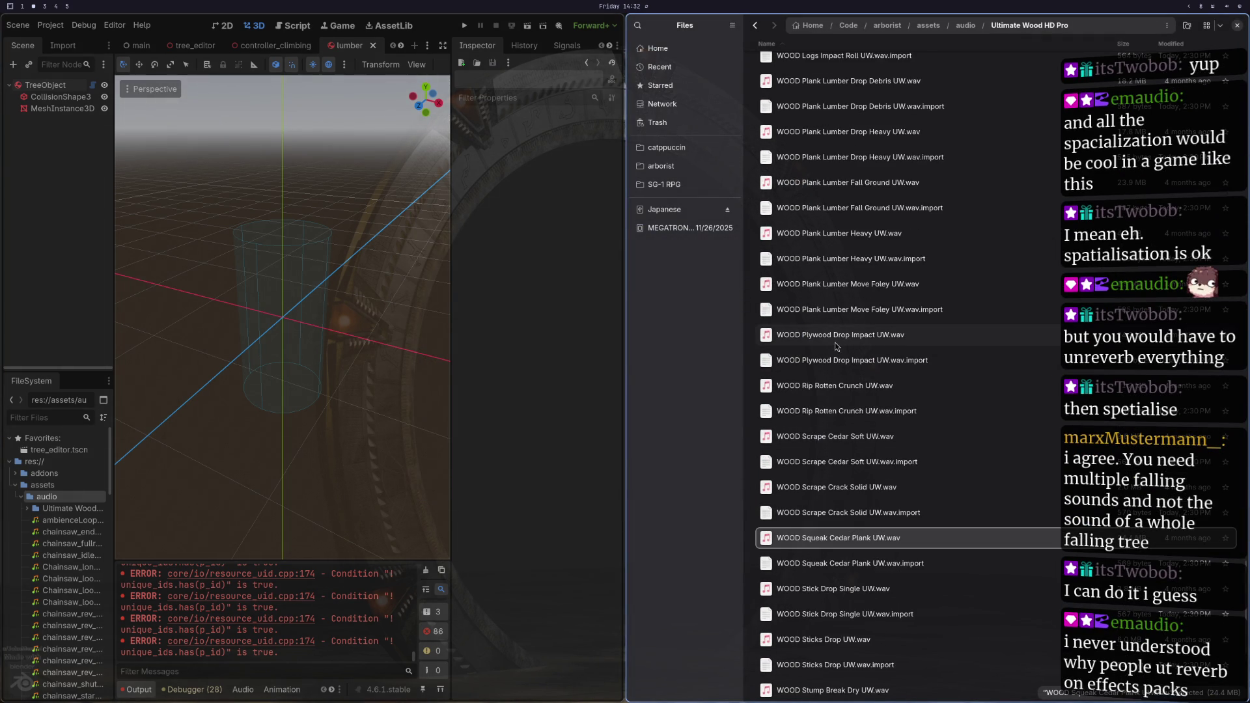
pyautogui.click(838, 340)
pyautogui.doubleClick(838, 340)
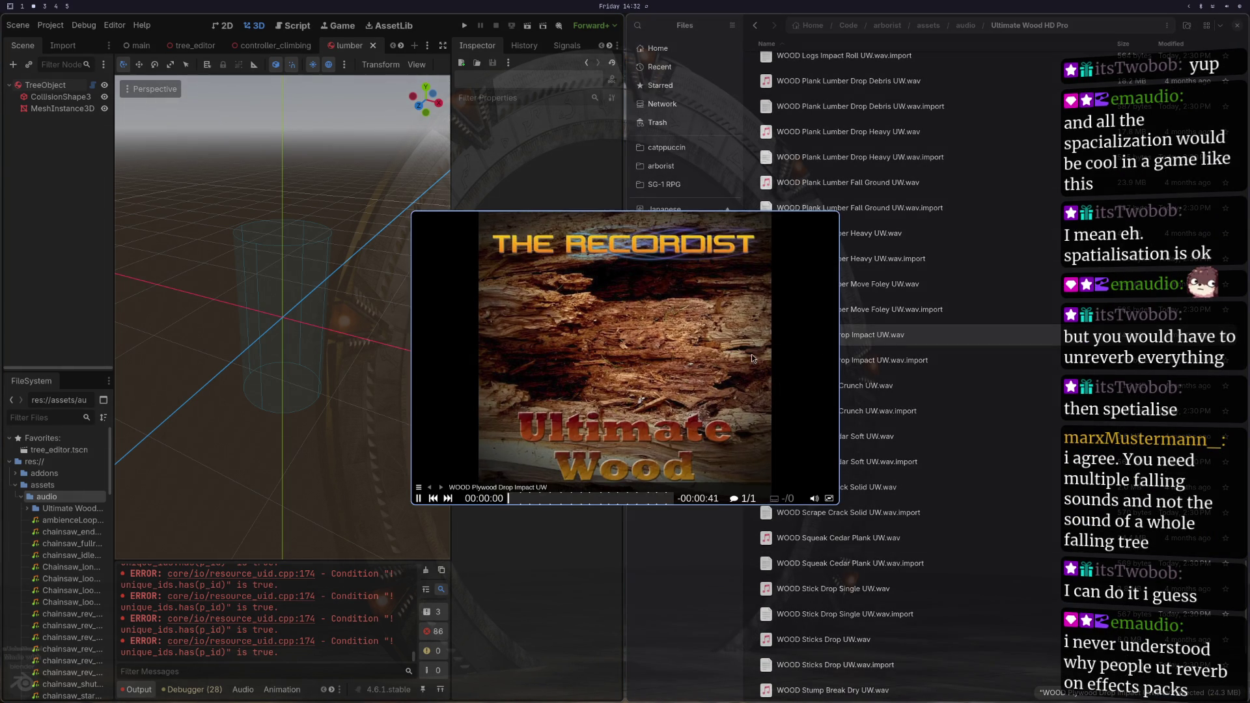
pyautogui.click(530, 503)
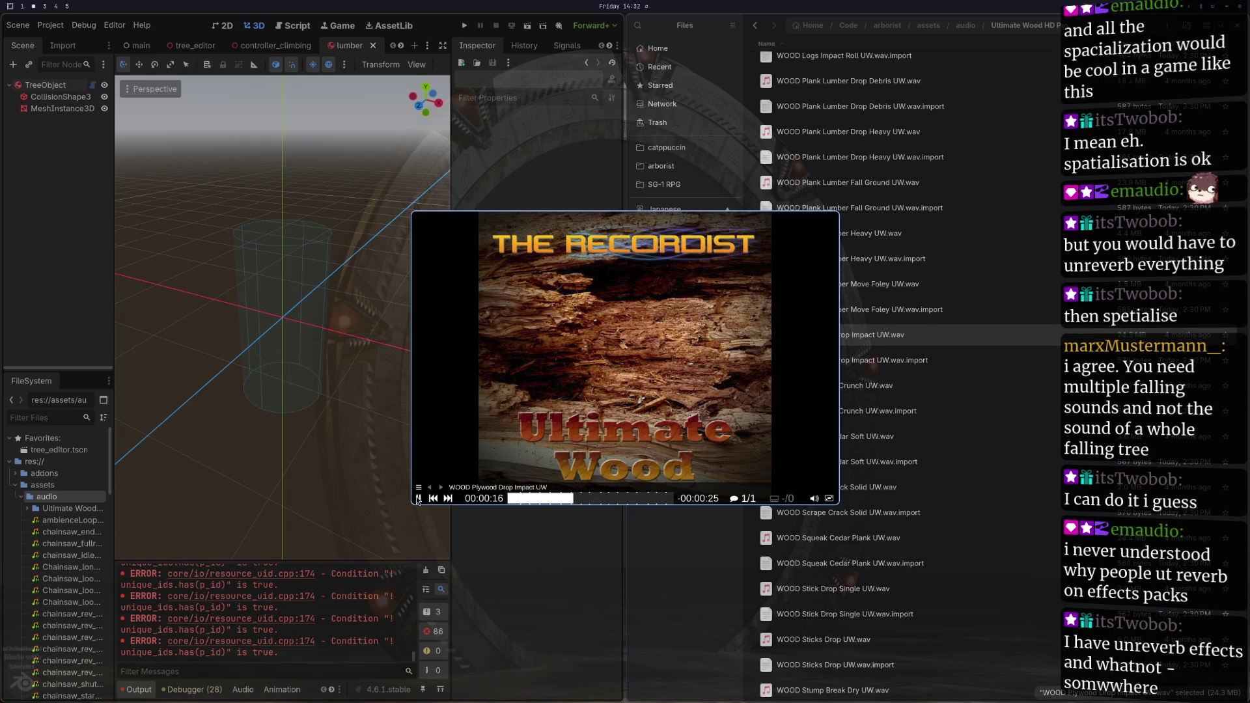
pyautogui.click(418, 499)
pyautogui.press('space')
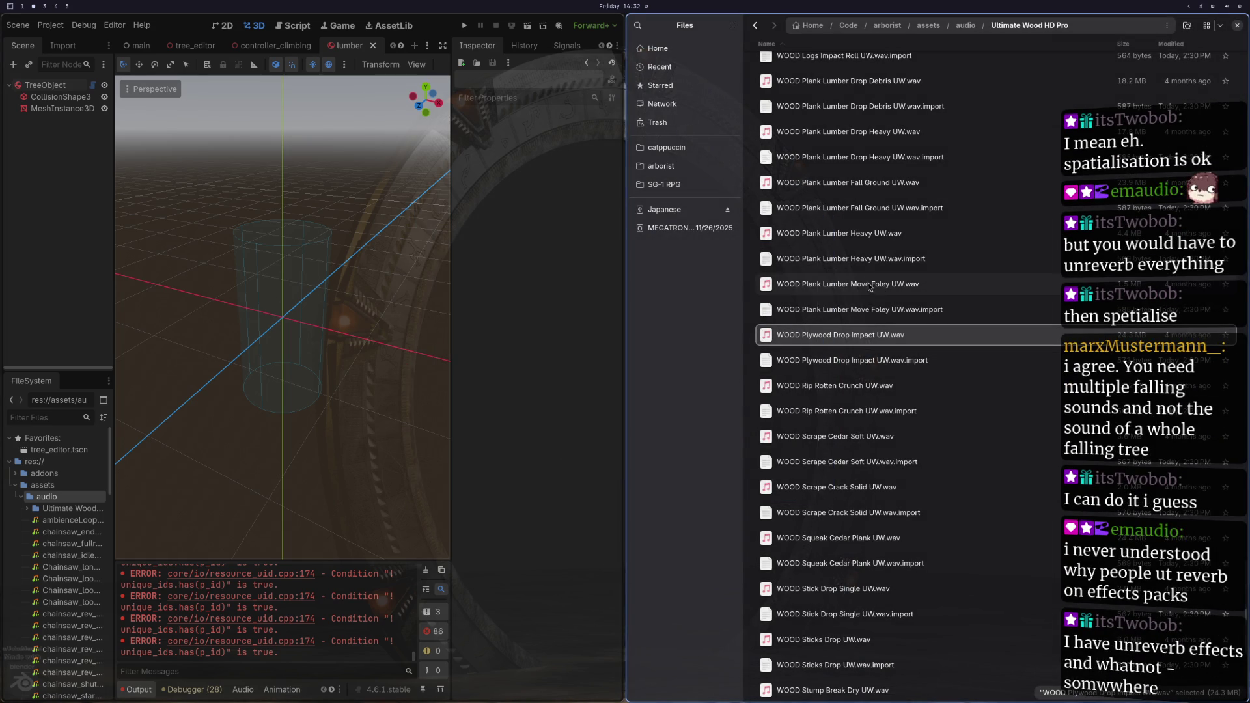
# Step: Preview the Plank Lumber Move Foley and Plank Lumber Heavy clips, then quit Files
pyautogui.click(869, 284)
pyautogui.press('space')
pyautogui.press('space')
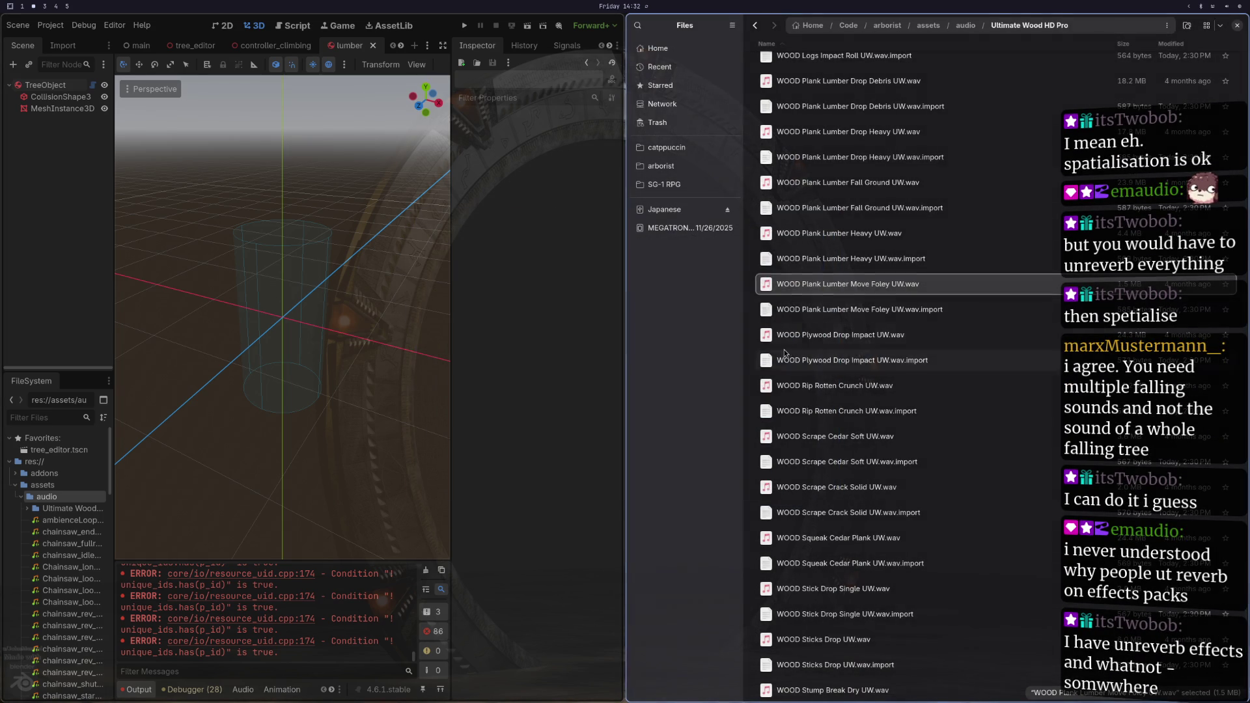
pyautogui.scroll(4, 840, 371)
pyautogui.press('Up')
pyautogui.press('Up')
pyautogui.press('space')
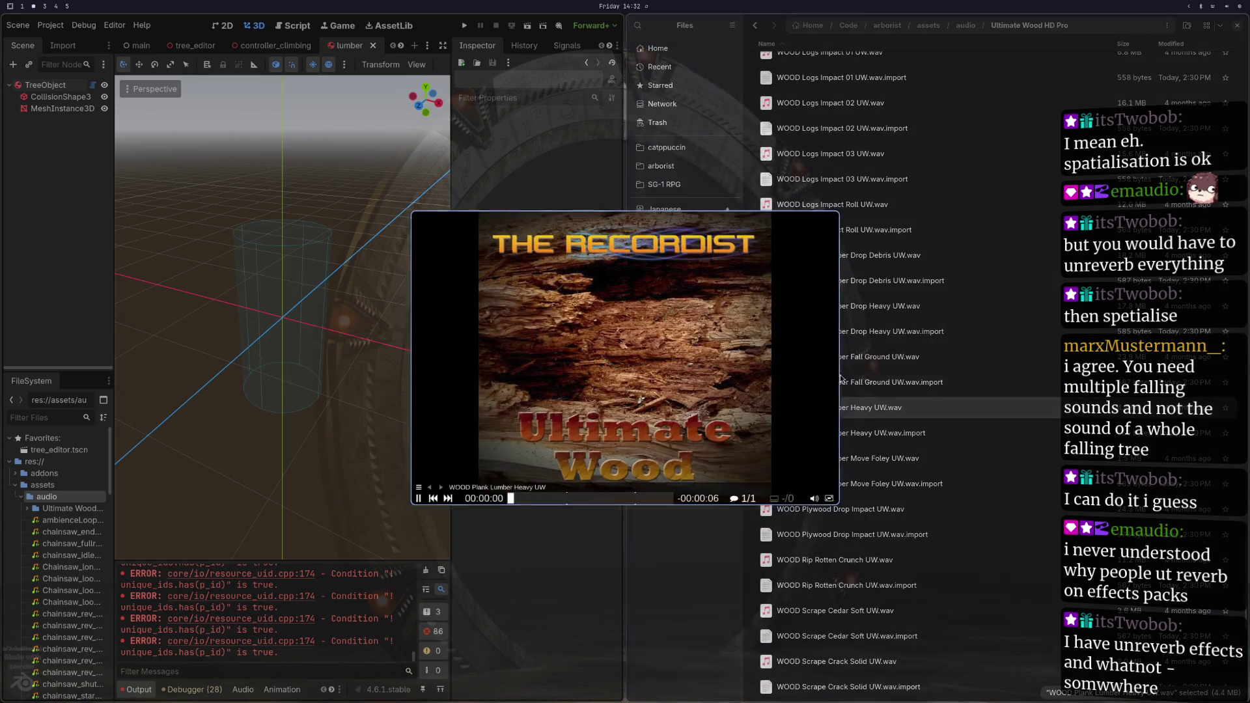
pyautogui.press('super+q')
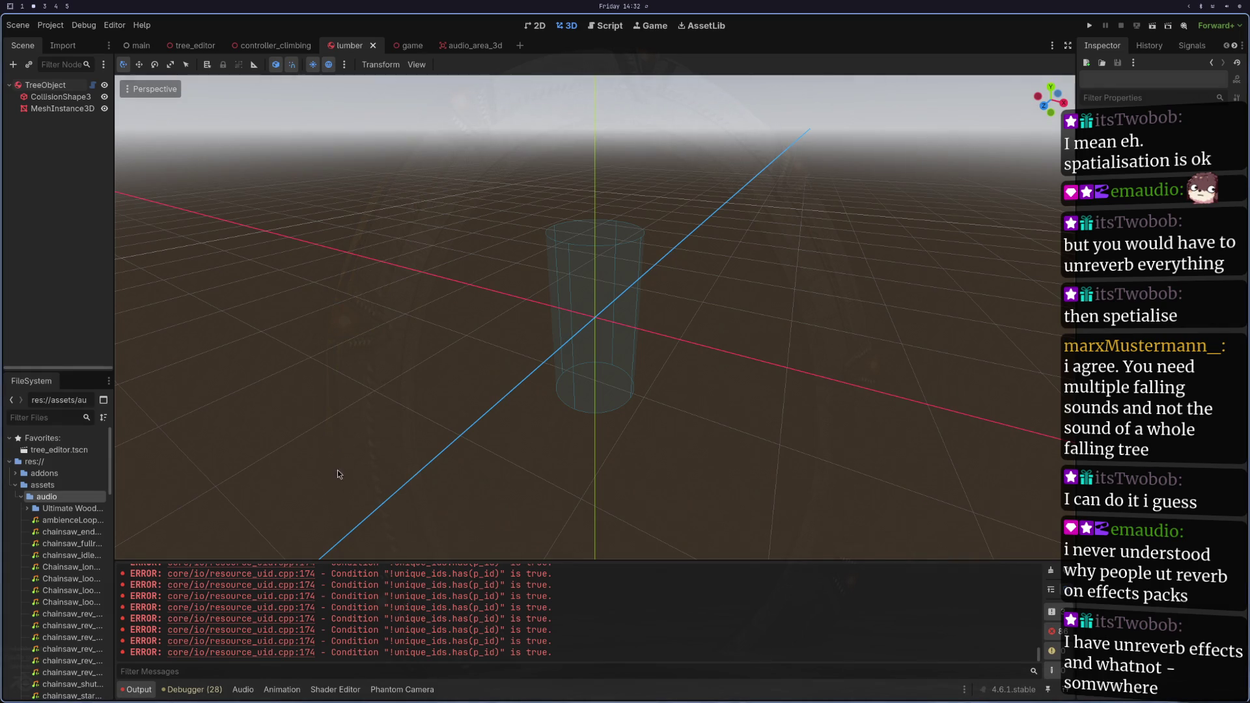
# Step: Show the Ultimate Wood folder in Files from Godot and play Bookcase Shake Earthquake
pyautogui.rightClick(65, 509)
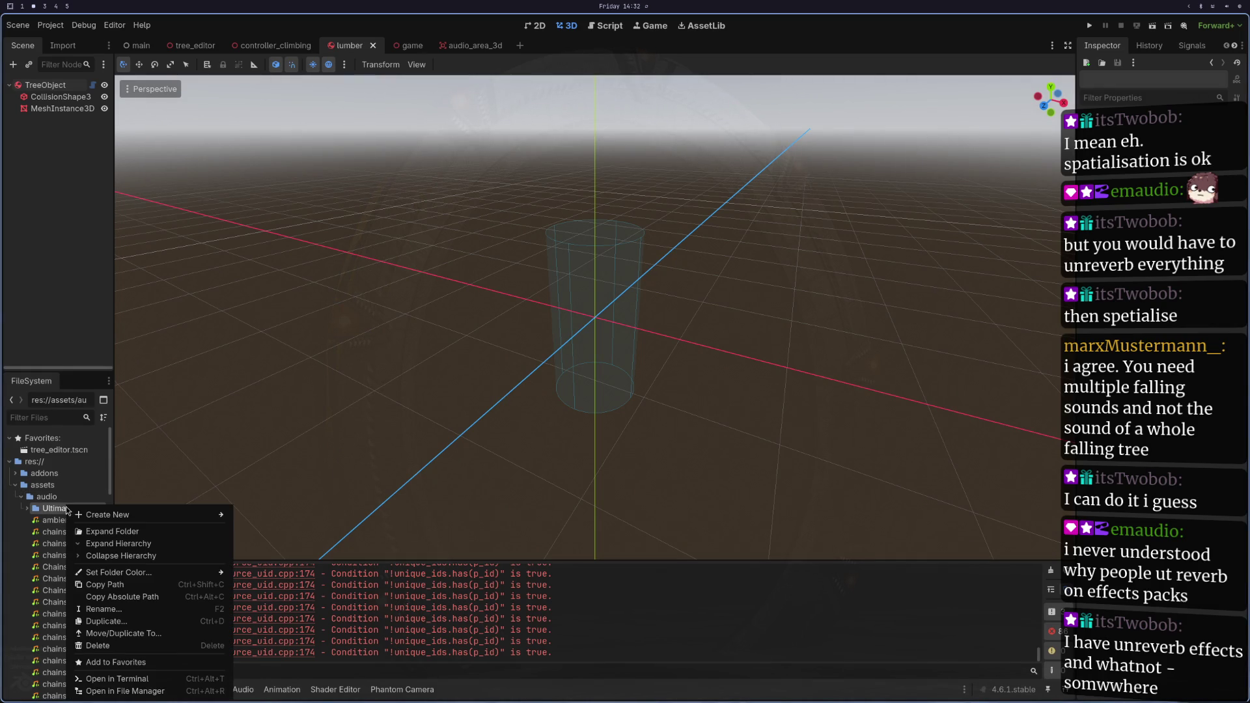
pyautogui.click(153, 691)
pyautogui.click(65, 543)
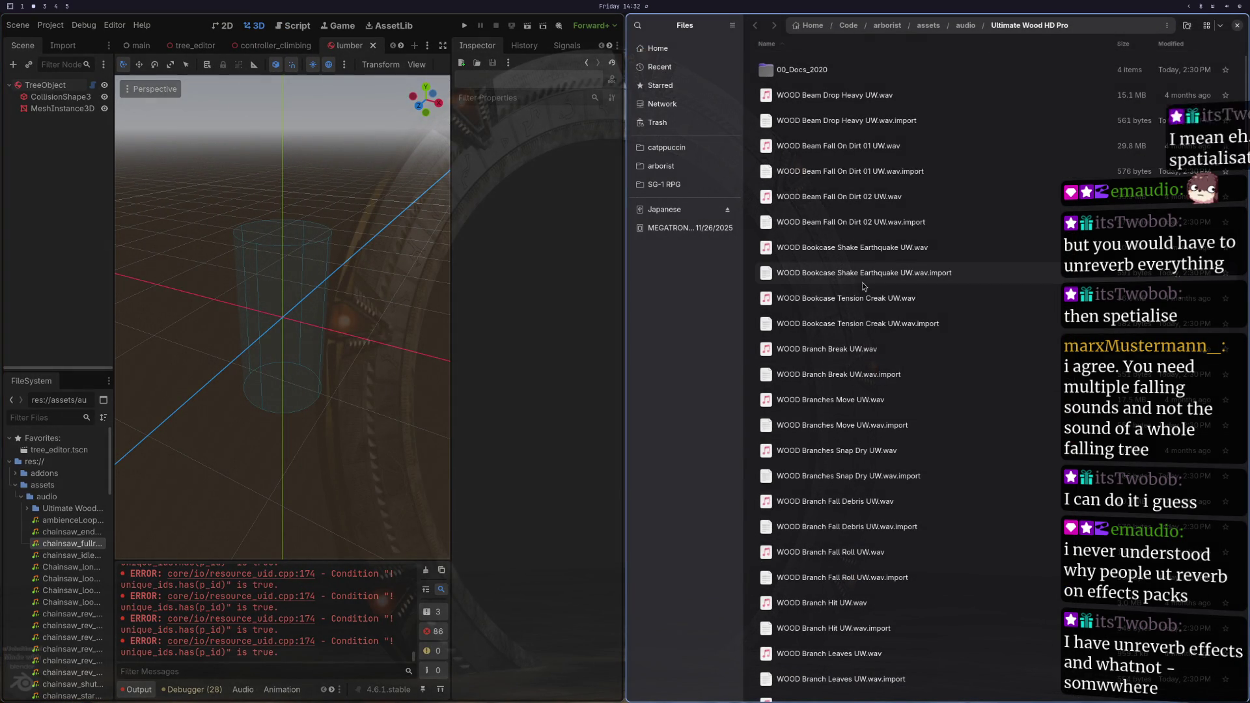
pyautogui.doubleClick(845, 256)
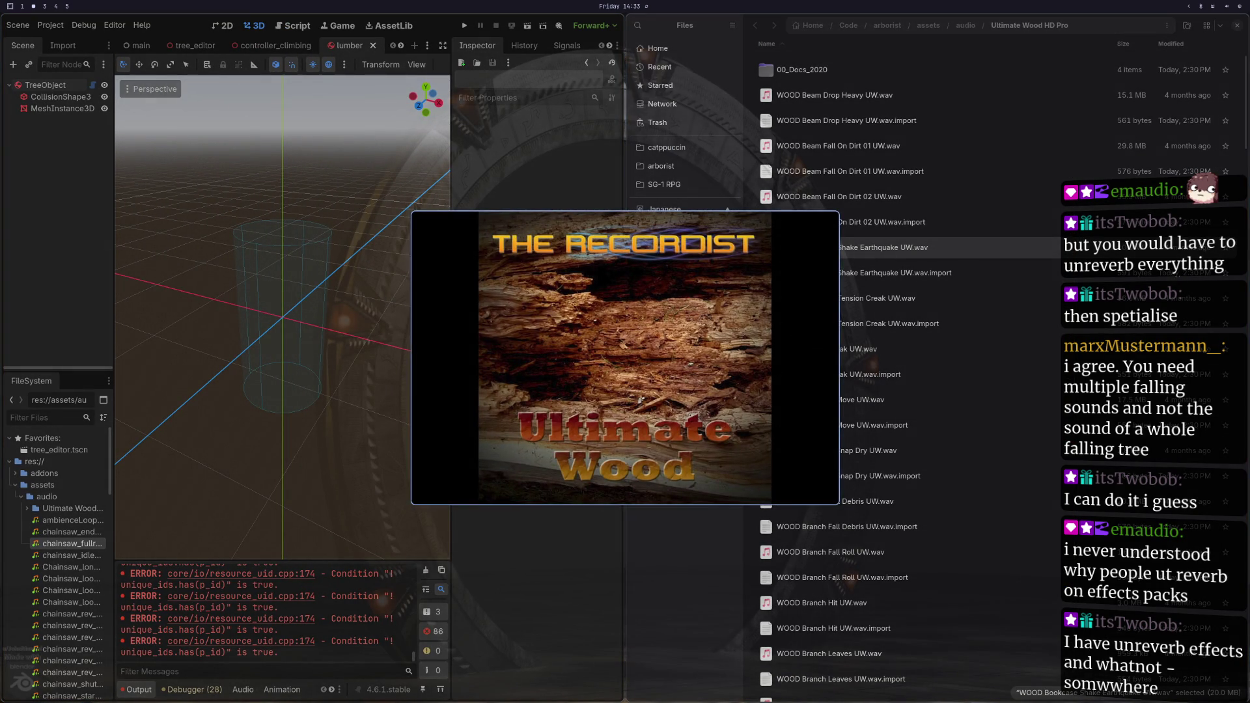
pyautogui.press('q')
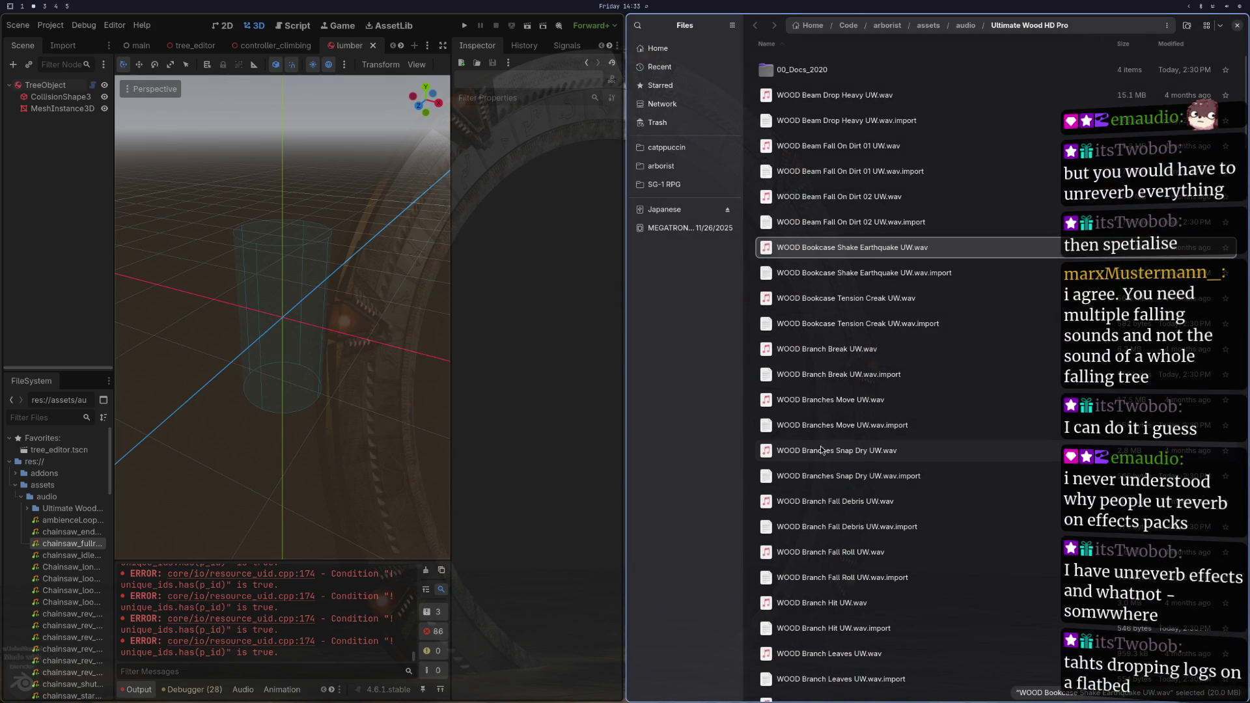
# Step: Audition the Branches Snap Dry, Branches Move and Branch Fall Debris clips
pyautogui.doubleClick(824, 451)
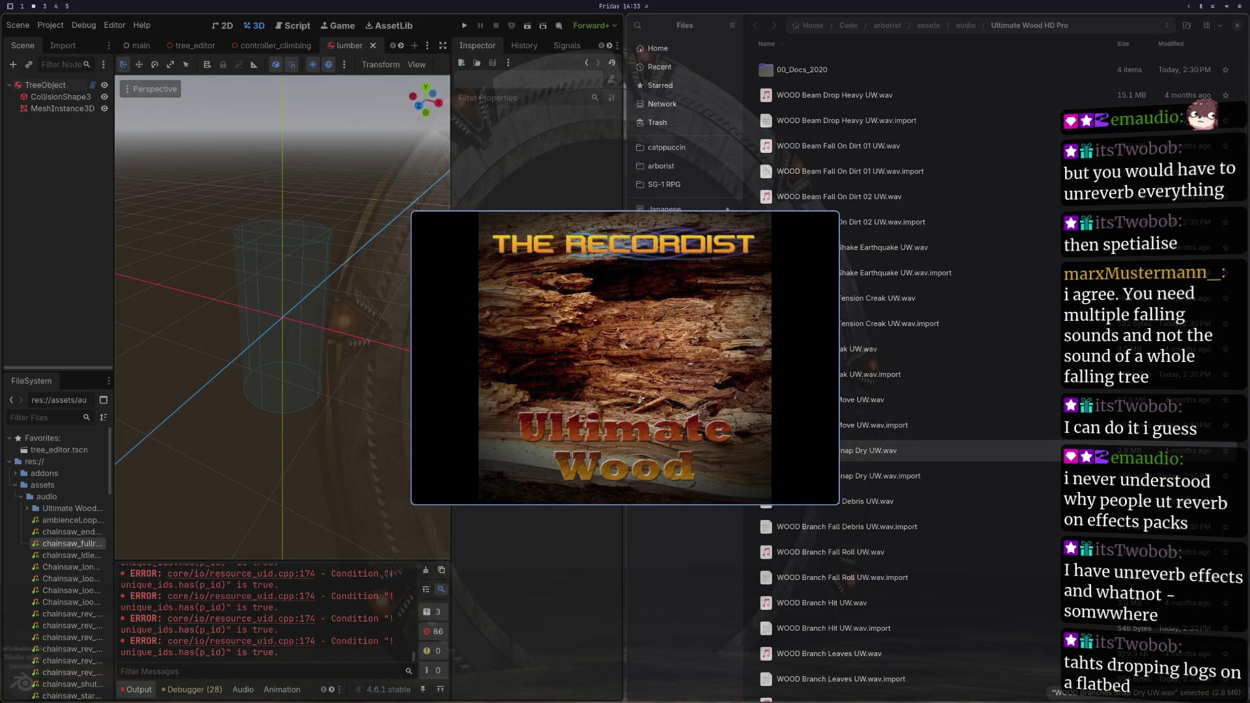
pyautogui.press('q')
pyautogui.press('Up')
pyautogui.press('Up')
pyautogui.press('Return')
pyautogui.moveTo(705, 438)
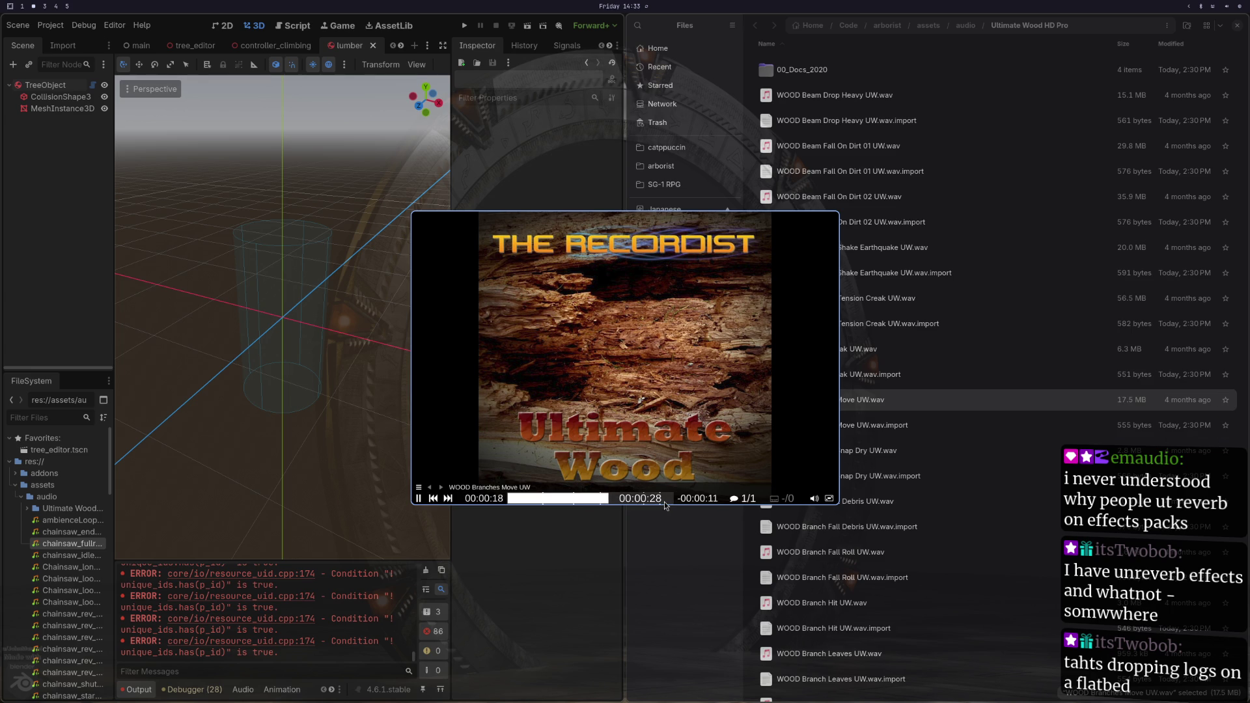
pyautogui.press('Down')
pyautogui.press('Down')
pyautogui.press('Down')
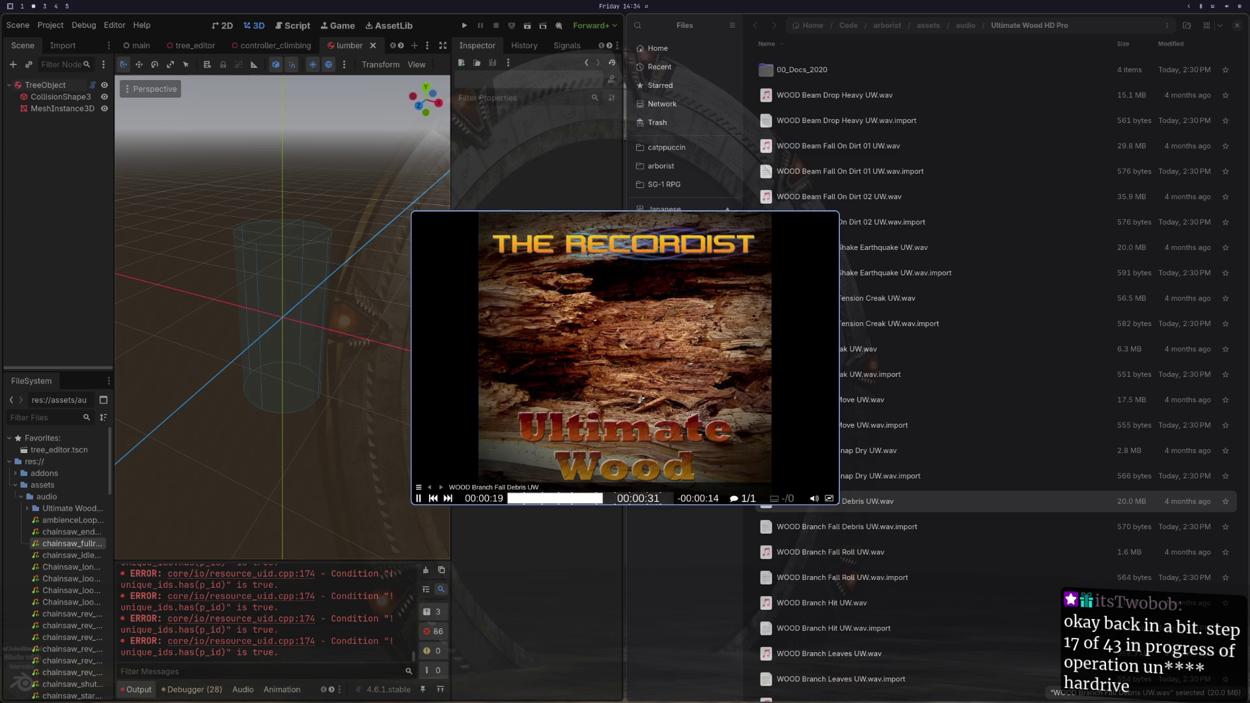
pyautogui.press('Escape')
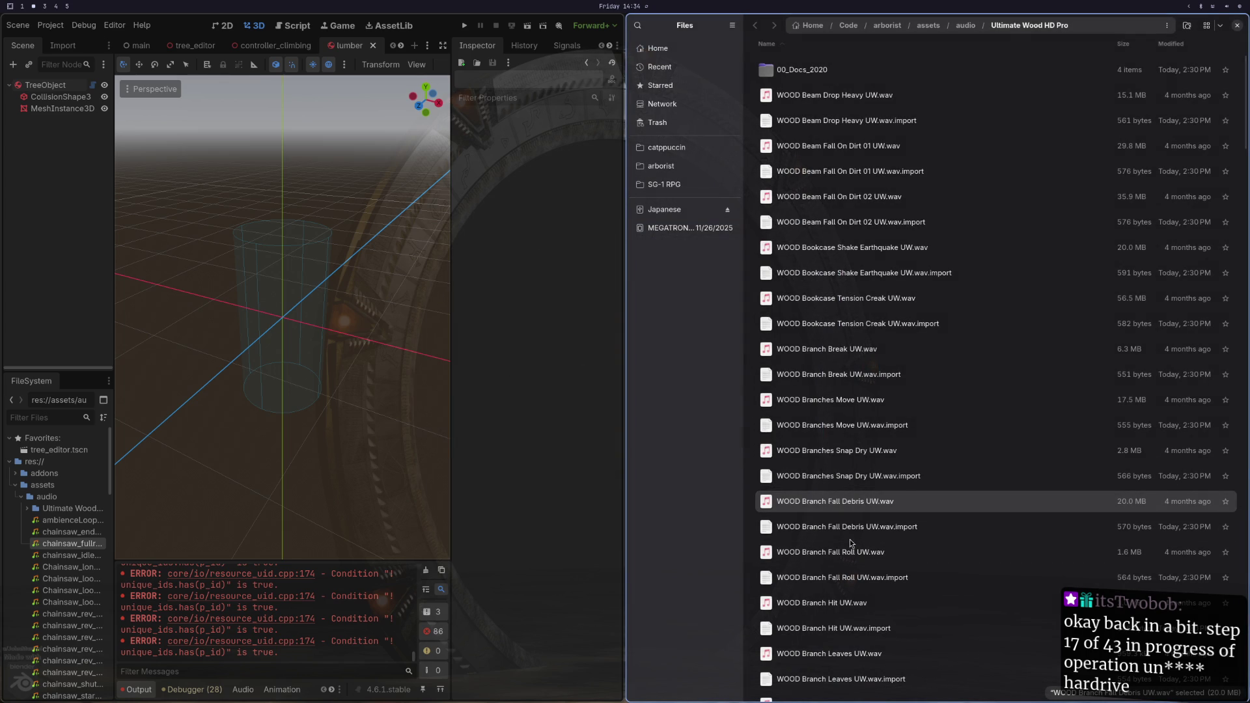
# Step: Play Branch Fall Roll and Branch Hit, then peek into 00_Docs_2020 and return
pyautogui.doubleClick(827, 550)
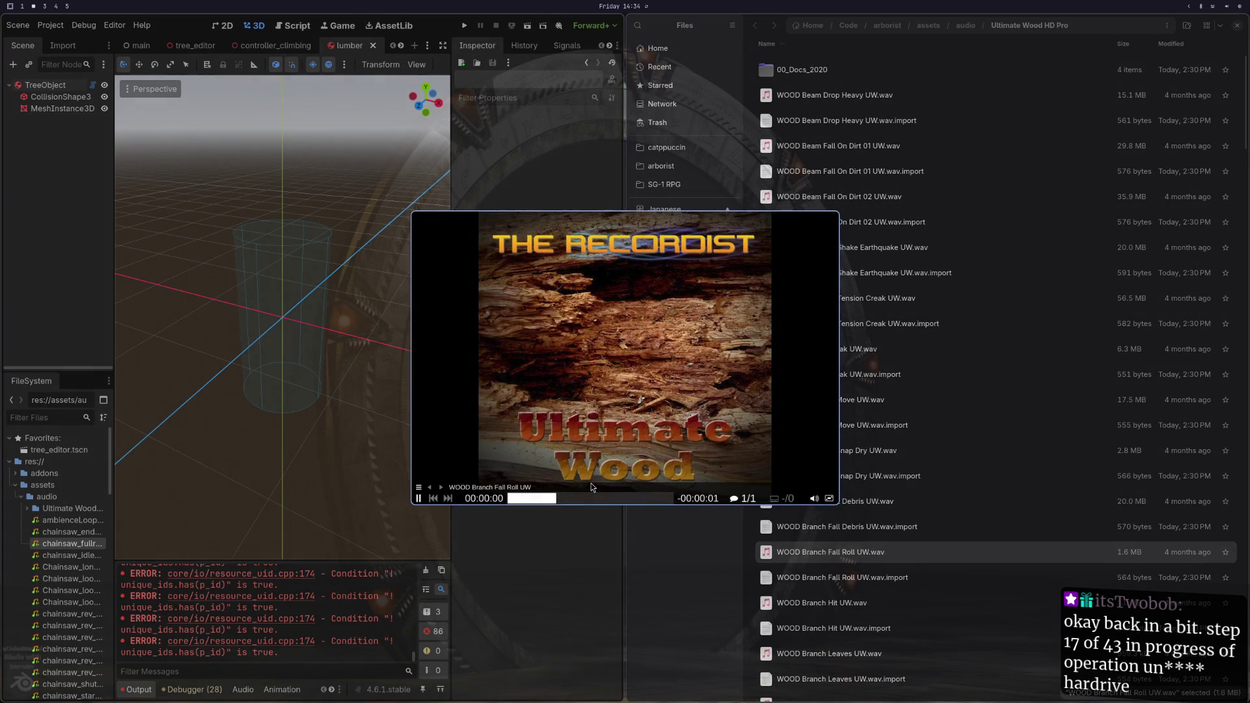
pyautogui.doubleClick(813, 604)
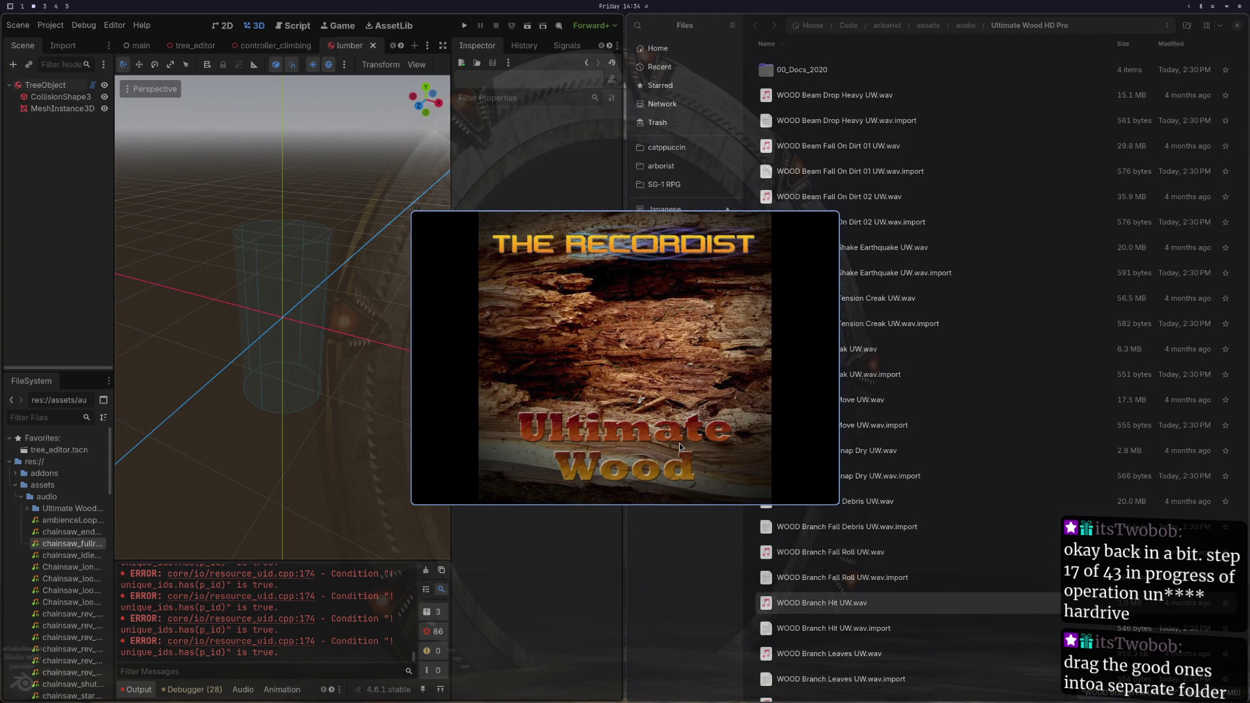
pyautogui.doubleClick(815, 70)
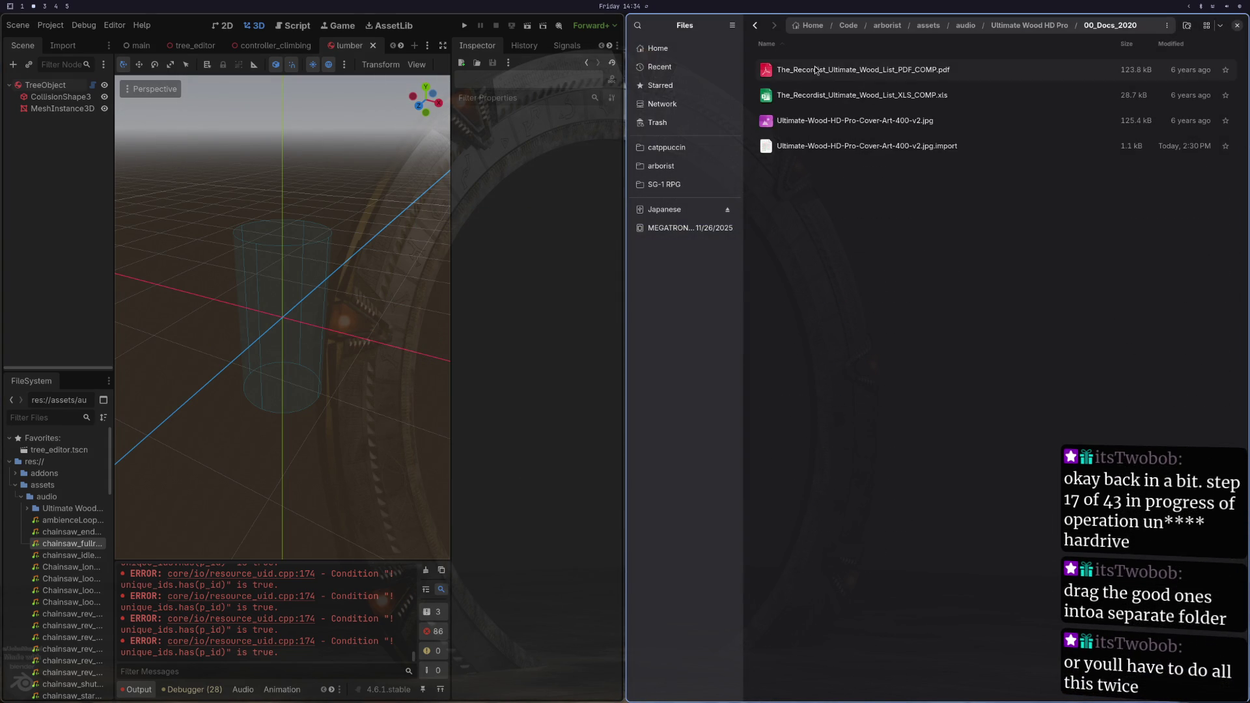
pyautogui.click(755, 26)
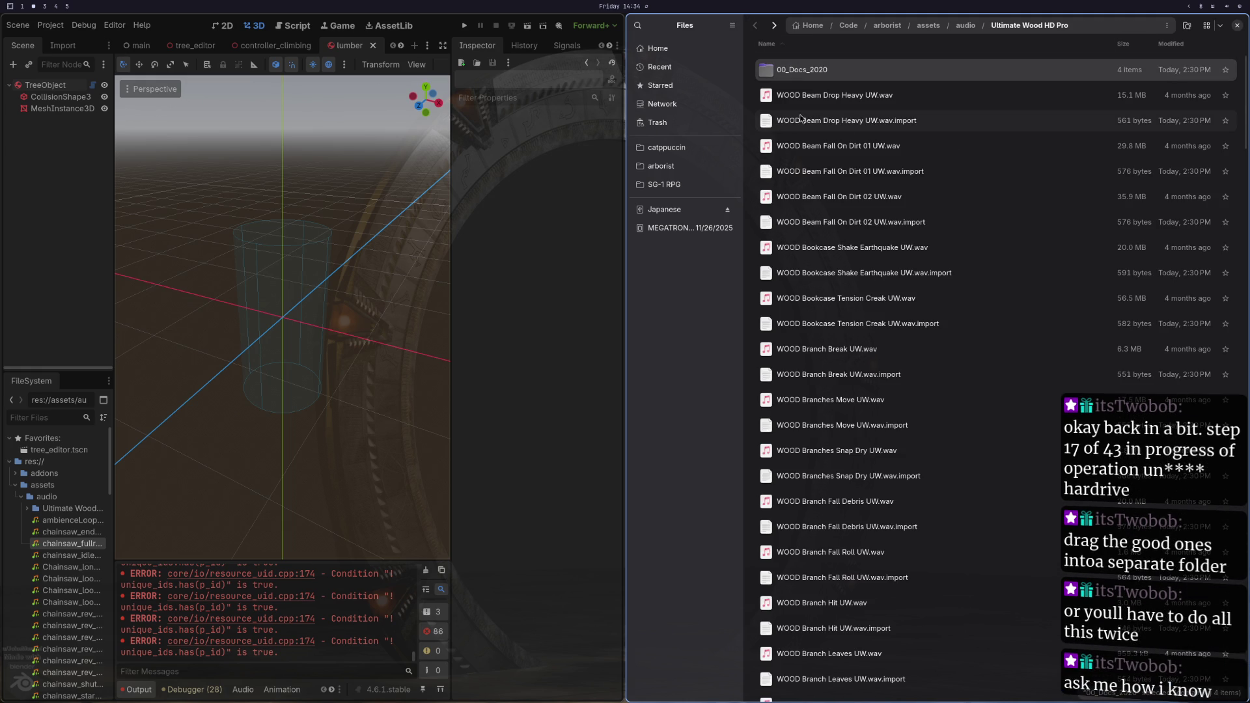
pyautogui.rightClick(1010, 135)
# Step: Create a folder named use and audition the Branches Move and Branch Break clips
pyautogui.click(1025, 145)
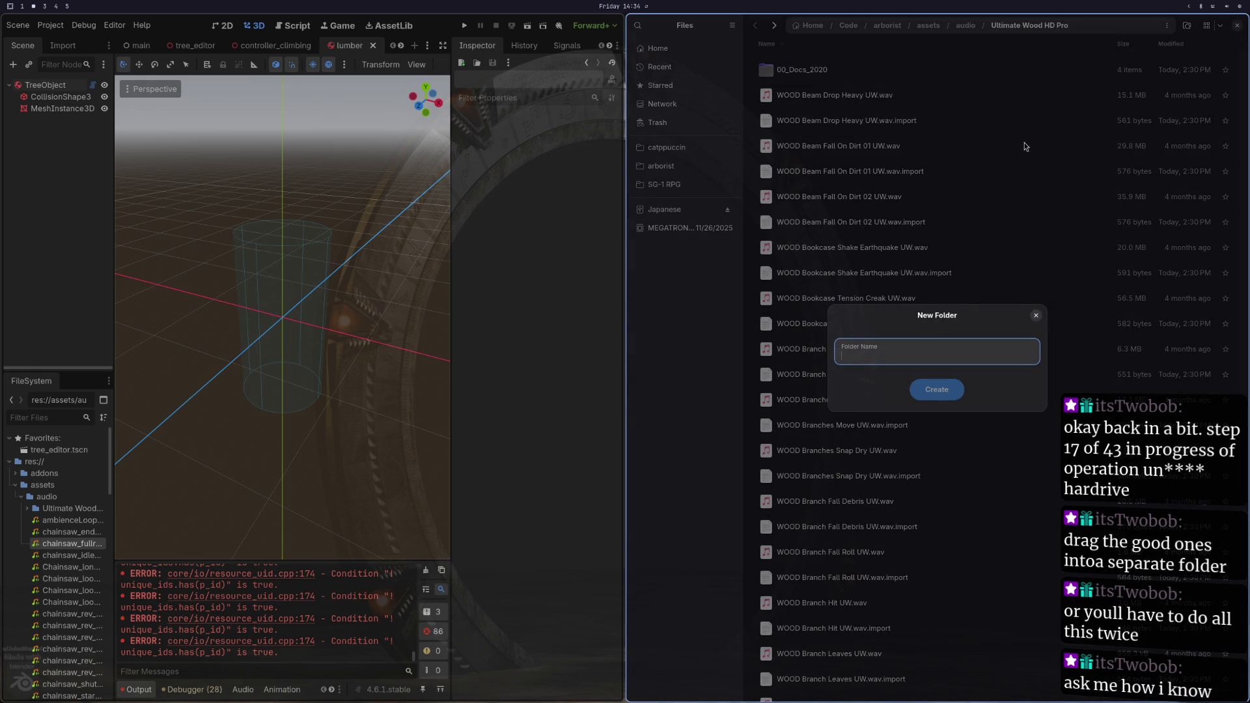
pyautogui.write('le')
pyautogui.write('ise')
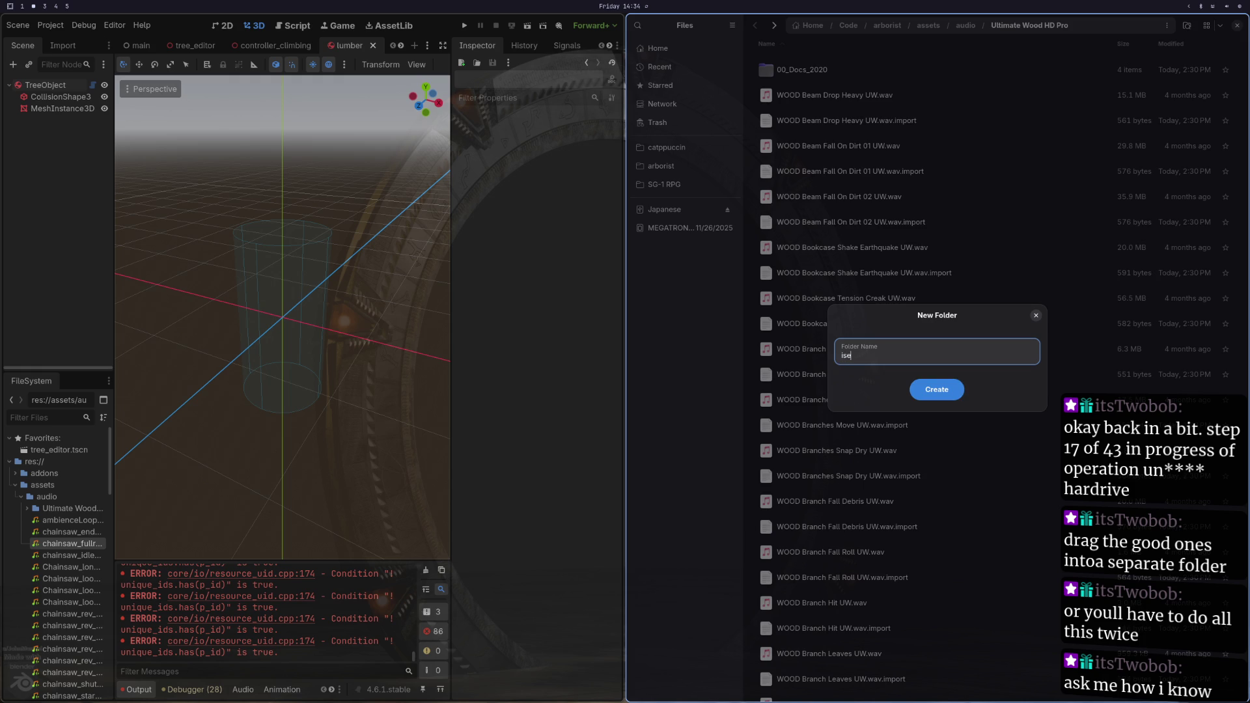
pyautogui.write('u')
pyautogui.press('Return')
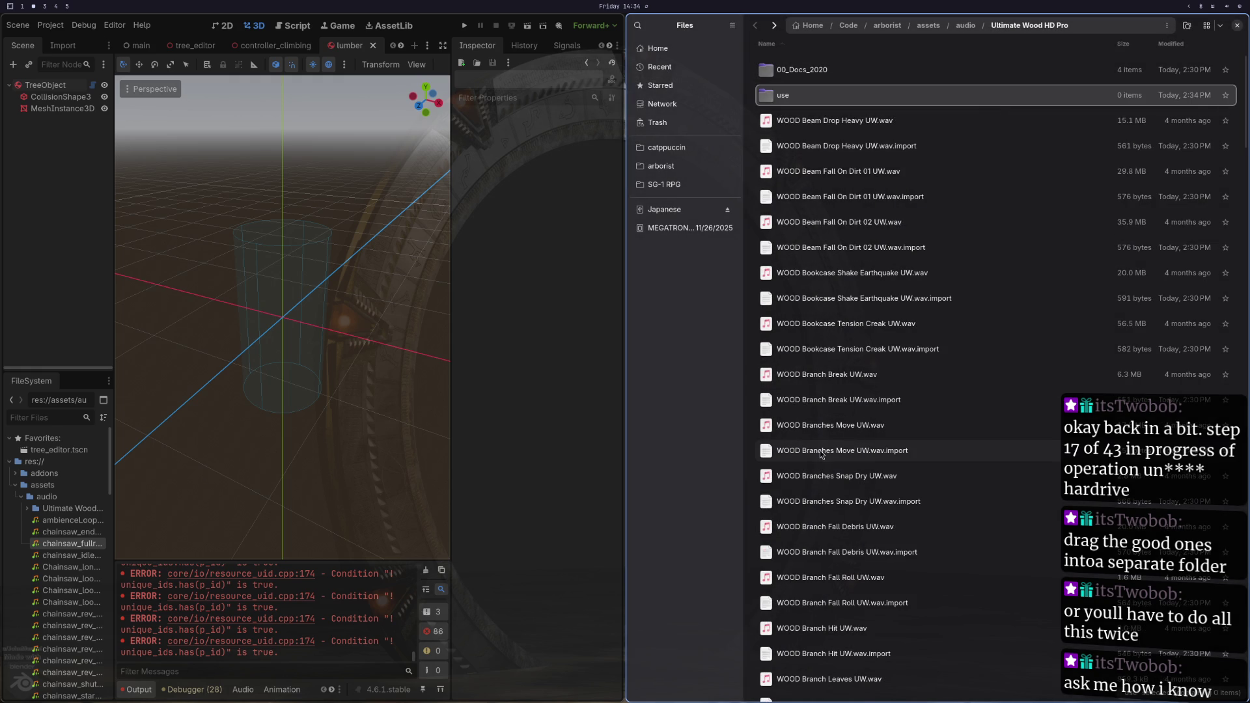
pyautogui.doubleClick(825, 427)
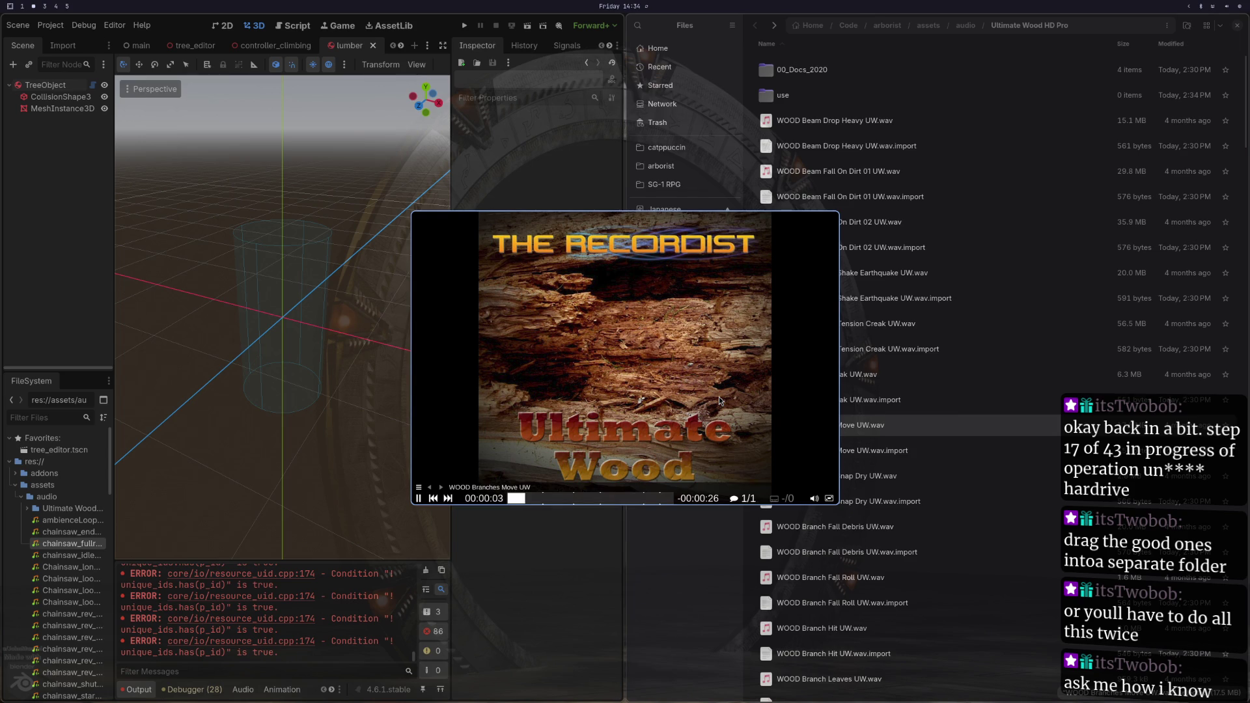
pyautogui.press('q')
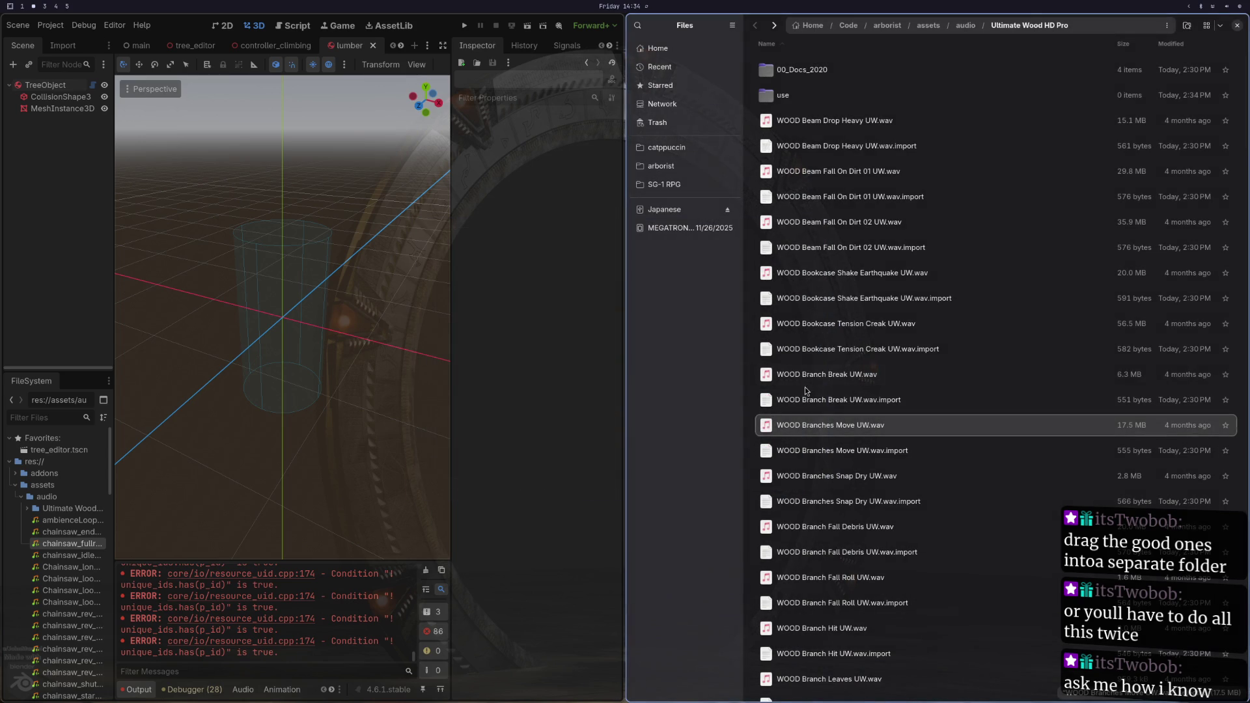
pyautogui.doubleClick(815, 376)
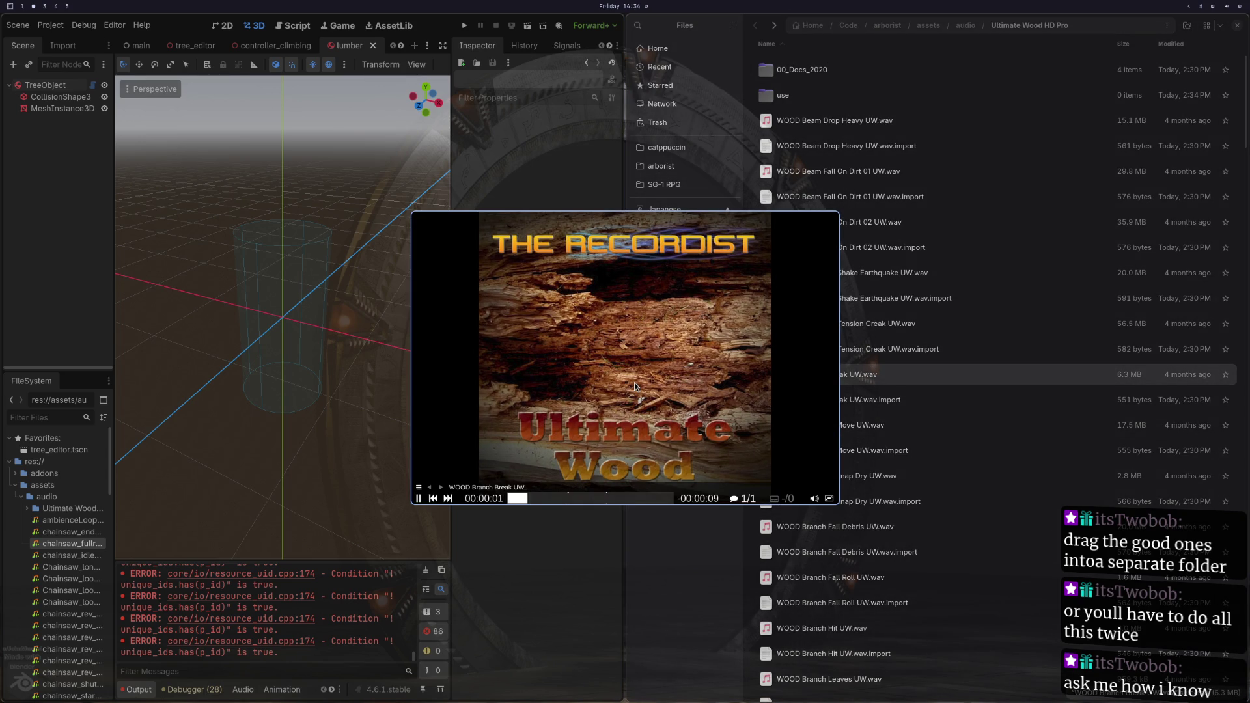
pyautogui.press('q')
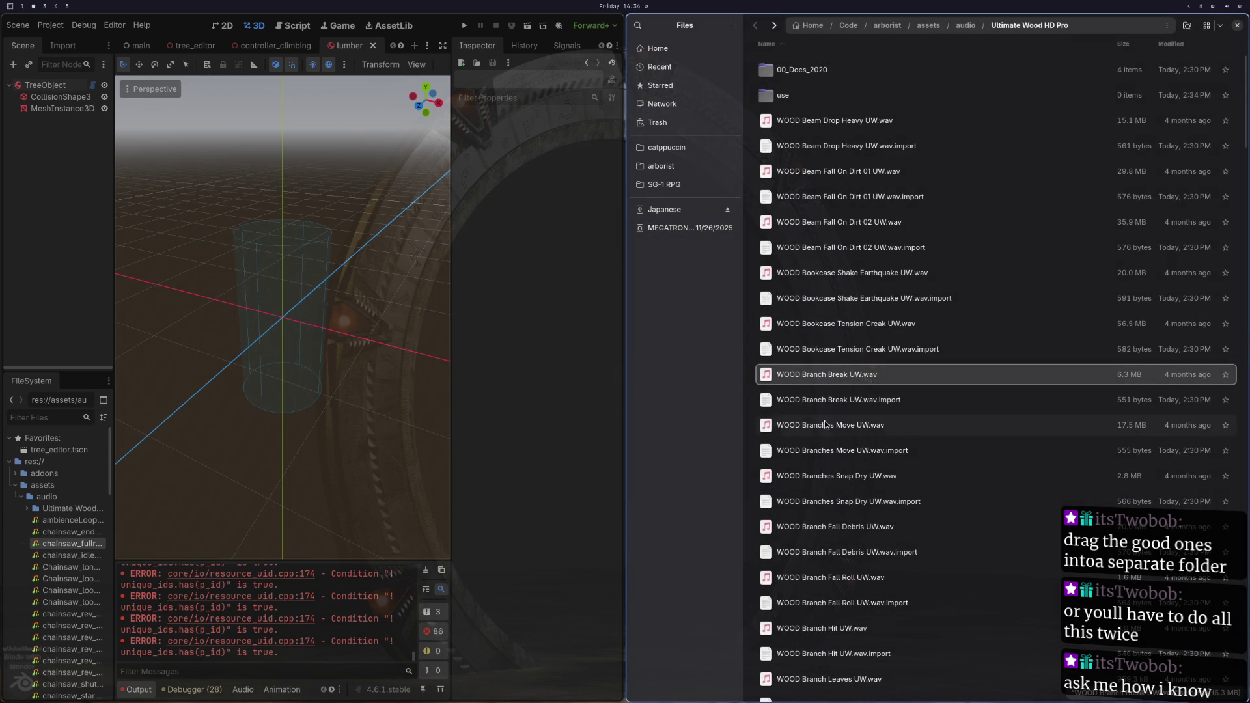
# Step: Move Branch Break, Branches Move and Branch Fall Debris with their import files into use
pyautogui.keyDown('shift'); pyautogui.click(827, 449); pyautogui.keyUp('shift')
pyautogui.moveTo(827, 449)
pyautogui.mouseDown()
pyautogui.moveTo(818, 192)
pyautogui.moveTo(777, 92)
pyautogui.mouseUp()
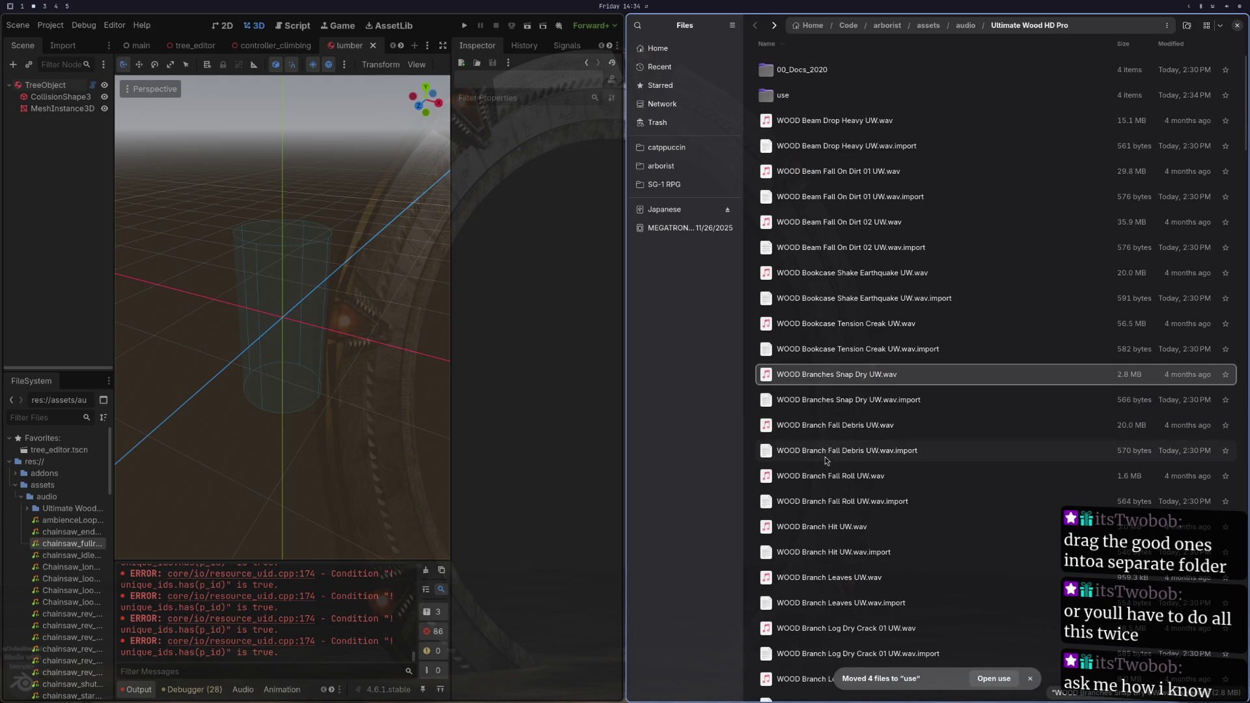
pyautogui.doubleClick(825, 429)
pyautogui.press('q')
pyautogui.moveTo(824, 430)
pyautogui.mouseDown()
pyautogui.moveTo(829, 126)
pyautogui.moveTo(784, 97)
pyautogui.mouseUp()
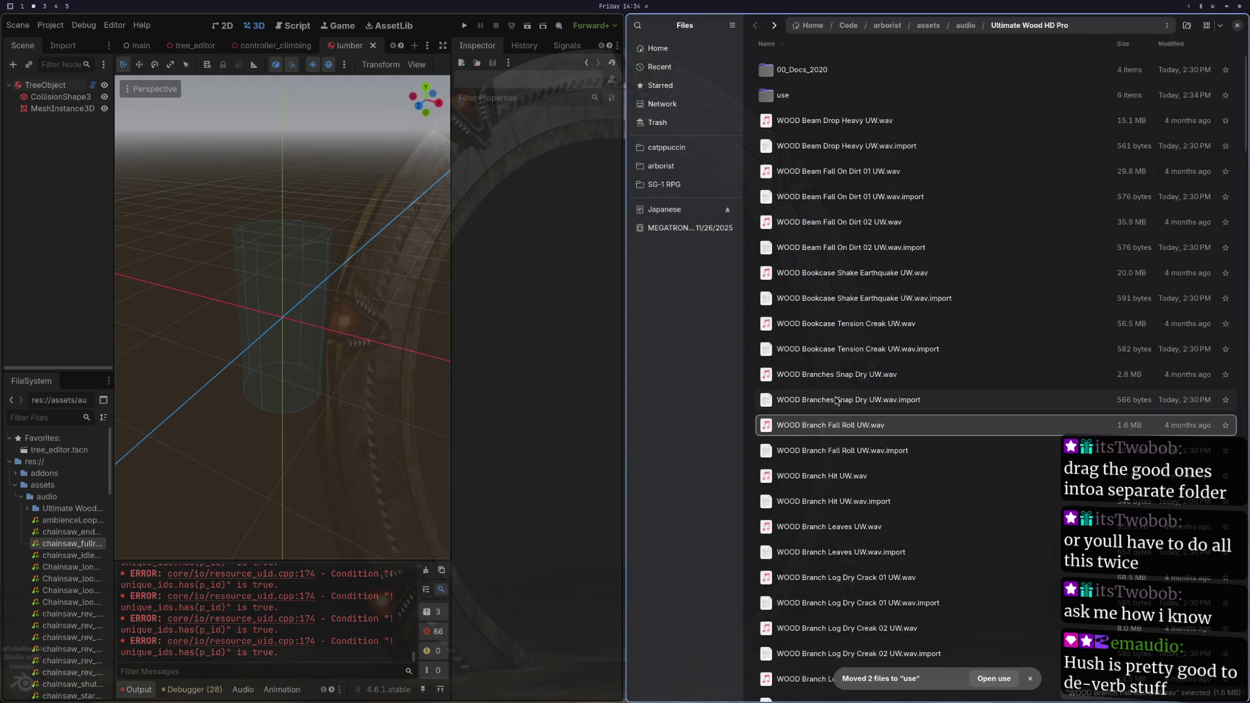
# Step: Play the Branch Hit and Branch Leaves clips, then close Files
pyautogui.doubleClick(823, 476)
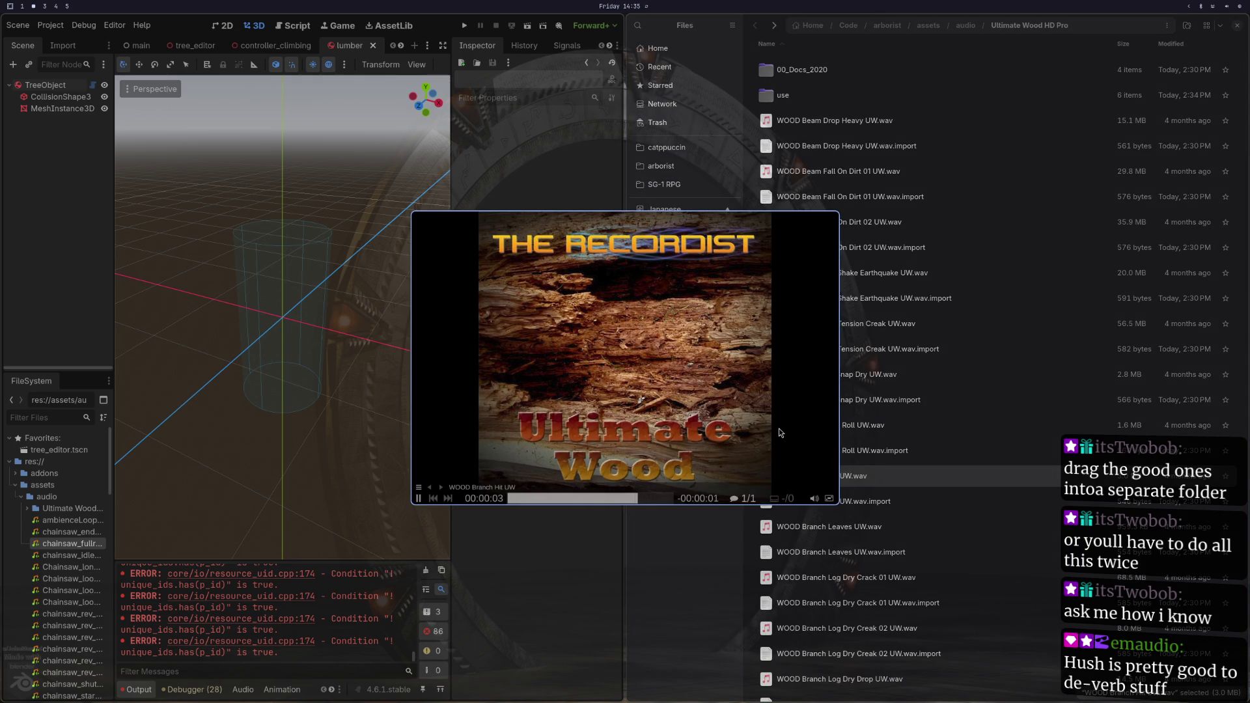
pyautogui.doubleClick(822, 527)
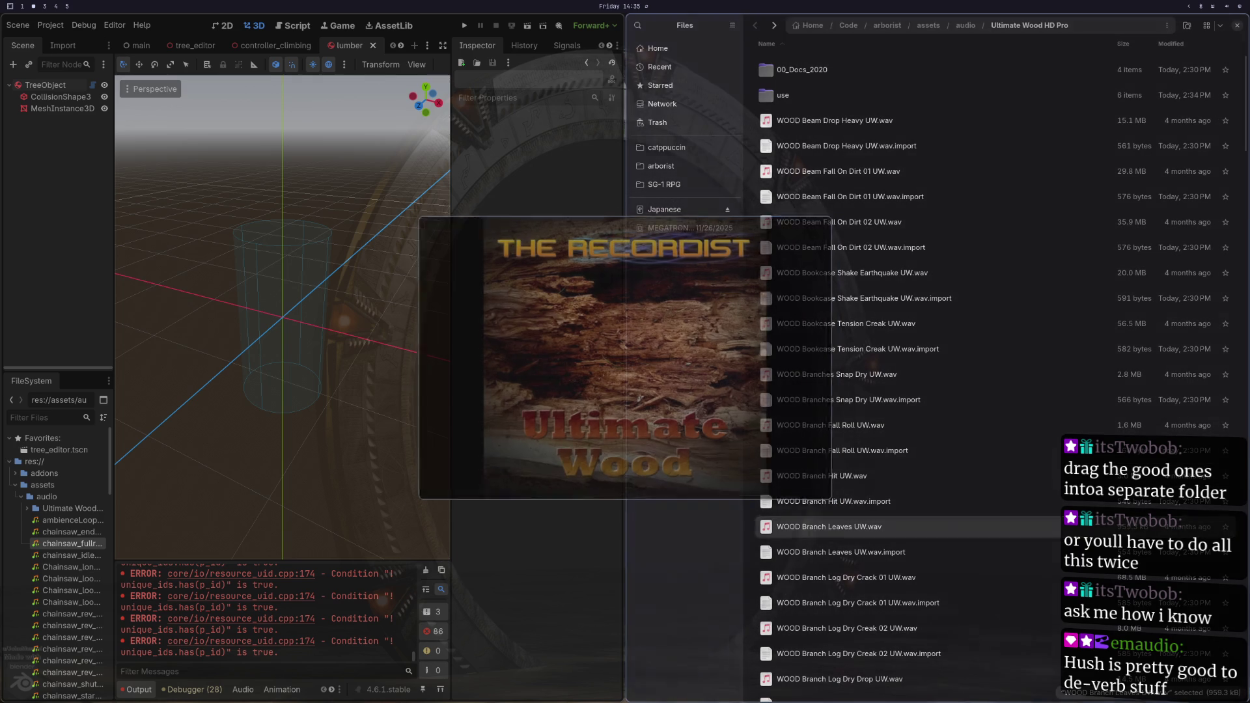
pyautogui.press('super+f')
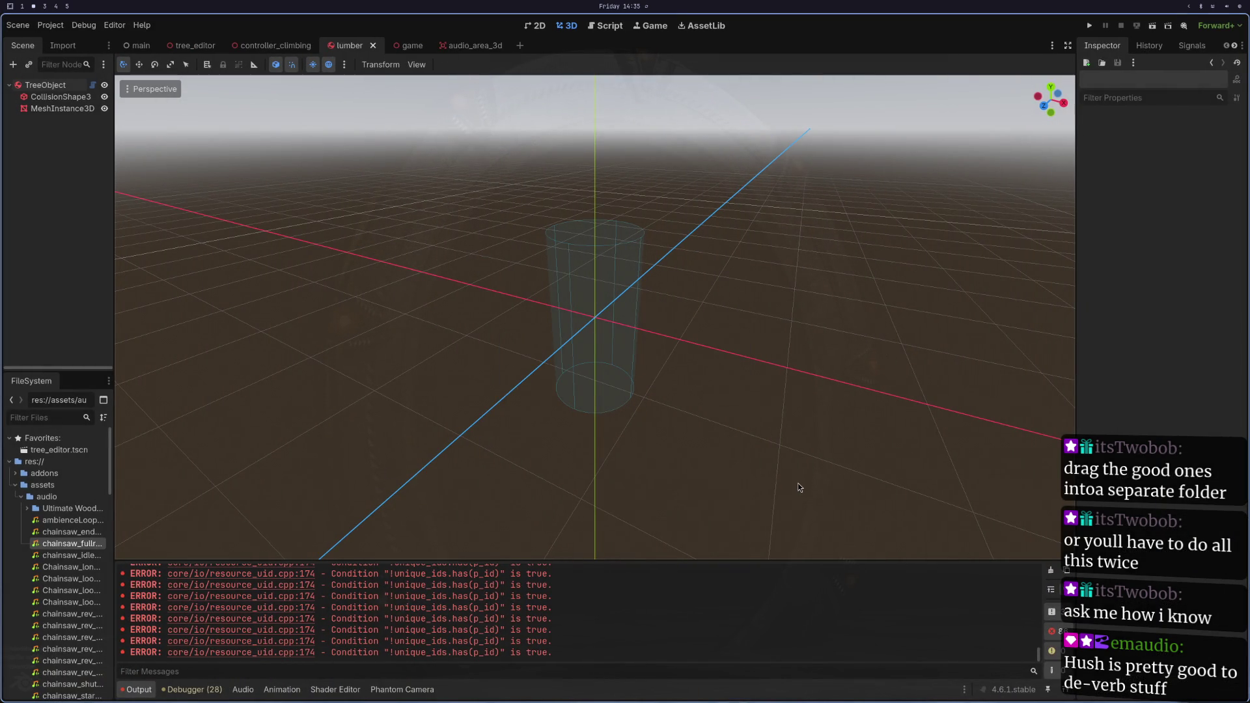
# Step: Reopen Ultimate Wood in Files and move the auditioned Log Dry Creak 02 files into use
pyautogui.rightClick(62, 509)
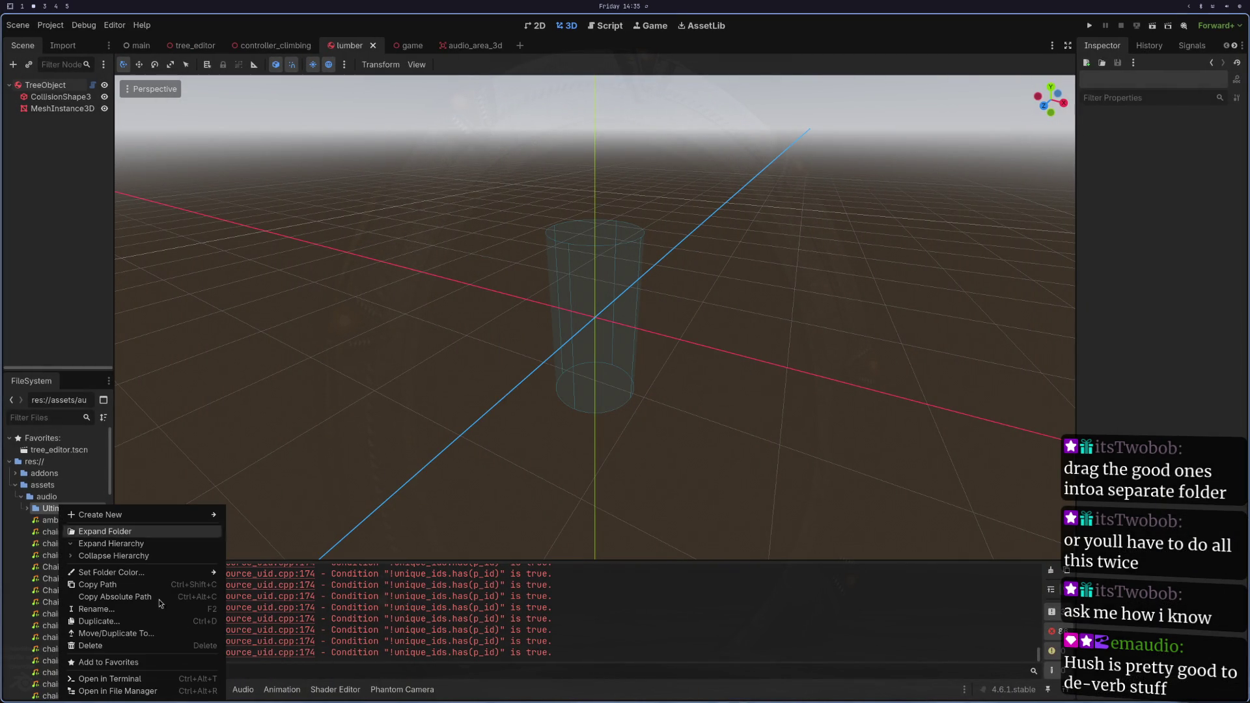
pyautogui.click(161, 695)
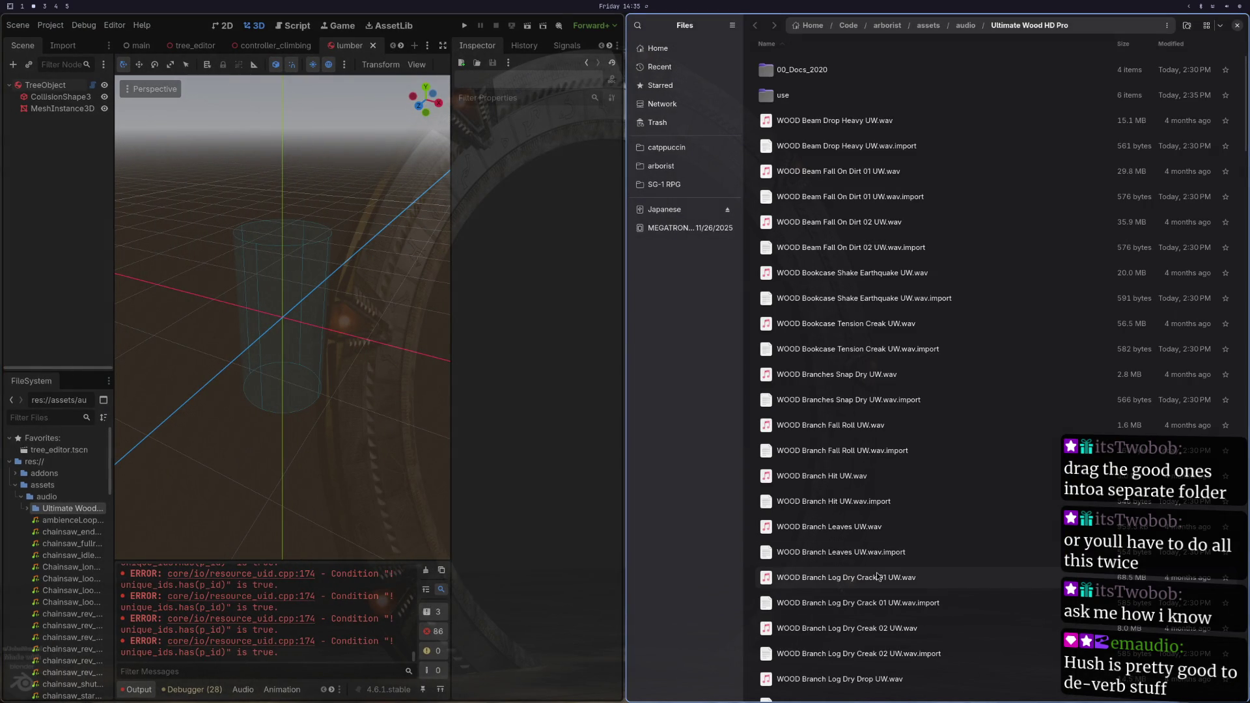
pyautogui.doubleClick(818, 624)
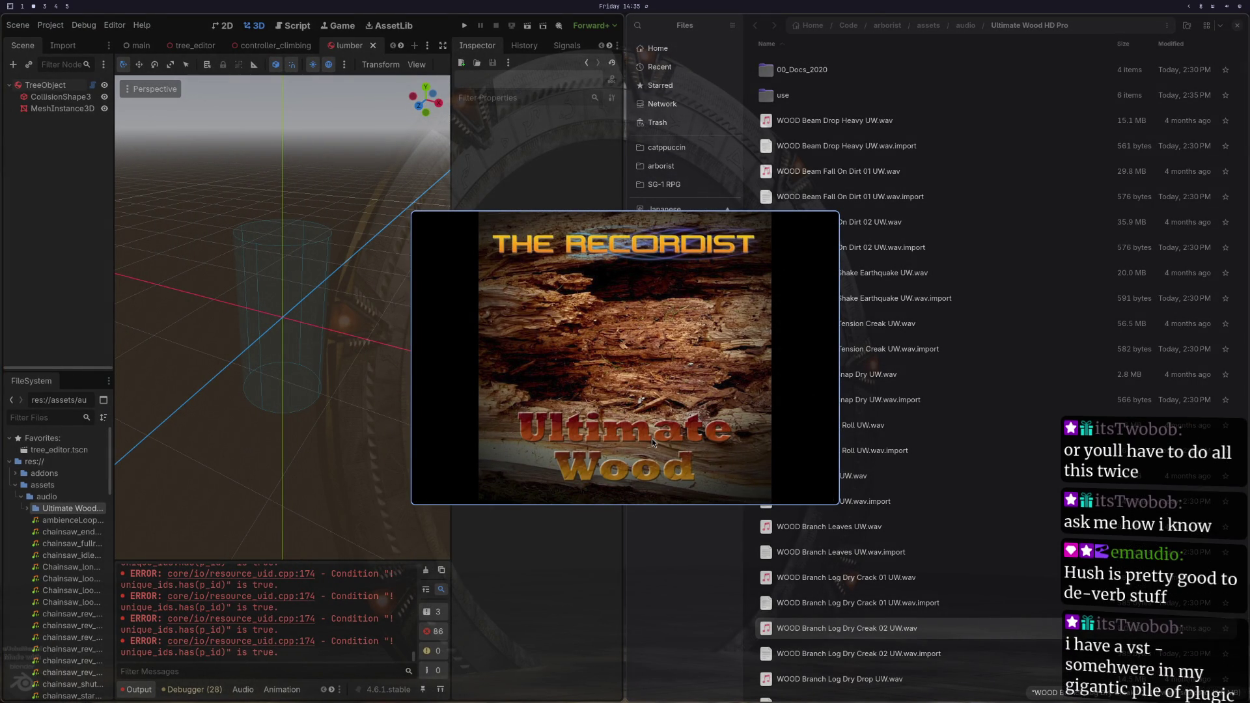
pyautogui.moveTo(537, 466)
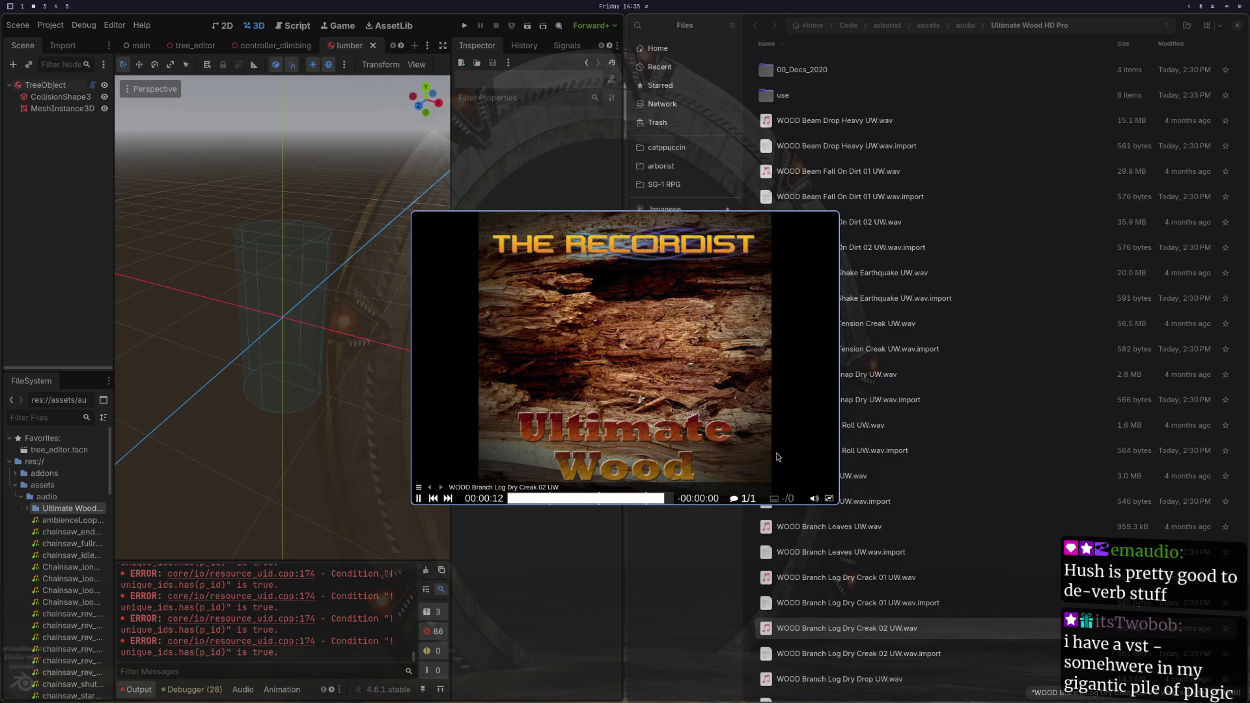
pyautogui.press('Down')
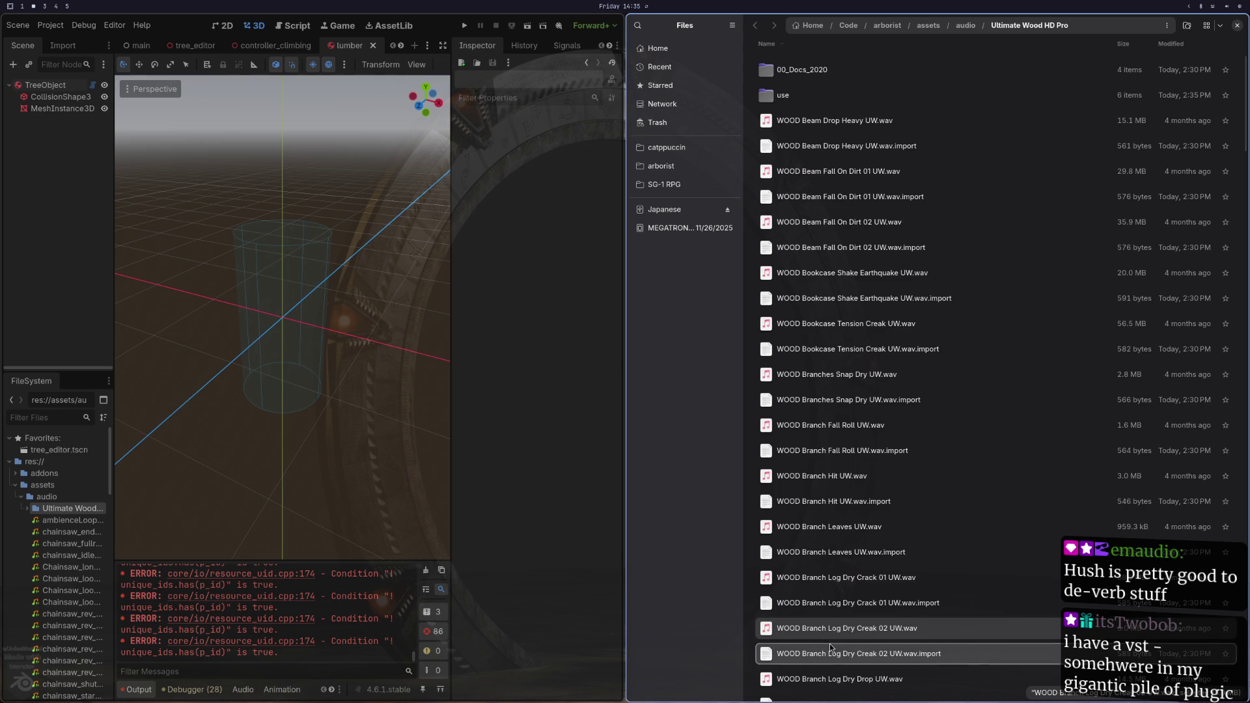
pyautogui.moveTo(822, 634)
pyautogui.mouseDown()
pyautogui.moveTo(840, 612)
pyautogui.moveTo(845, 96)
pyautogui.mouseUp()
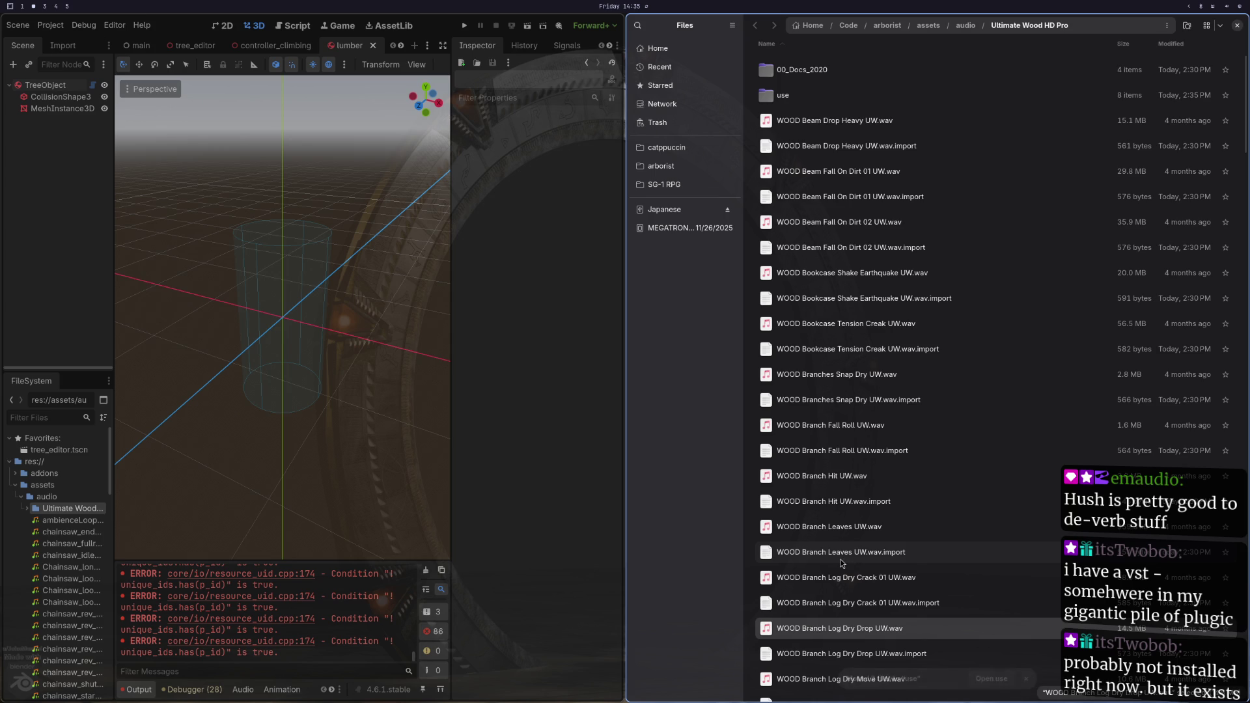
# Step: Audition Log Dry Drop and move its .wav and .import into use
pyautogui.doubleClick(837, 625)
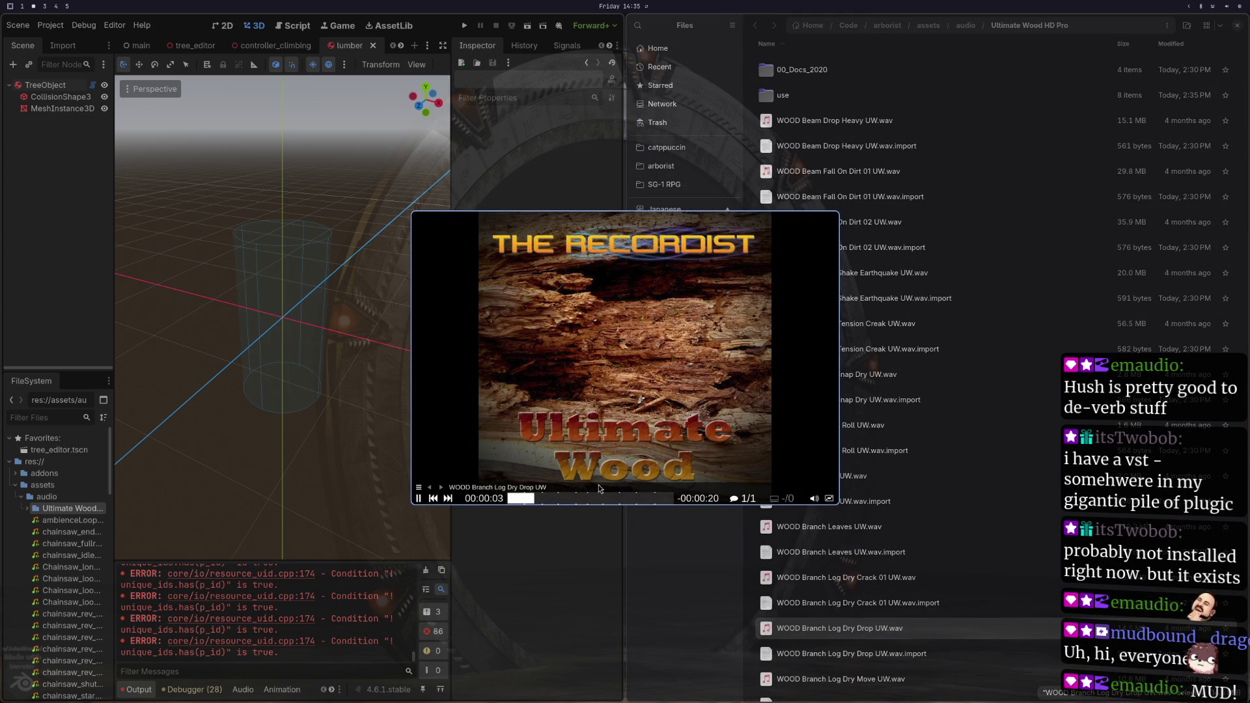
pyautogui.press('q')
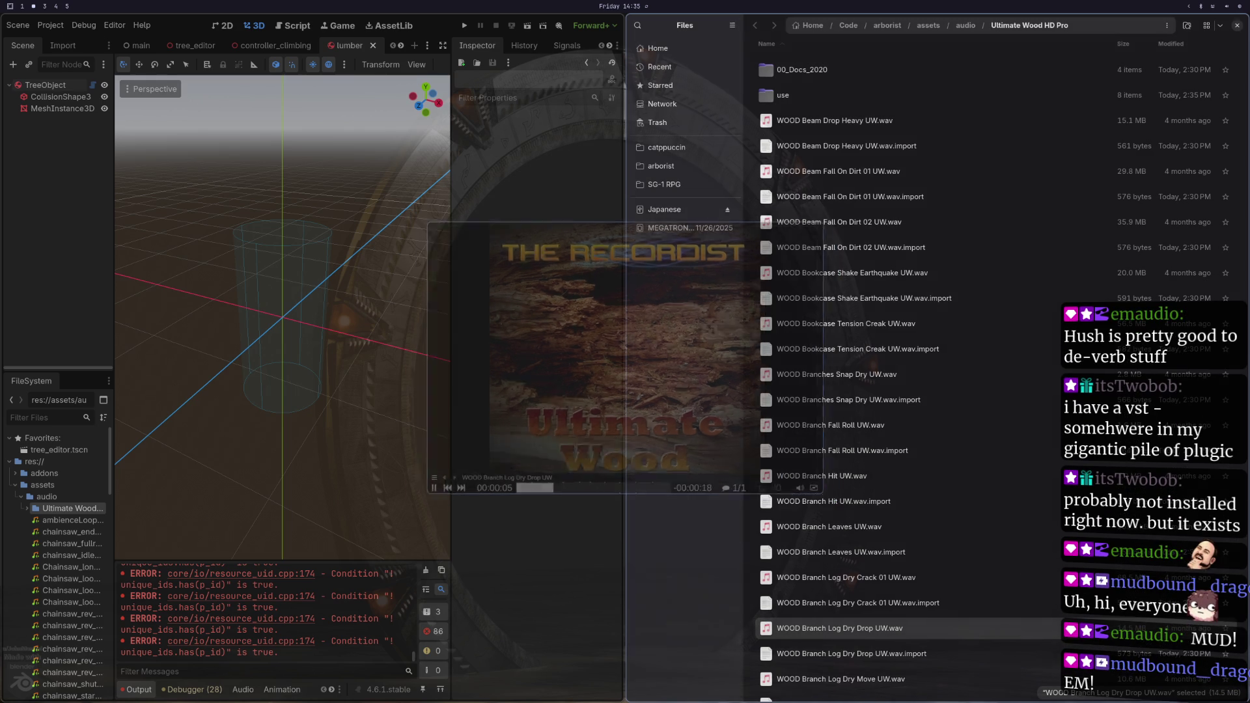
pyautogui.hotkey('shift', 'Down')
pyautogui.moveTo(838, 635)
pyautogui.mouseDown()
pyautogui.moveTo(846, 489)
pyautogui.moveTo(801, 123)
pyautogui.moveTo(787, 96)
pyautogui.mouseUp()
# Step: Audition Log Dry Move and move its .wav and .import into use
pyautogui.doubleClick(840, 629)
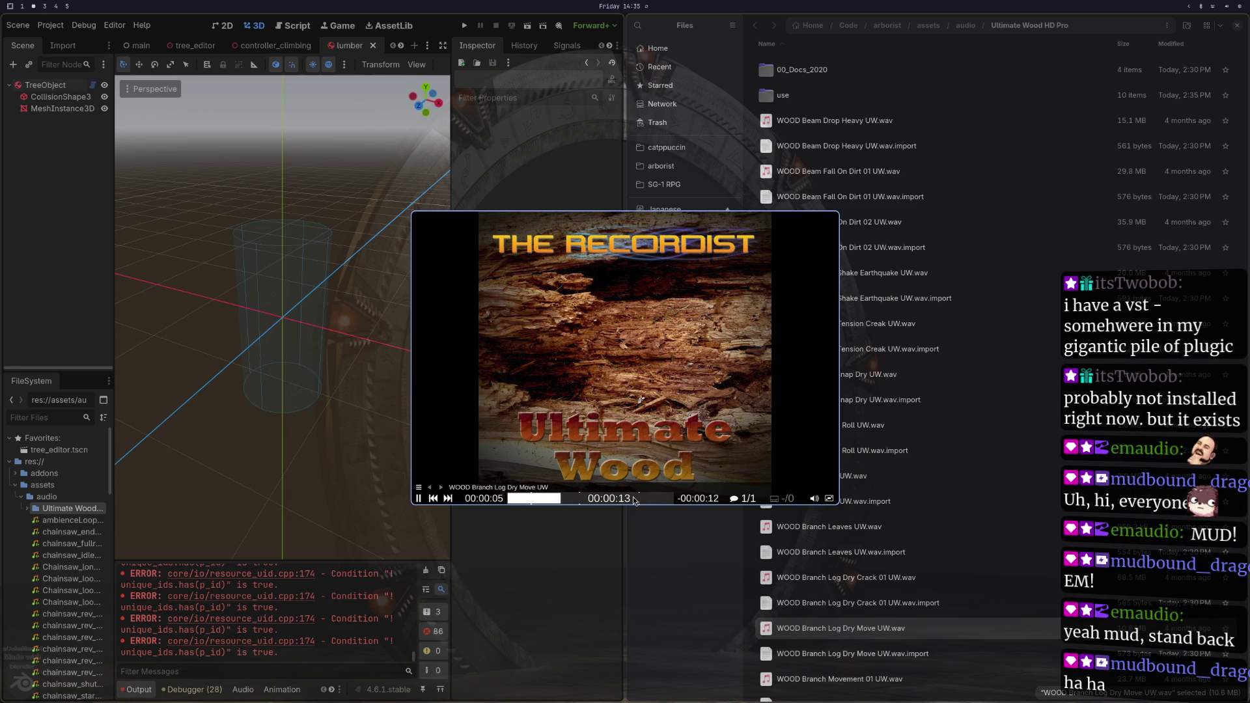
pyautogui.press('q')
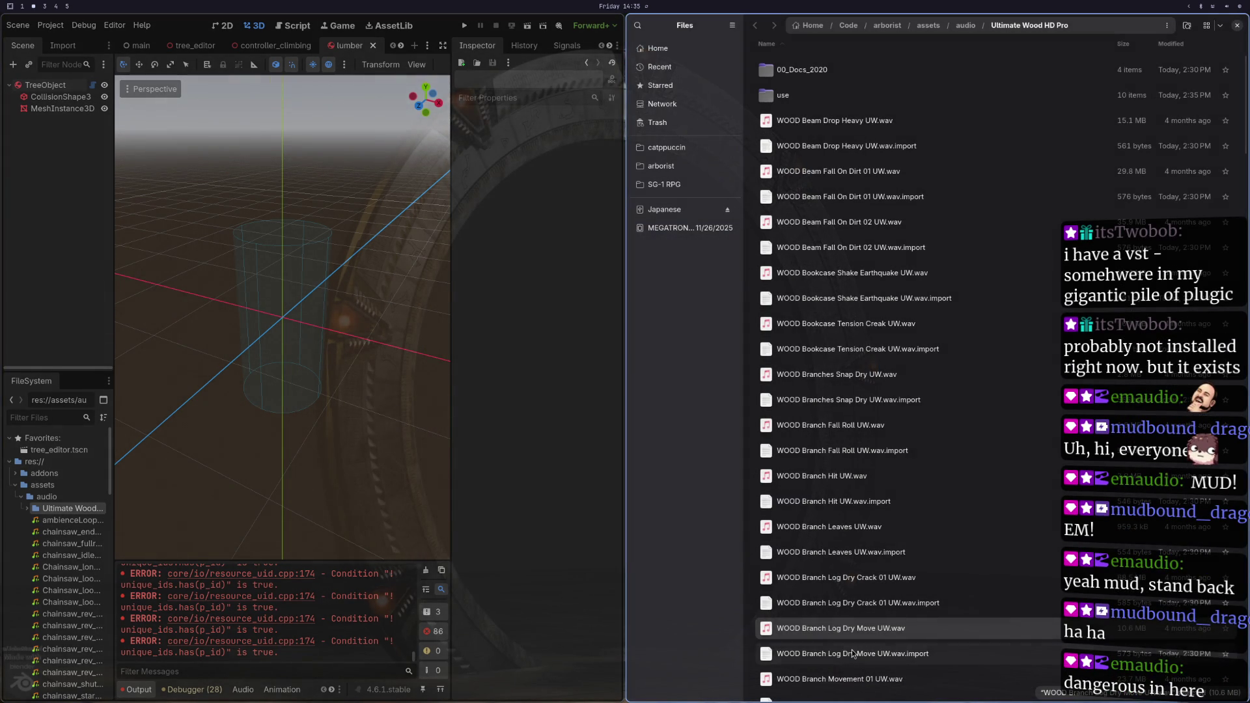
pyautogui.click(834, 653)
pyautogui.keyDown('shift'); pyautogui.click(834, 629); pyautogui.keyUp('shift')
pyautogui.moveTo(833, 628); pyautogui.dragTo(807, 96)
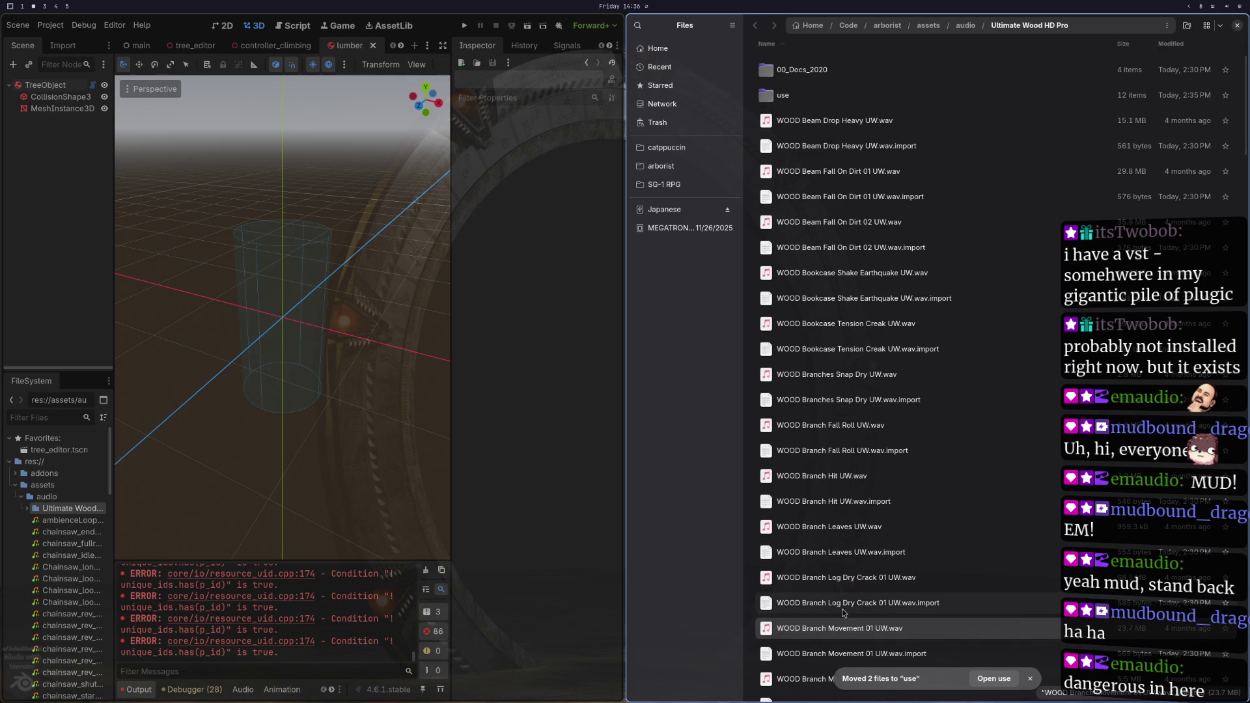
pyautogui.scroll(-2, 830, 581)
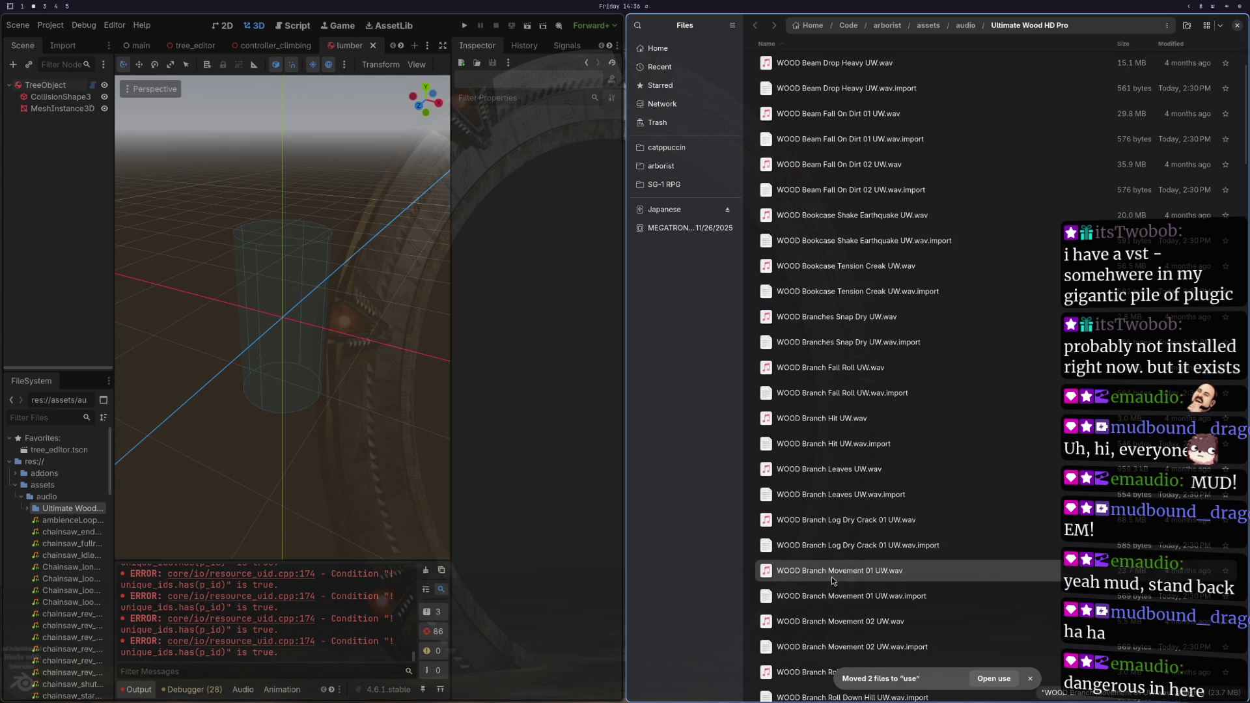
# Step: Audition Branch Movement 01 and move its .wav and .import into use
pyautogui.scroll(2, 831, 579)
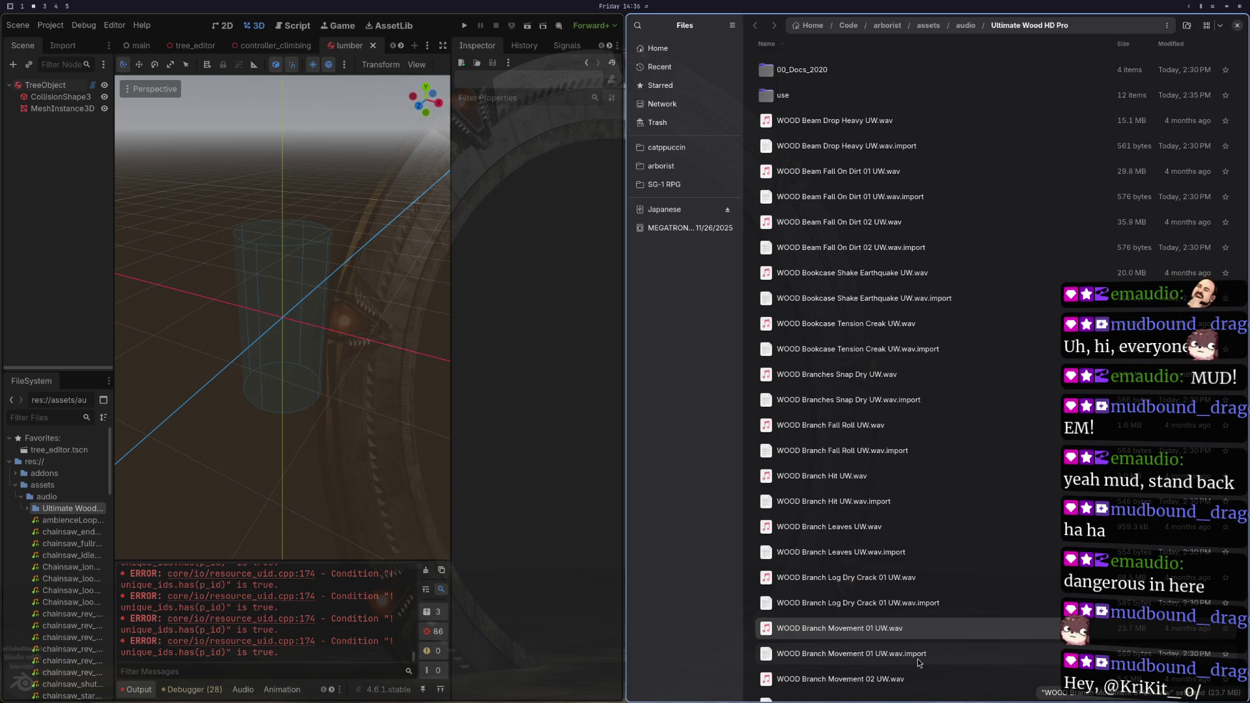
pyautogui.doubleClick(884, 633)
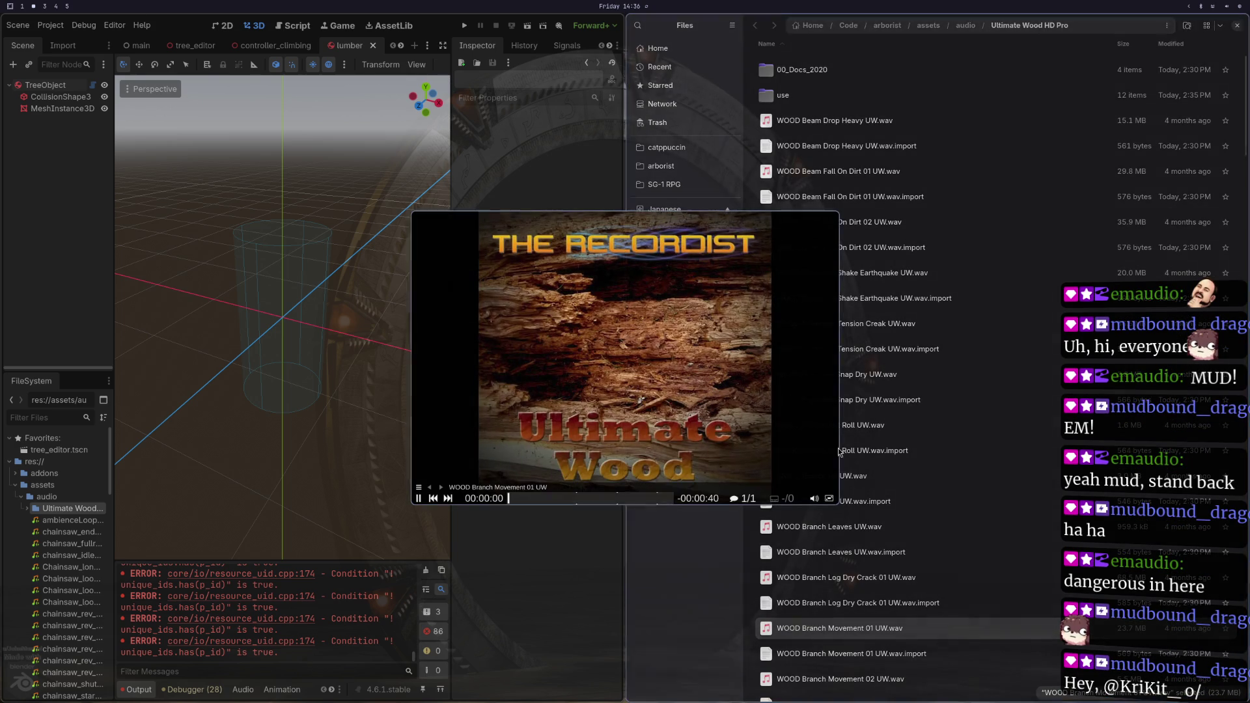
pyautogui.click(578, 499)
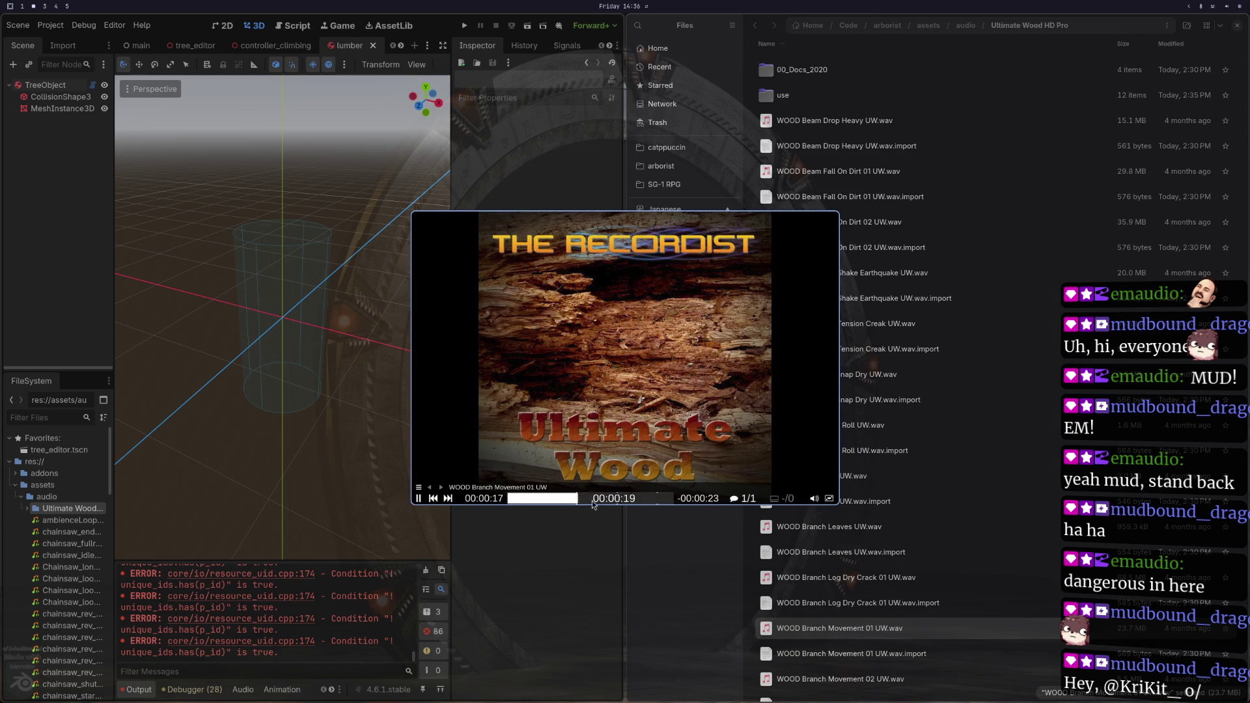
pyautogui.press('q')
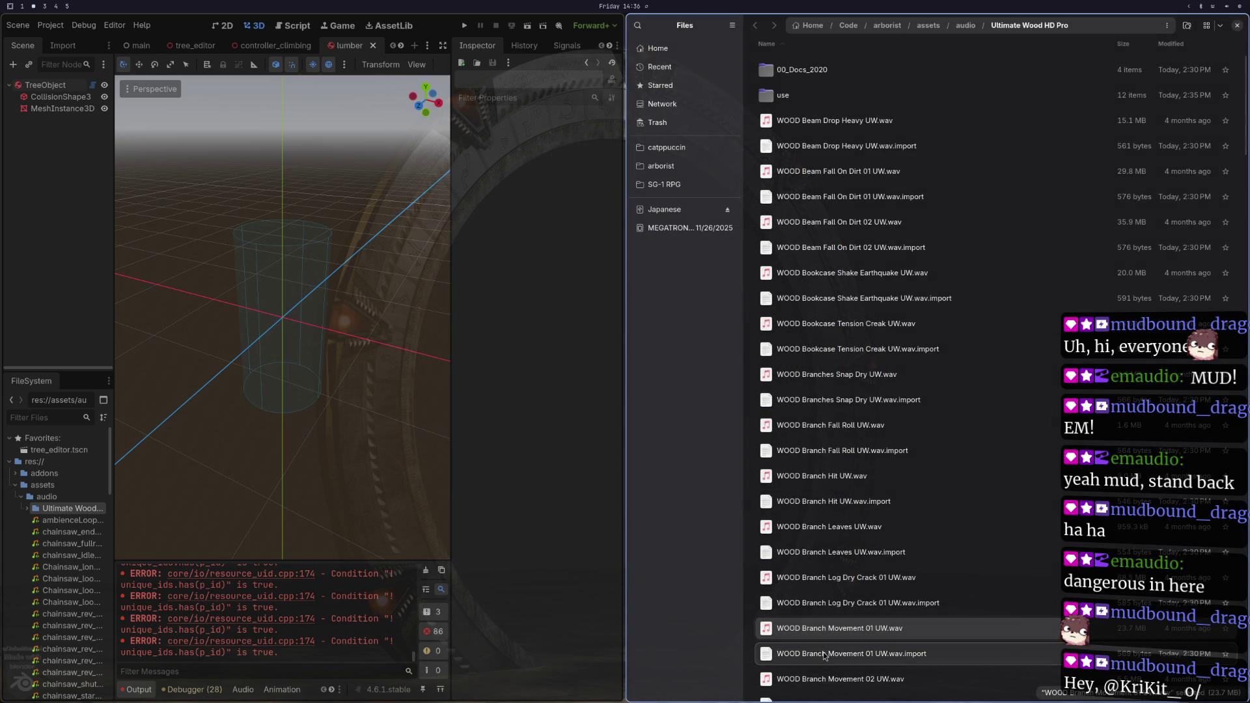
pyautogui.moveTo(818, 630)
pyautogui.mouseDown()
pyautogui.moveTo(882, 182)
pyautogui.moveTo(809, 98)
pyautogui.mouseUp()
# Step: Preview the Branch Movement 02 and Roll Down Hill clips, then run the game with F5
pyautogui.scroll(-2, 869, 553)
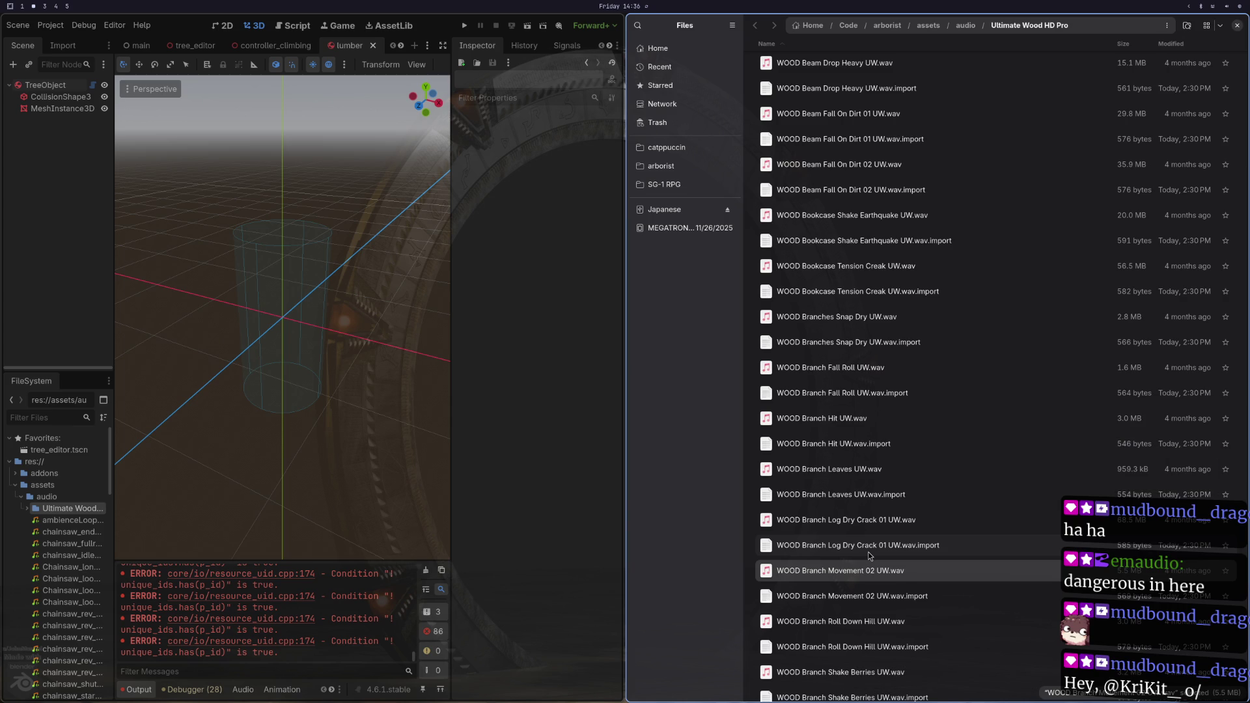
pyautogui.click(844, 595)
pyautogui.doubleClick(850, 578)
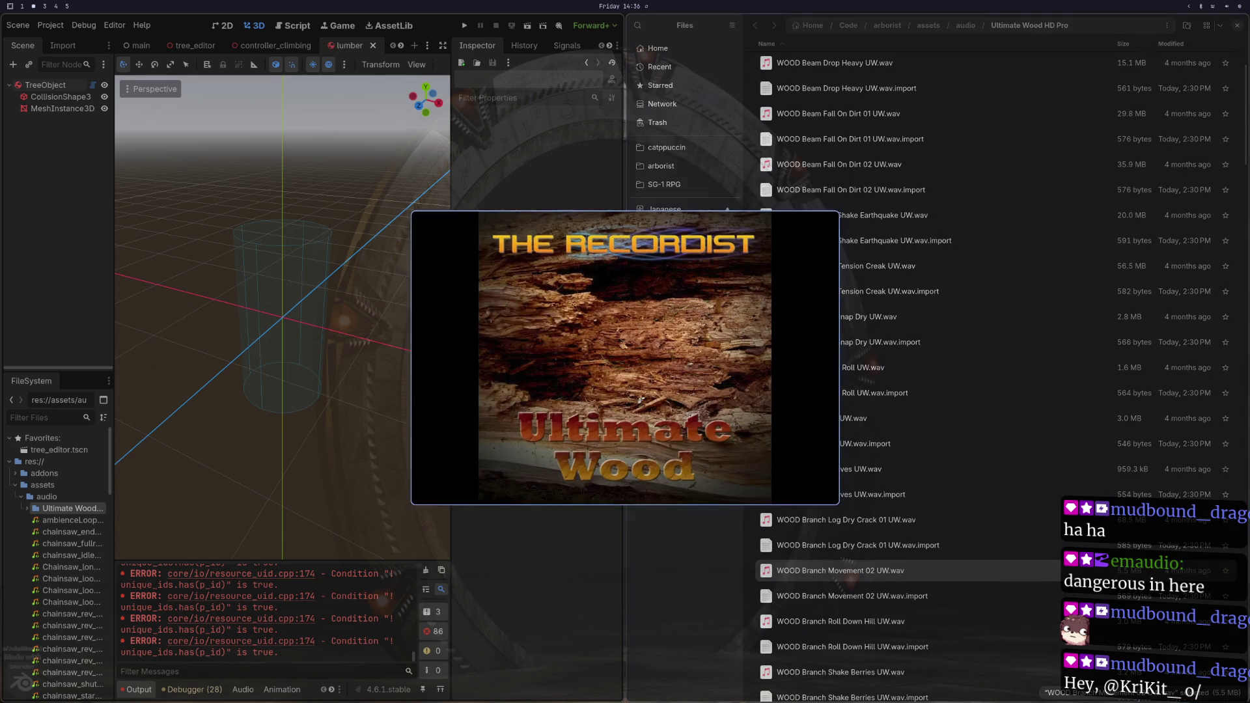
pyautogui.click(609, 499)
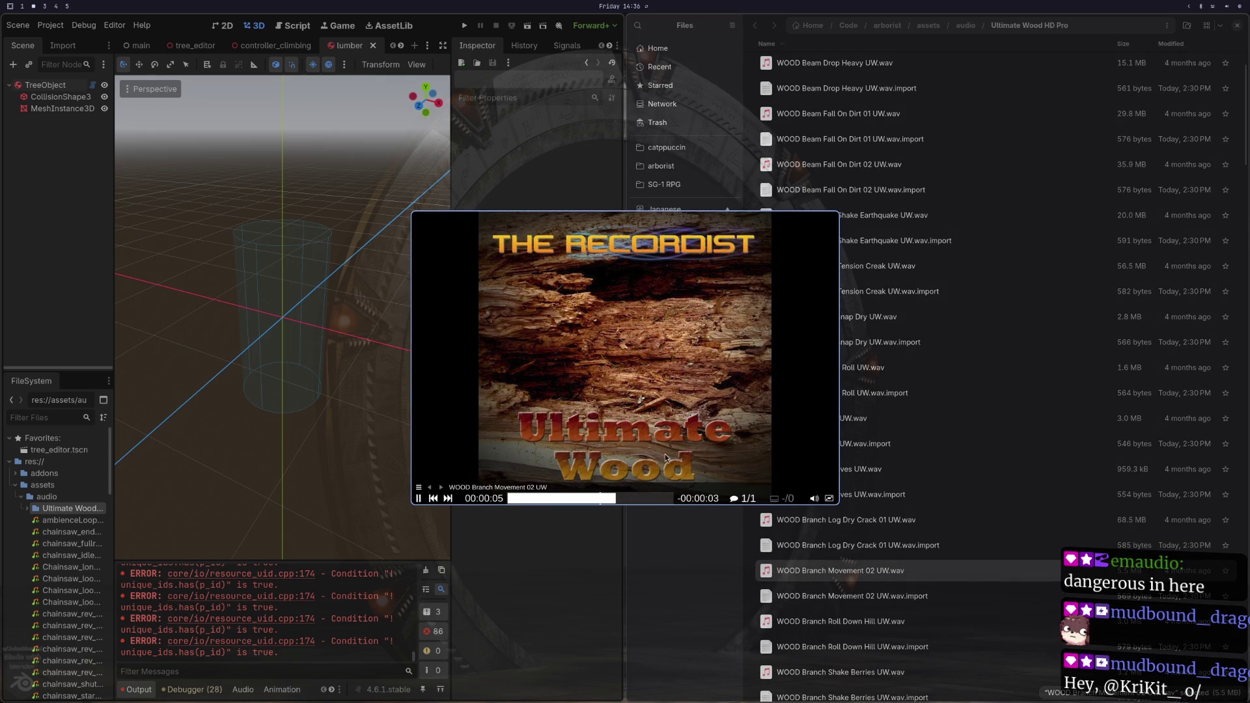
pyautogui.doubleClick(849, 628)
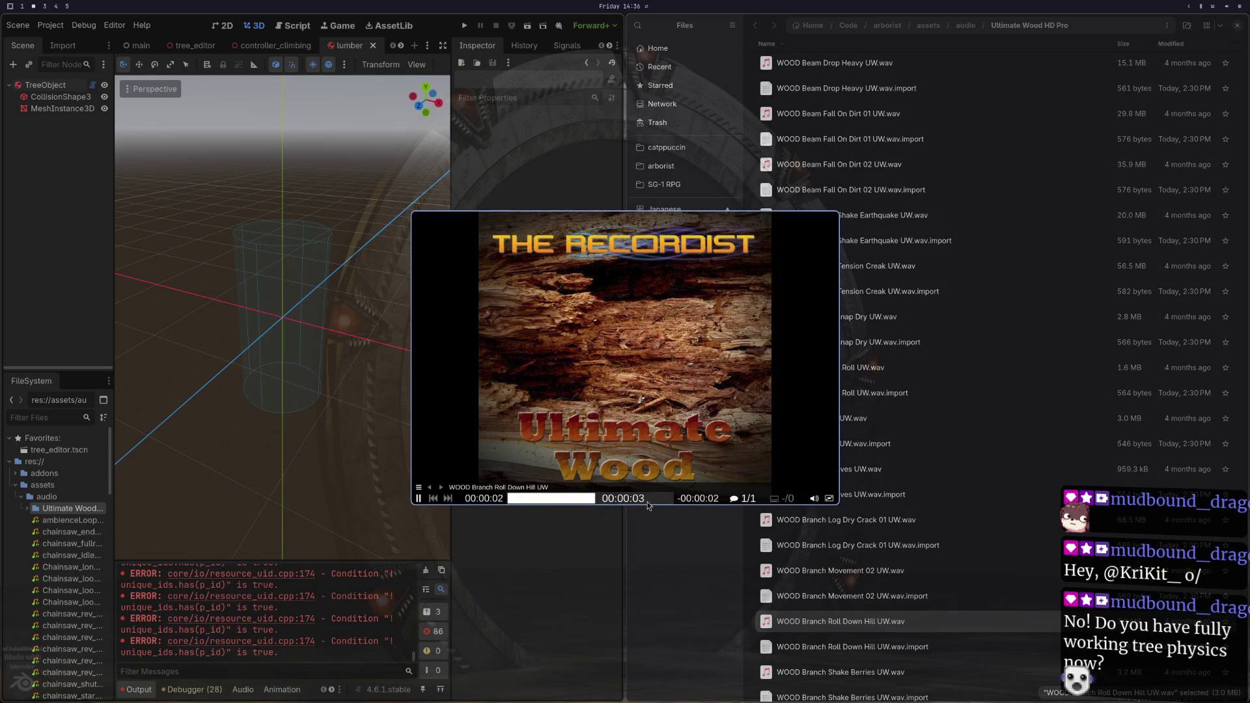
pyautogui.press('space')
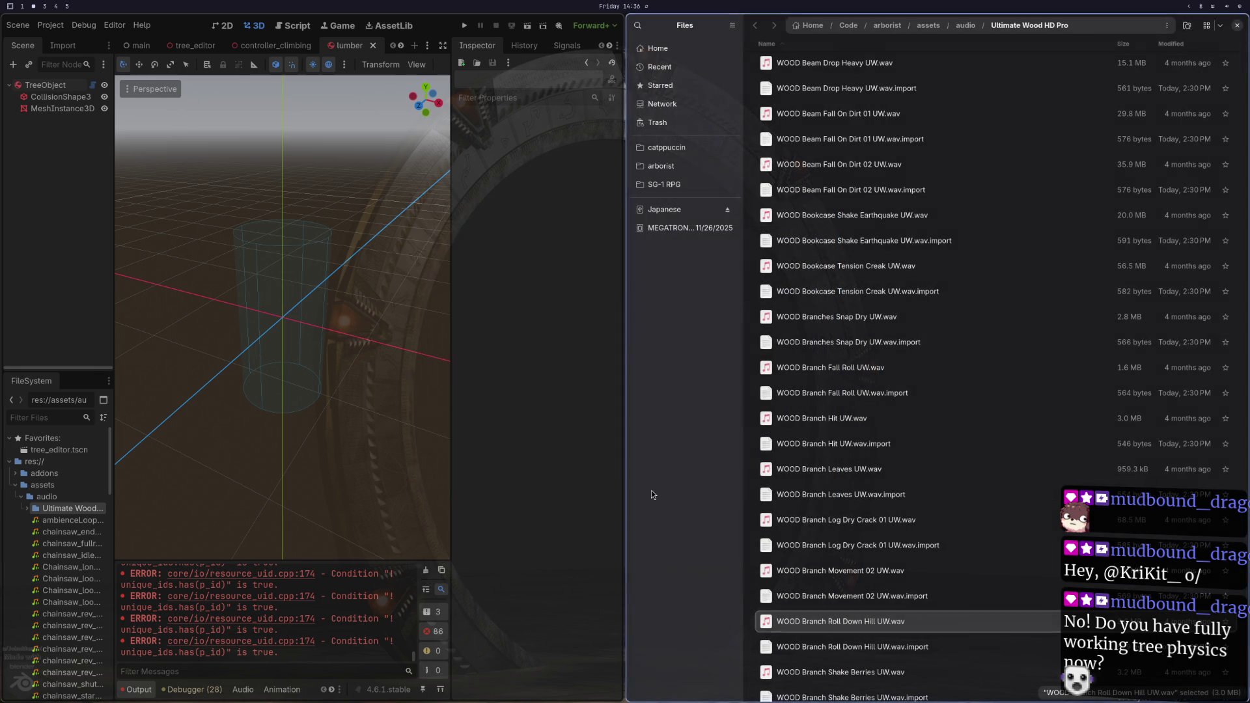
pyautogui.press('F5')
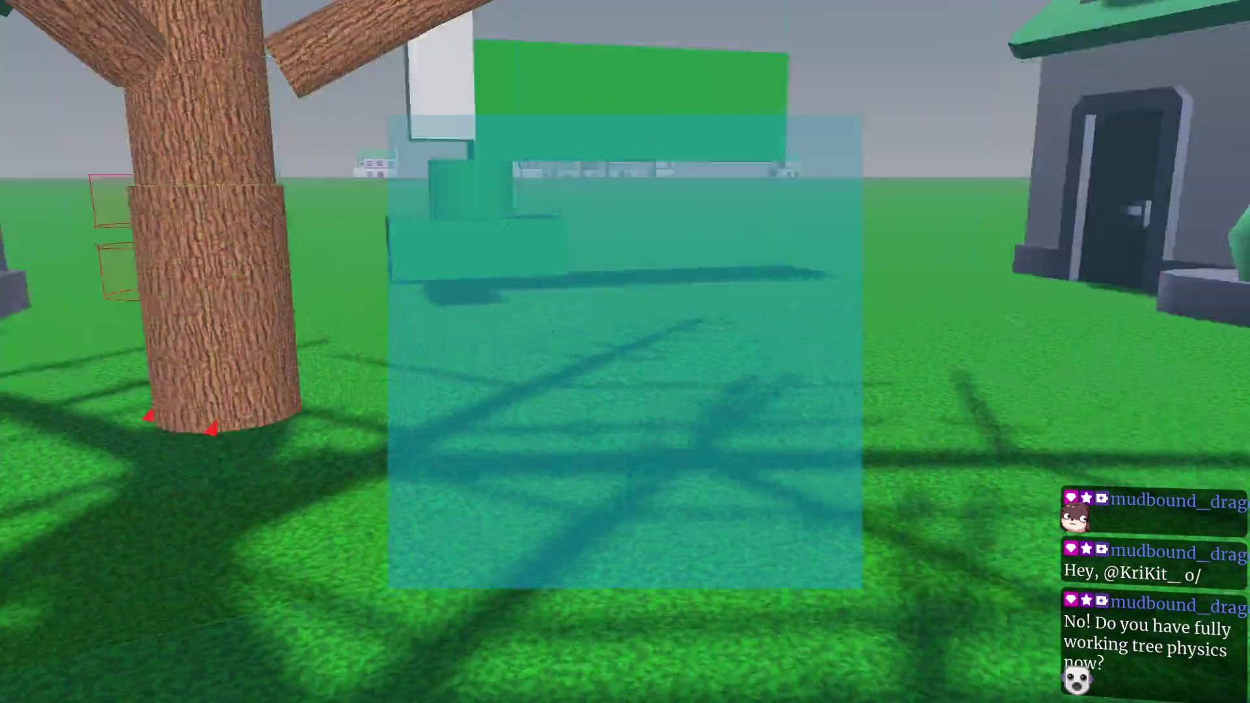
# Step: Restart the game, walk to the tree and chop it into fallen branches, then stop it
pyautogui.press('Escape')
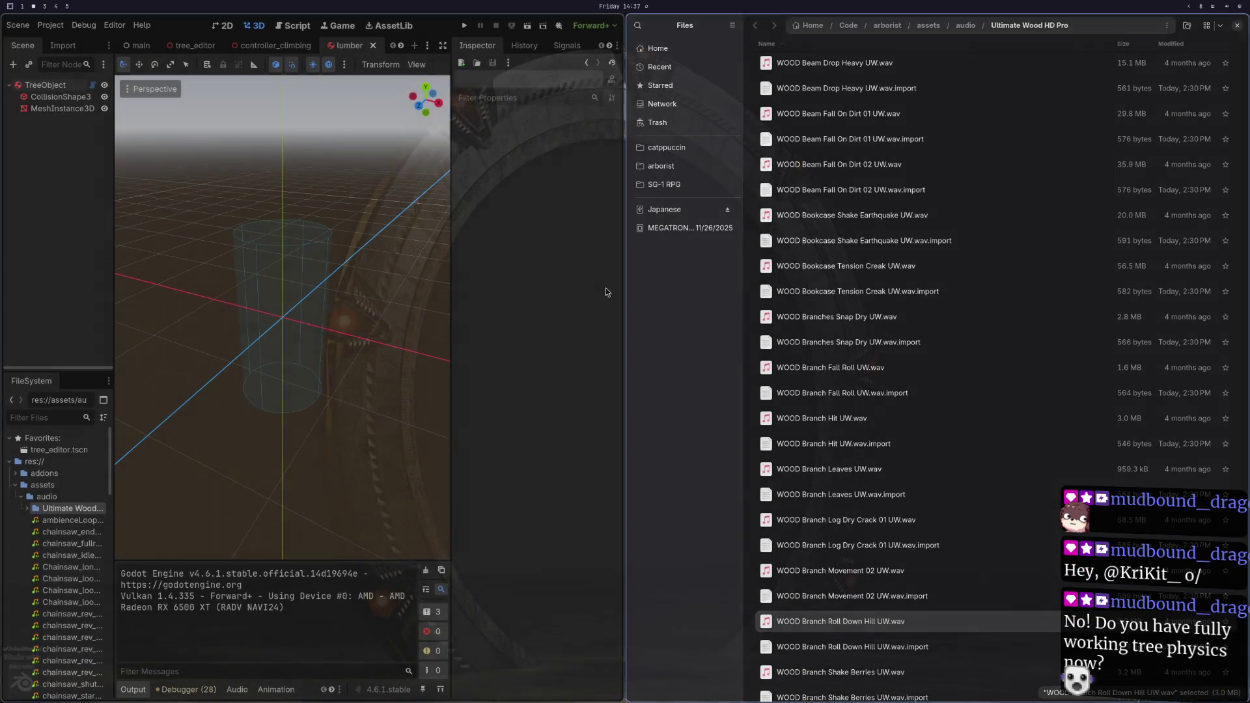
pyautogui.click(84, 25)
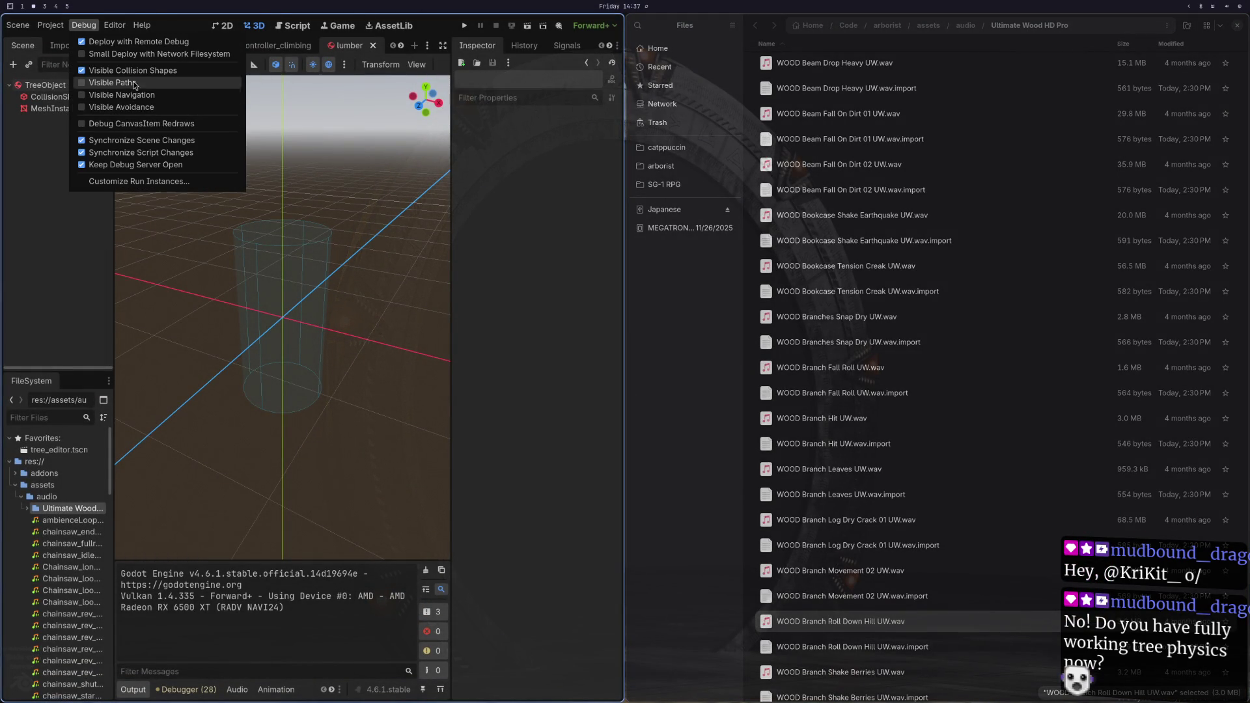
pyautogui.click(465, 26)
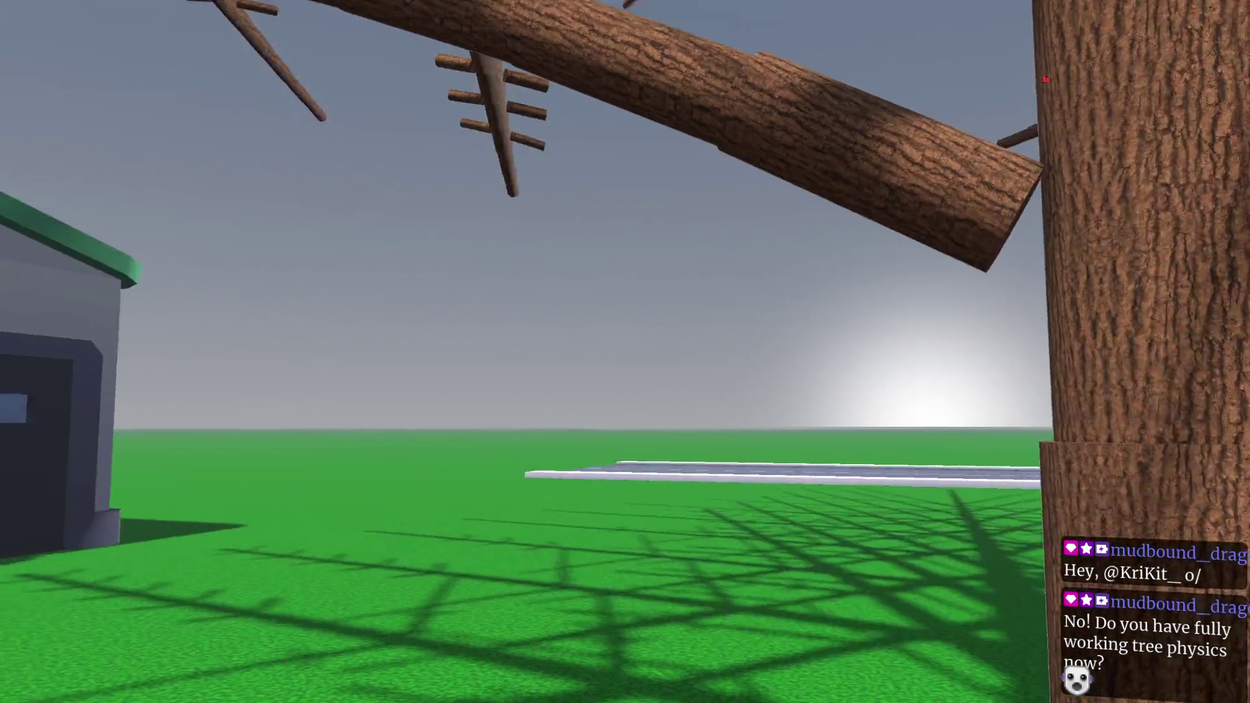
pyautogui.press('w')
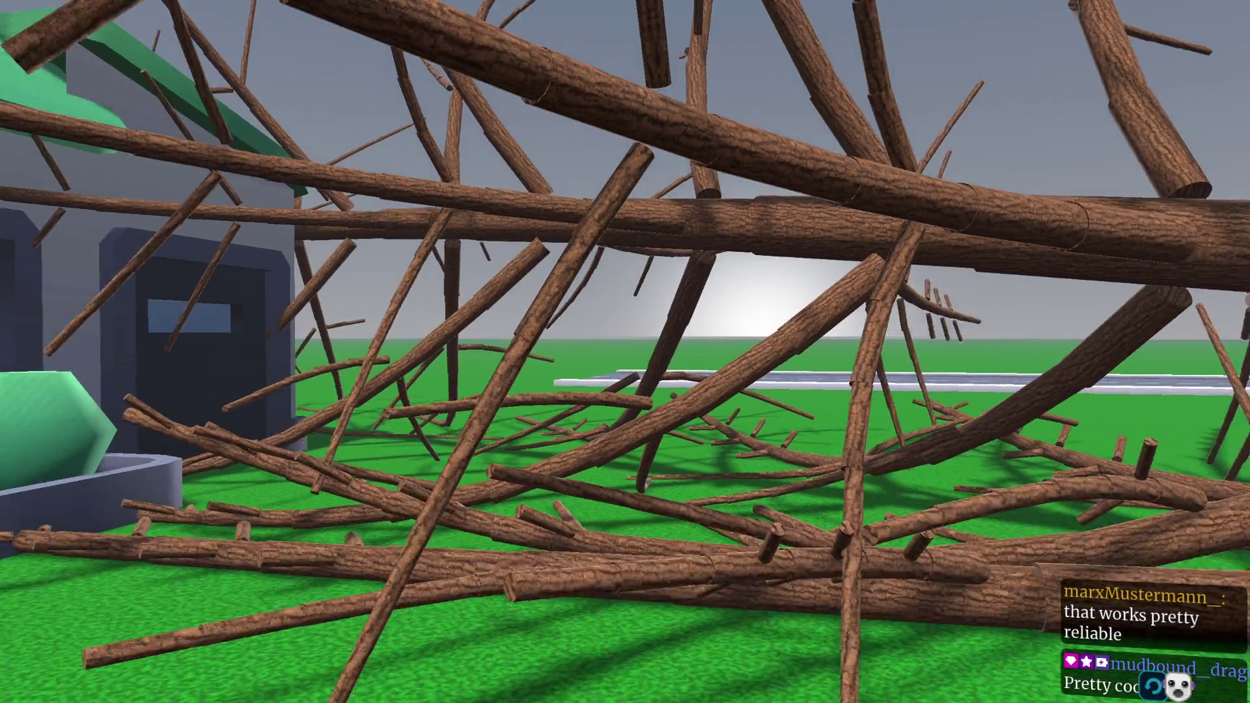
pyautogui.press('F8')
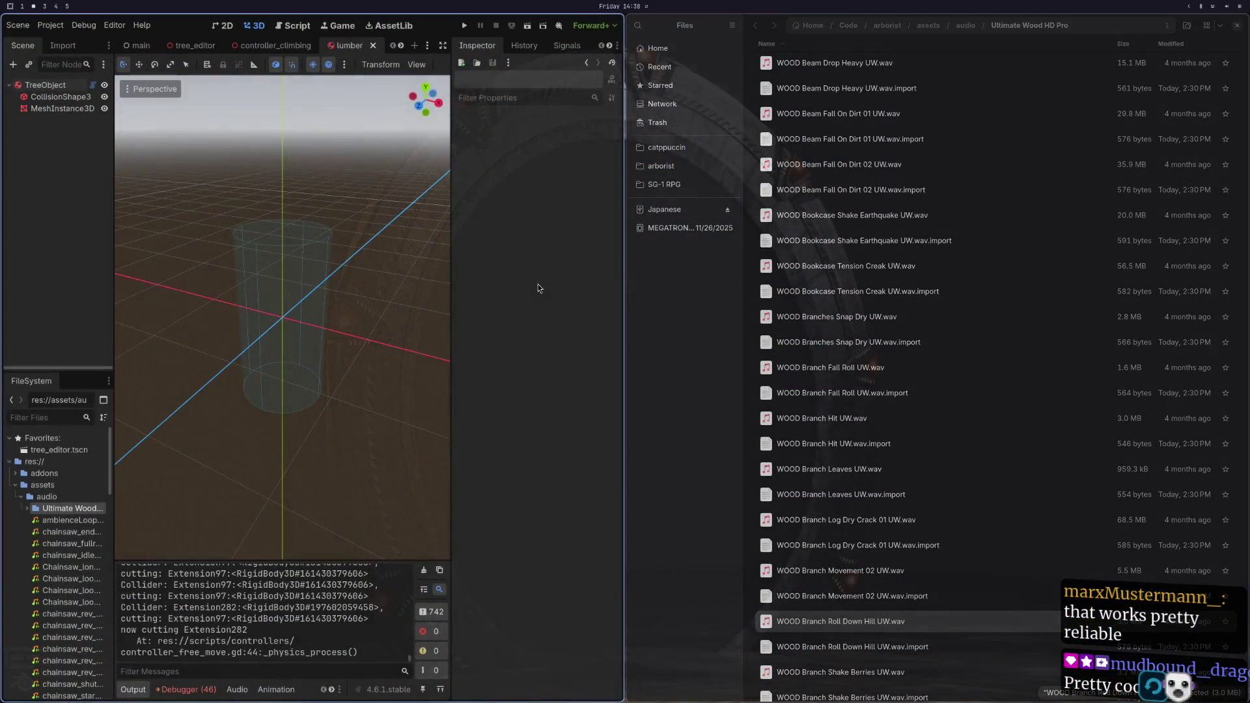
# Step: Audition the Shake Berries clip and drag its files into use
pyautogui.scroll(-5, 861, 514)
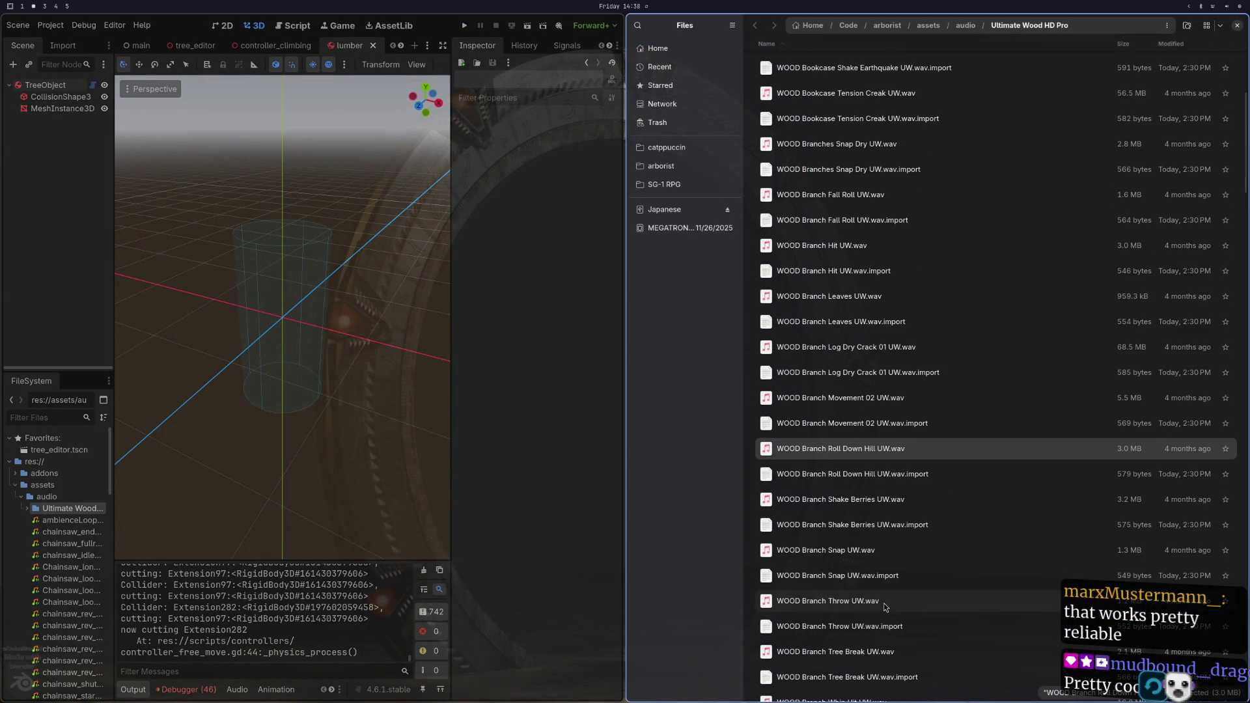
pyautogui.doubleClick(862, 507)
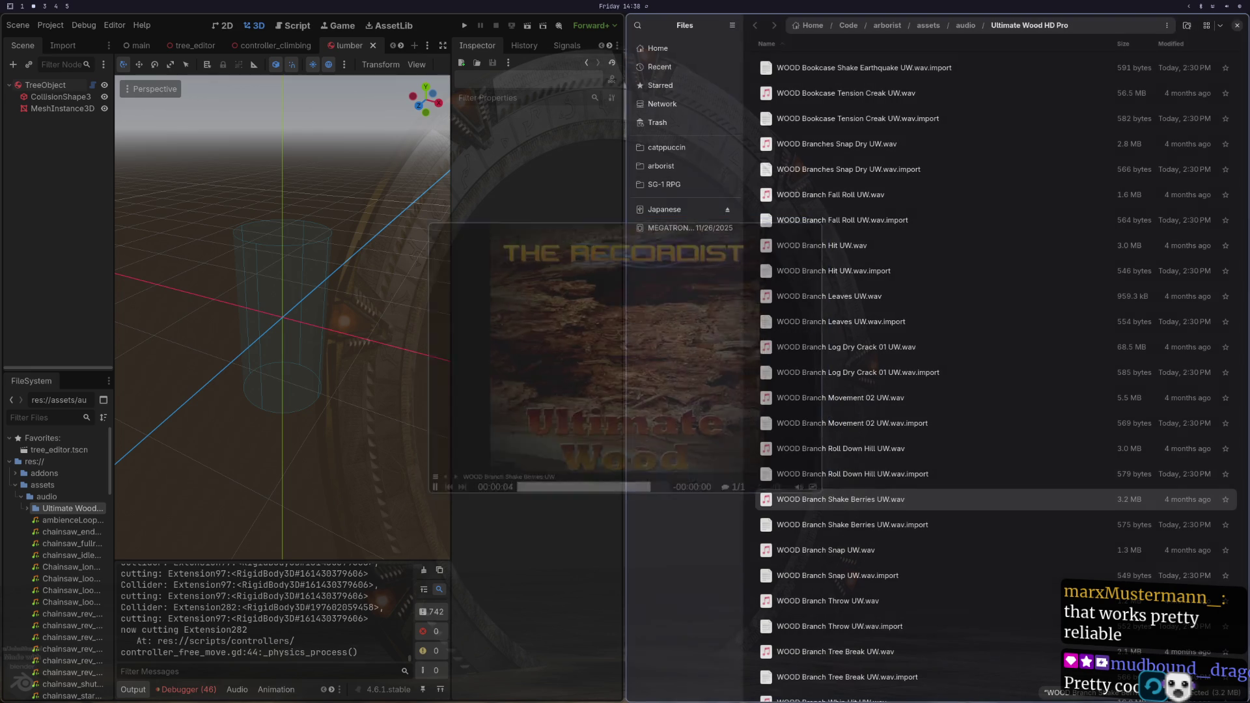
pyautogui.moveTo(831, 504)
pyautogui.mouseDown()
pyautogui.moveTo(876, 81)
pyautogui.moveTo(819, 250)
pyautogui.moveTo(856, 16)
pyautogui.moveTo(834, 78)
pyautogui.moveTo(784, 86)
pyautogui.mouseUp()
pyautogui.scroll(-5, 831, 249)
pyautogui.scroll(-5, 830, 250)
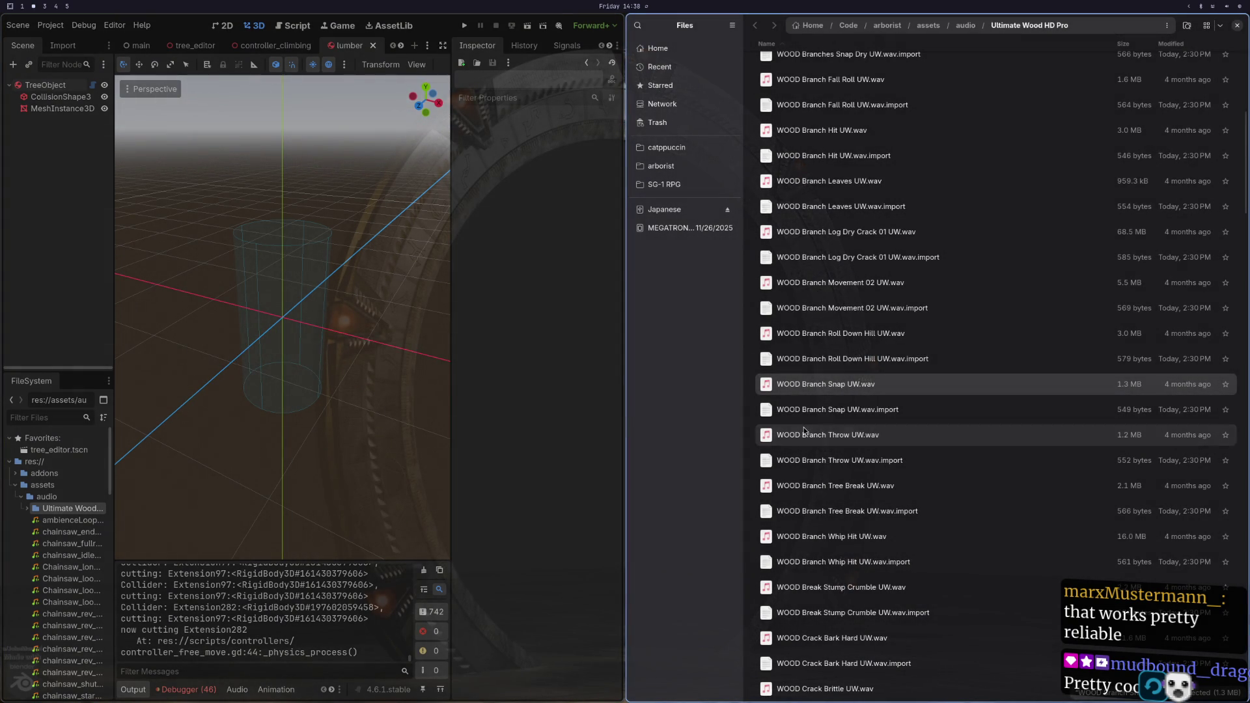
# Step: Preview WOOD Branch Throw UW.wav and drag the selected files into use
pyautogui.click(846, 435)
pyautogui.press('space')
pyautogui.press('space')
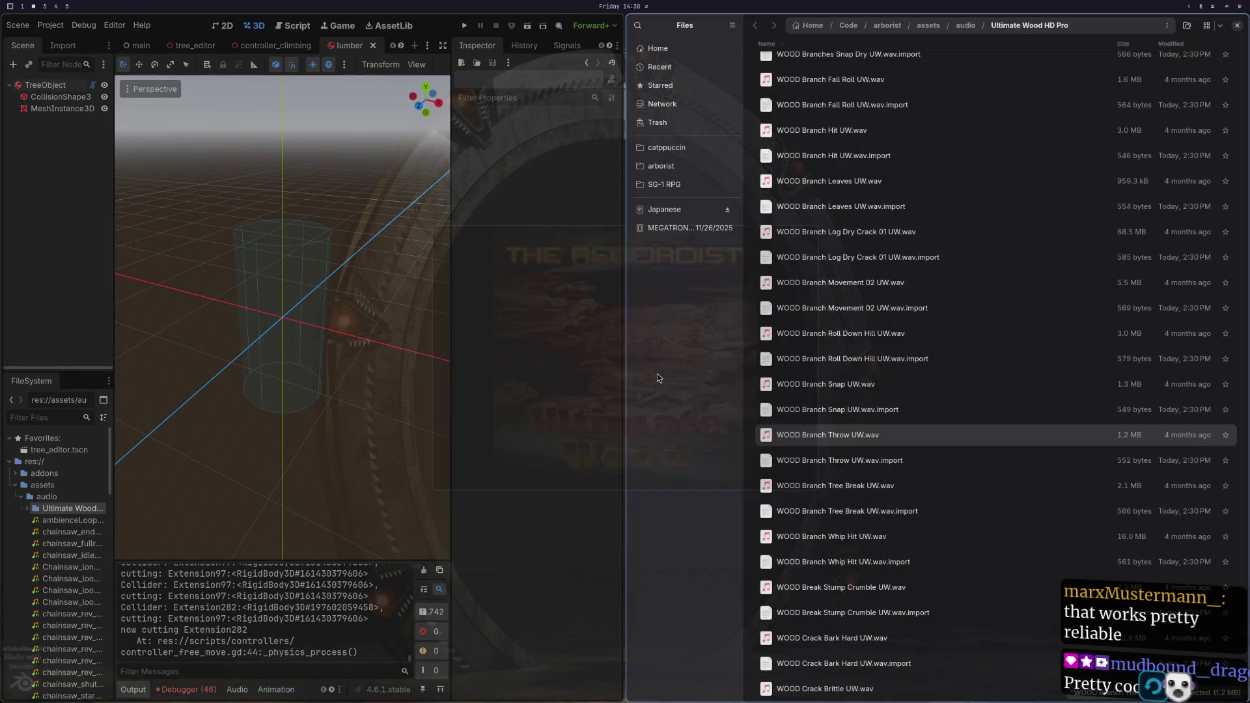
pyautogui.scroll(5, 827, 446)
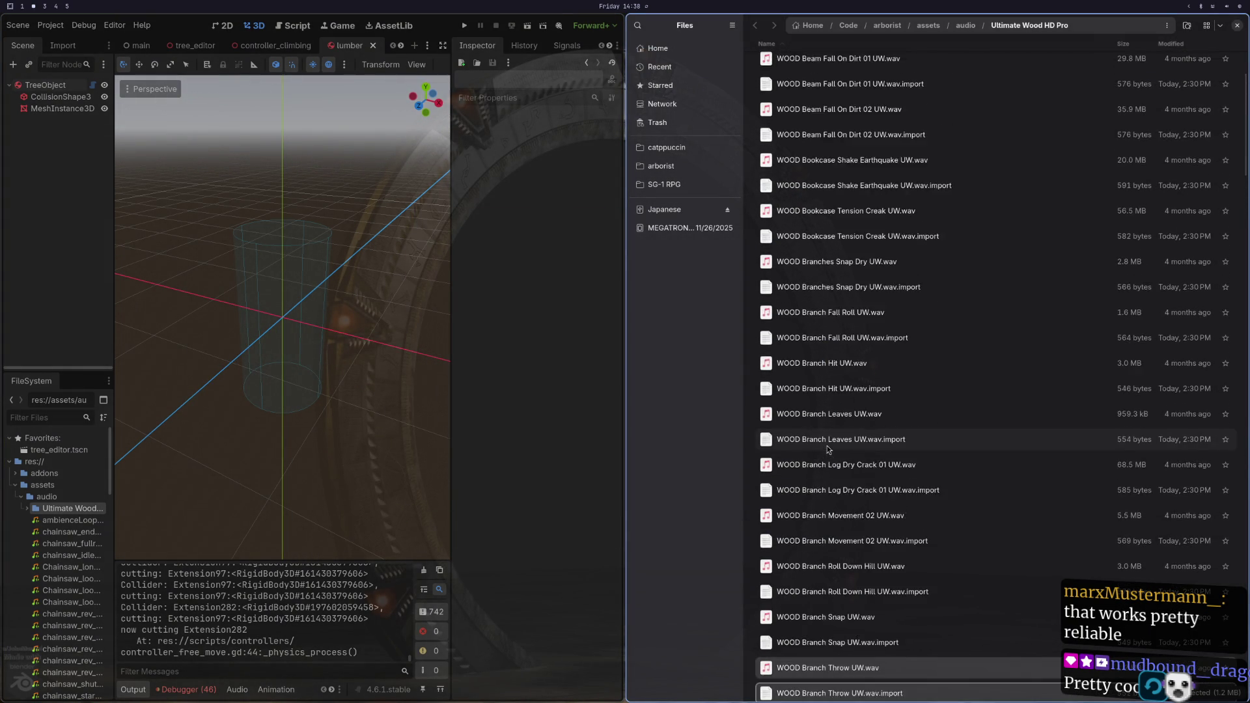
pyautogui.scroll(-5, 828, 459)
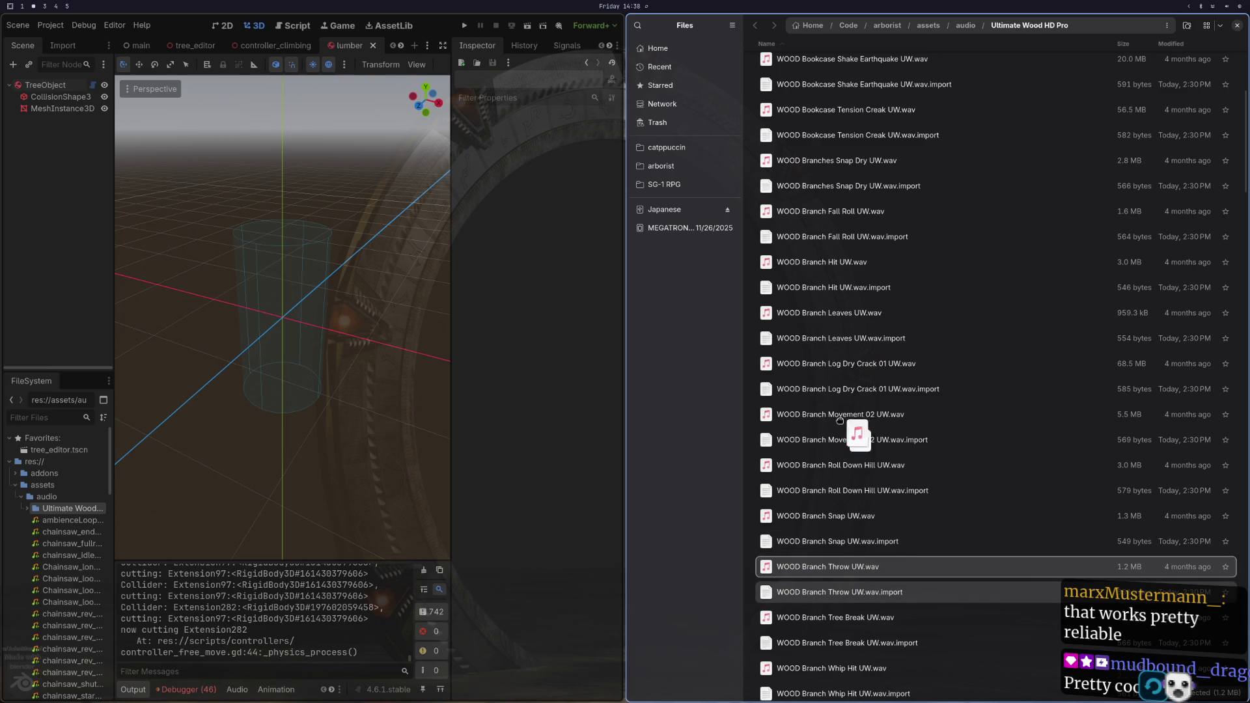
pyautogui.scroll(2, 859, 447)
pyautogui.moveTo(846, 624)
pyautogui.mouseDown()
pyautogui.moveTo(873, 59)
pyautogui.moveTo(822, 62)
pyautogui.moveTo(788, 96)
pyautogui.mouseUp()
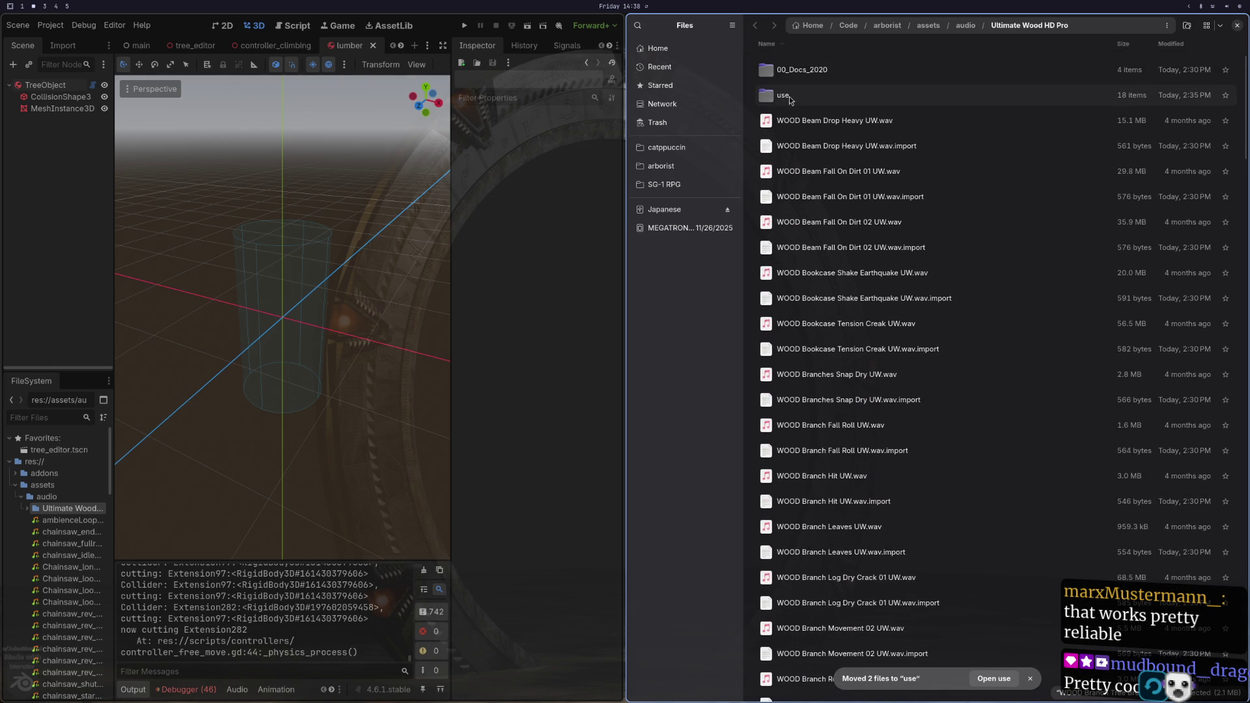
# Step: Check context menus for 00_Docs_2020, Beam Fall On Dirt 01 and Bookcase Tension Creak
pyautogui.rightClick(805, 69)
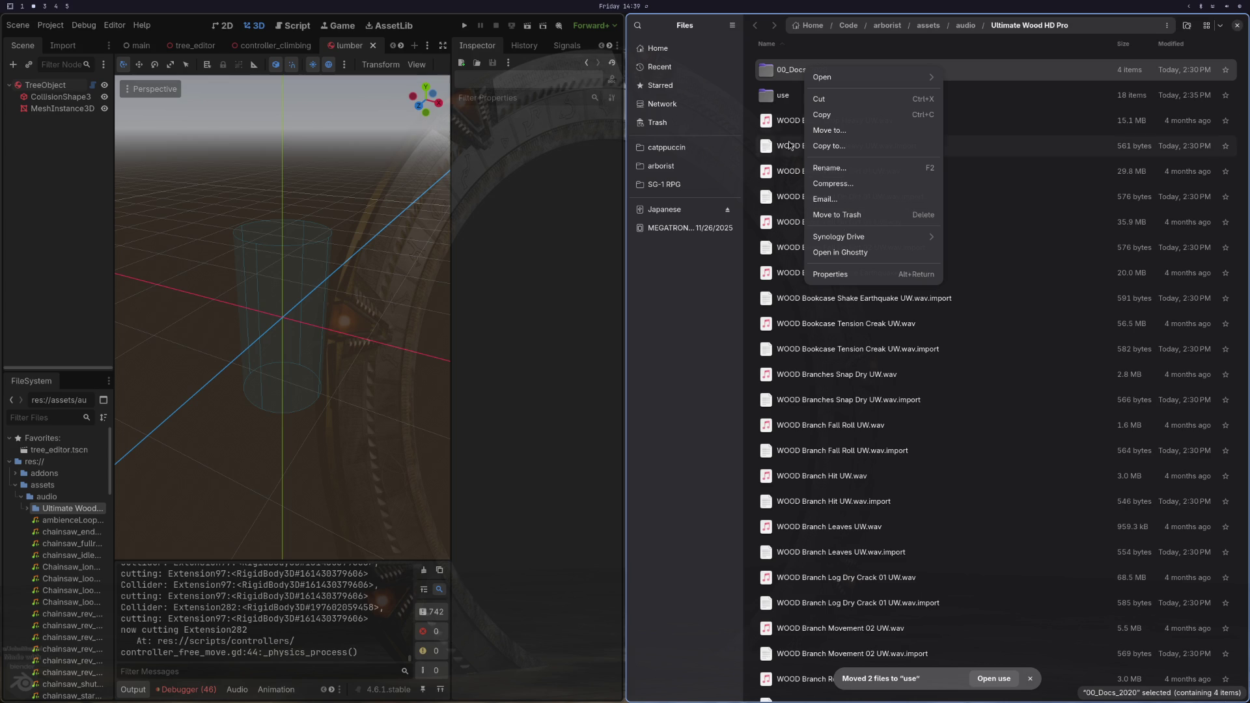
pyautogui.click(1049, 176)
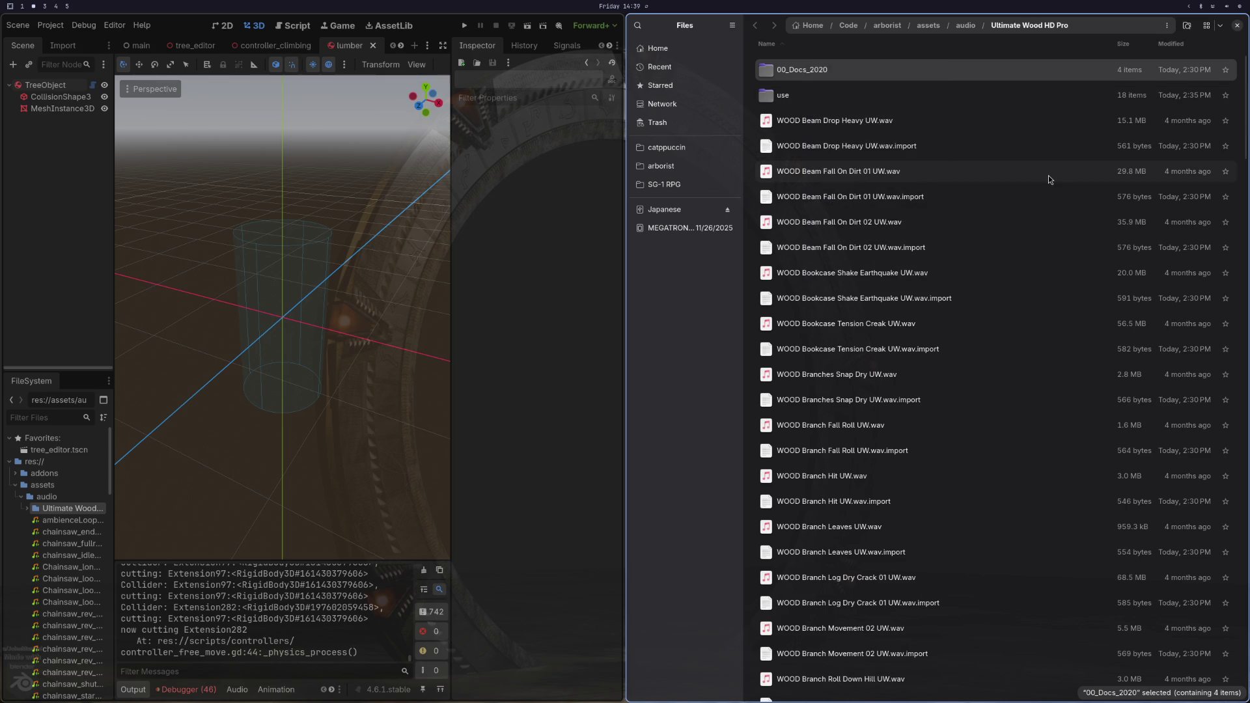
pyautogui.rightClick(1049, 176)
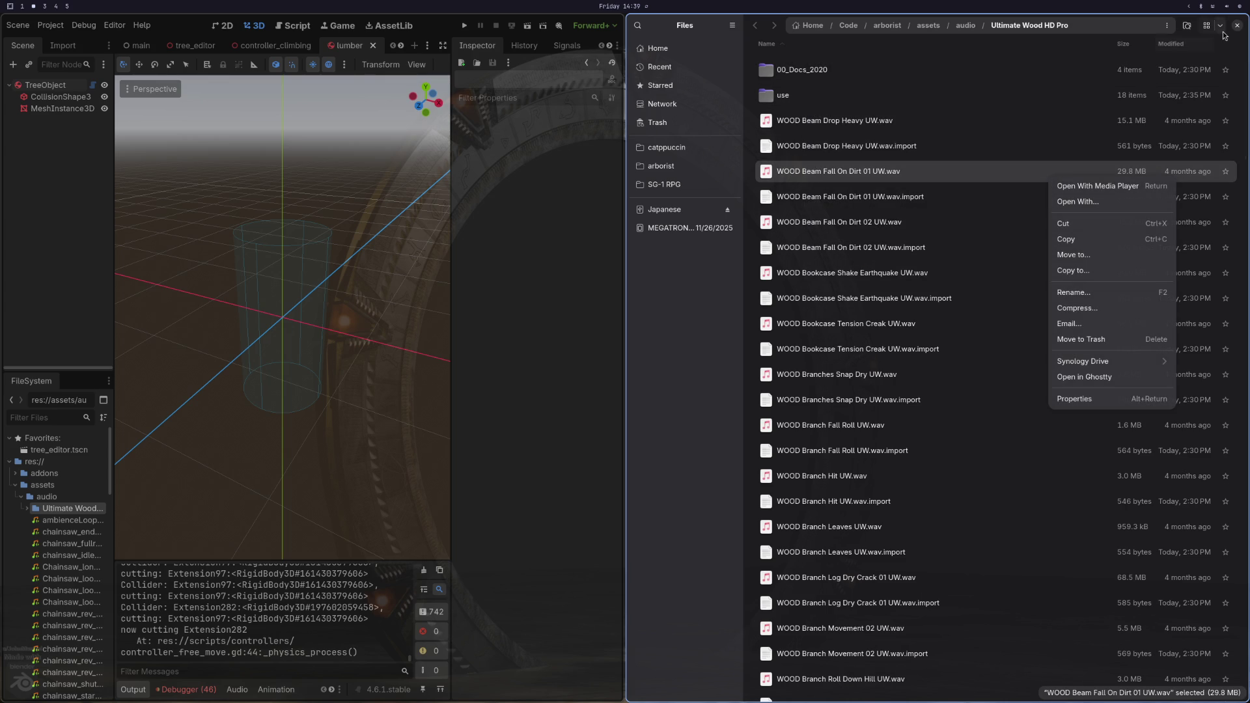
pyautogui.click(690, 330)
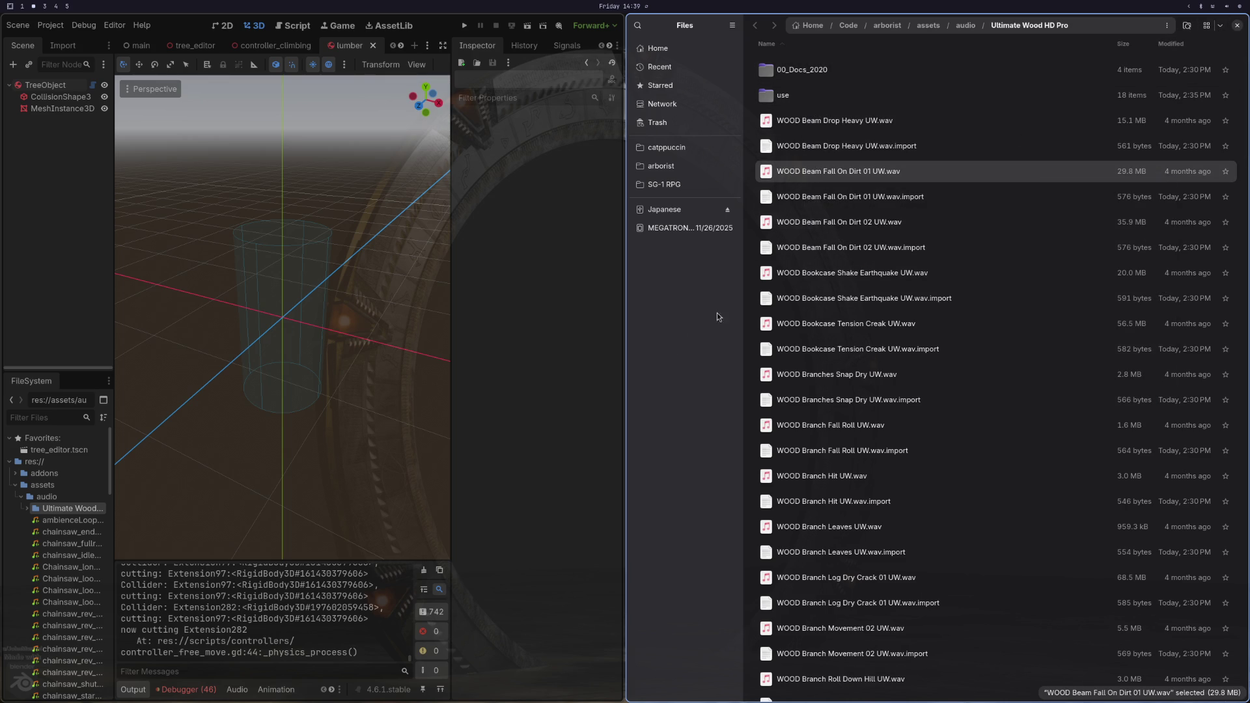
pyautogui.click(1222, 26)
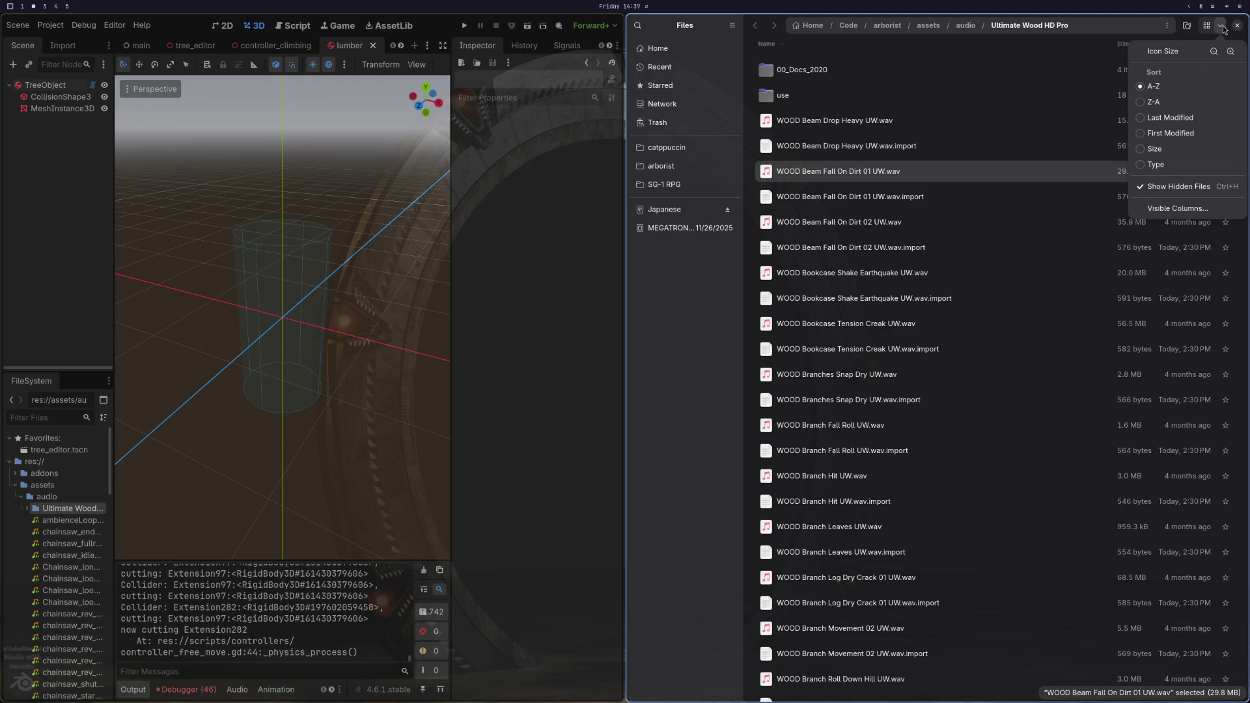
pyautogui.click(1221, 28)
pyautogui.rightClick(959, 326)
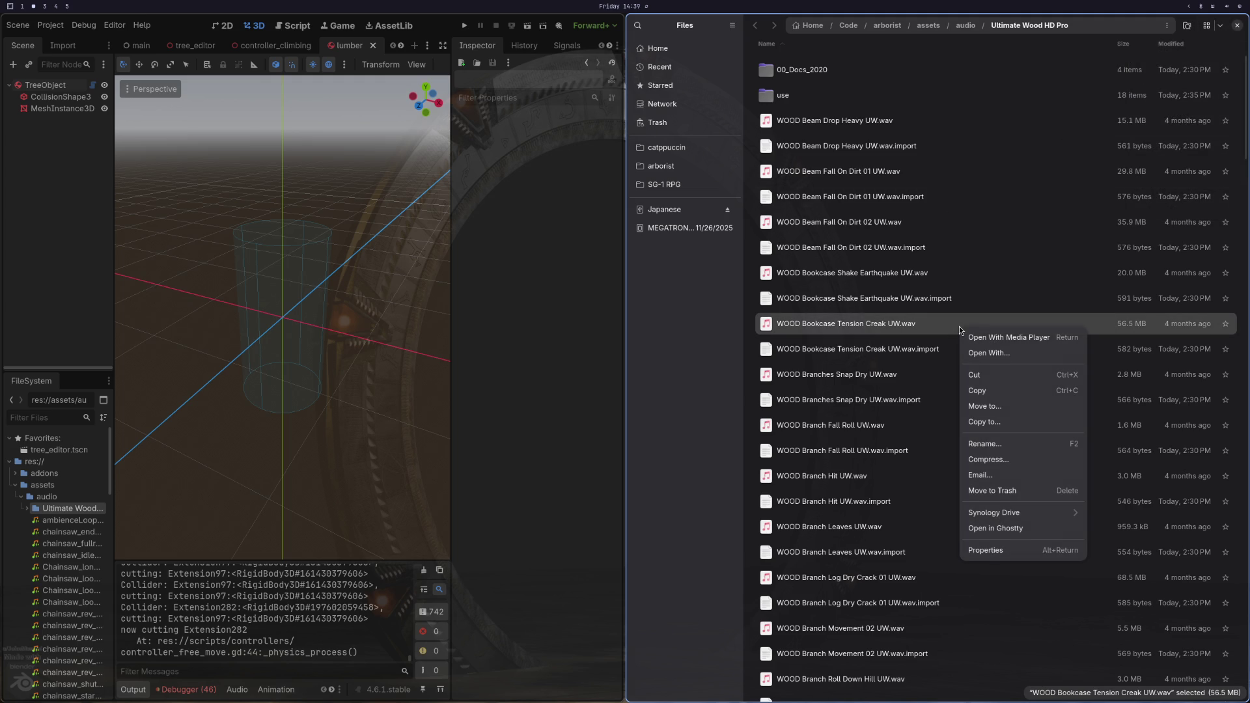
pyautogui.click(1033, 26)
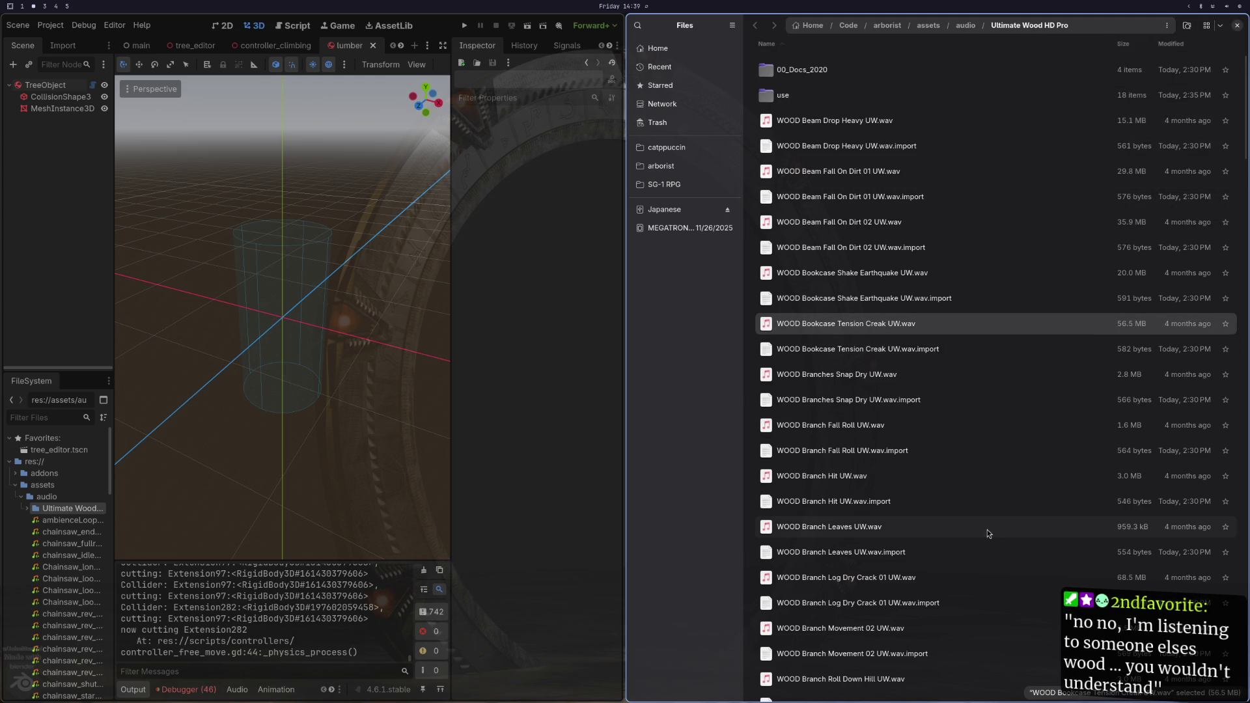
# Step: Check context menus for Branch Hit import, Beam Fall On Dirt 02 import and use folder
pyautogui.rightClick(1020, 509)
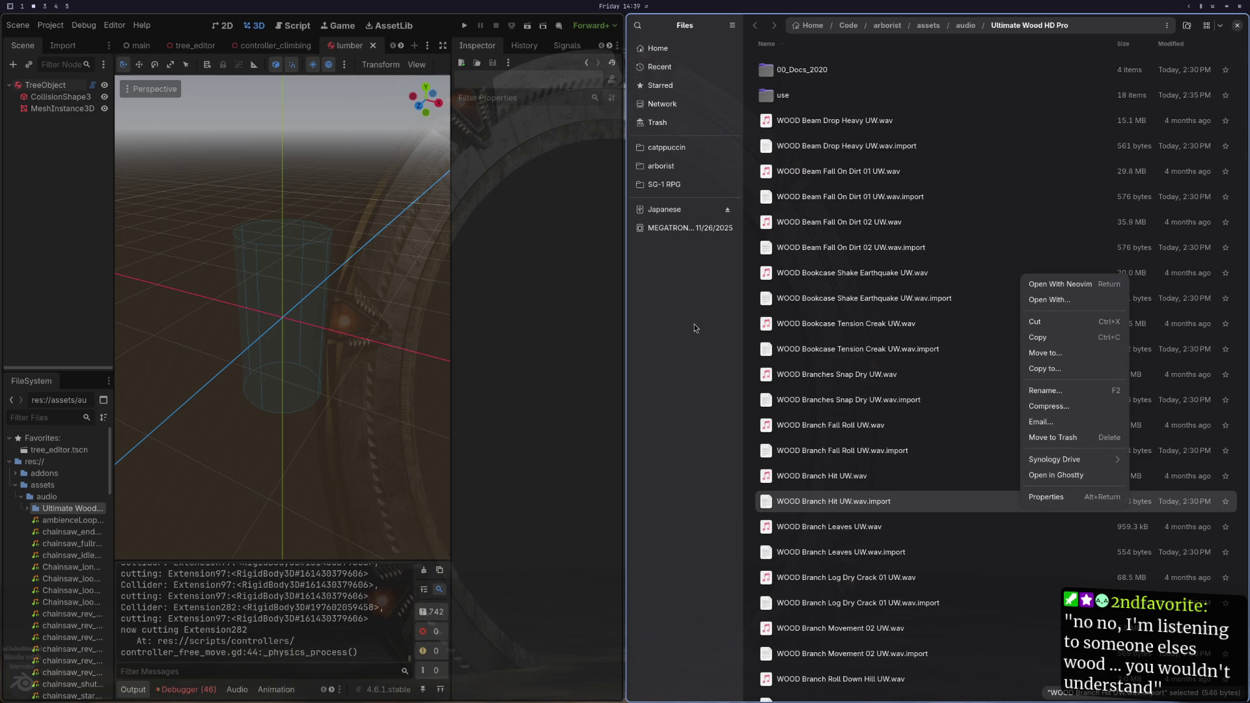
pyautogui.click(1050, 476)
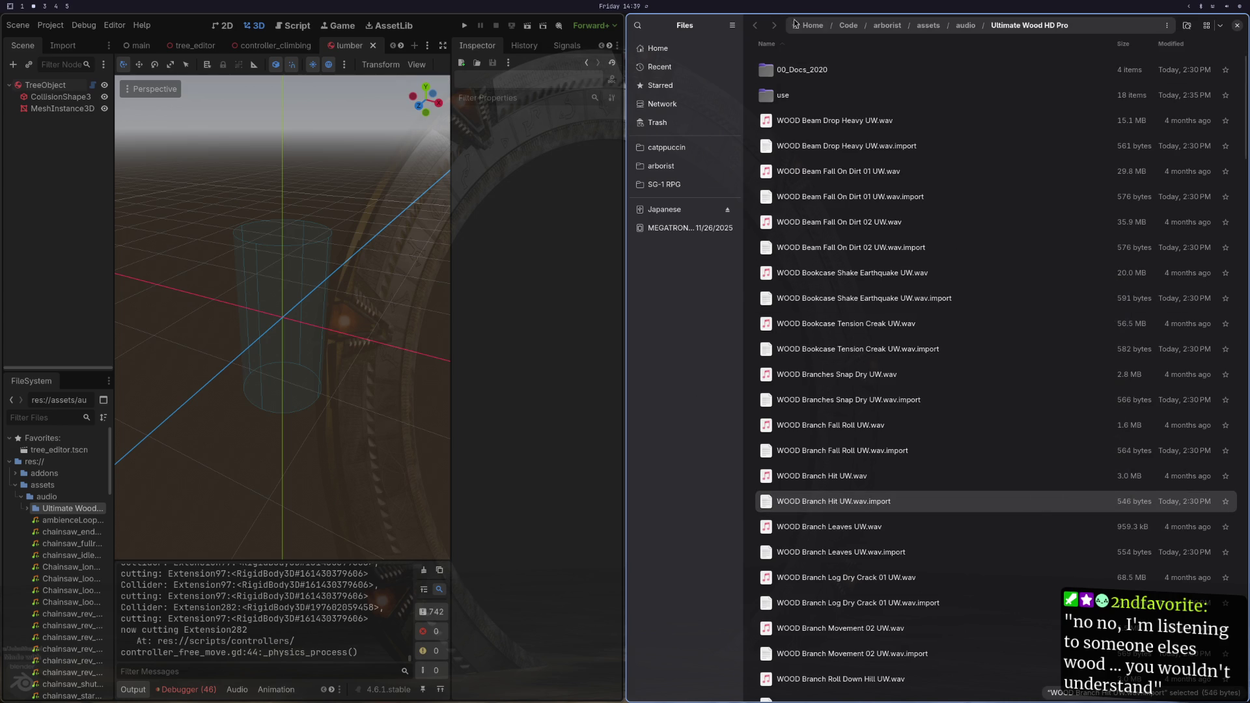
pyautogui.rightClick(880, 258)
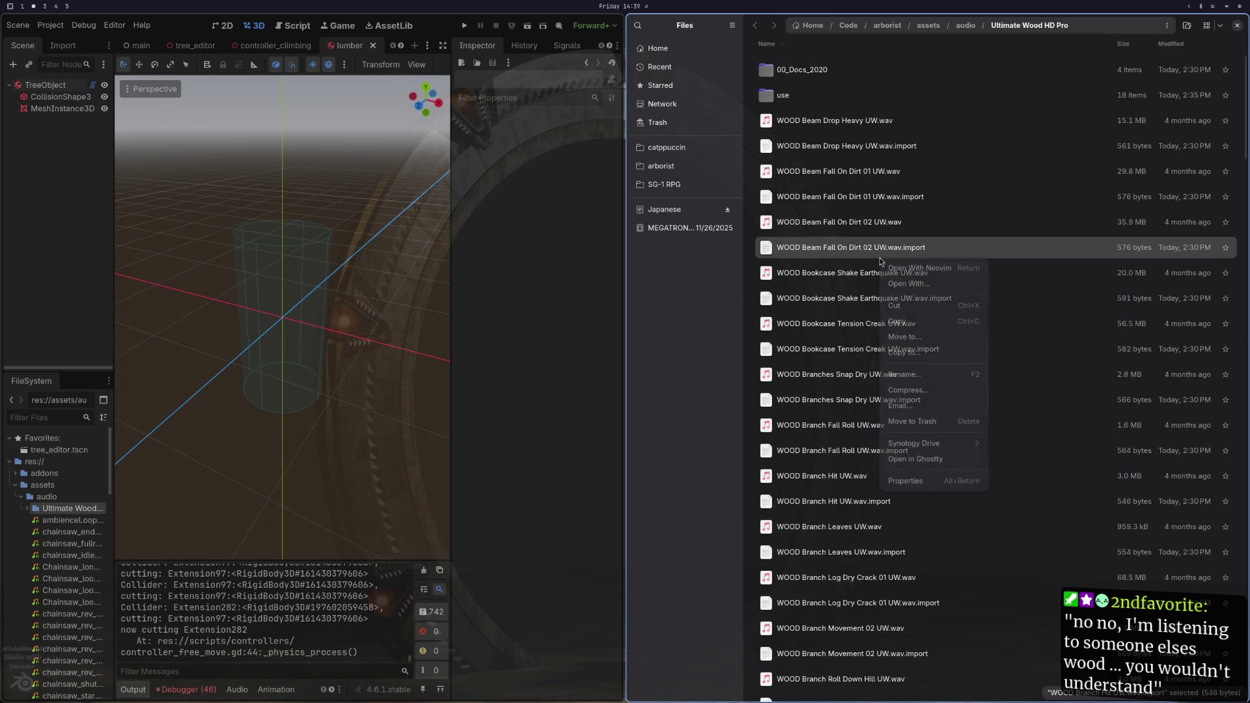
pyautogui.click(782, 94)
pyautogui.rightClick(782, 95)
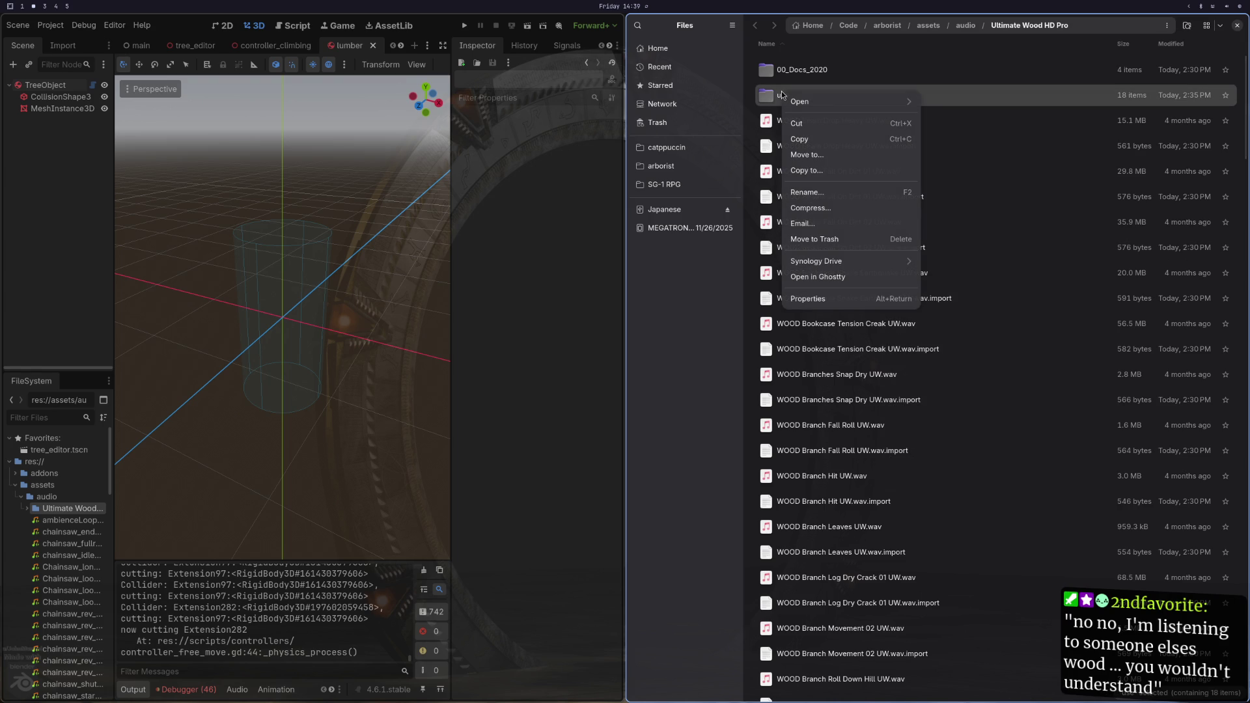
pyautogui.click(754, 93)
pyautogui.rightClick(755, 101)
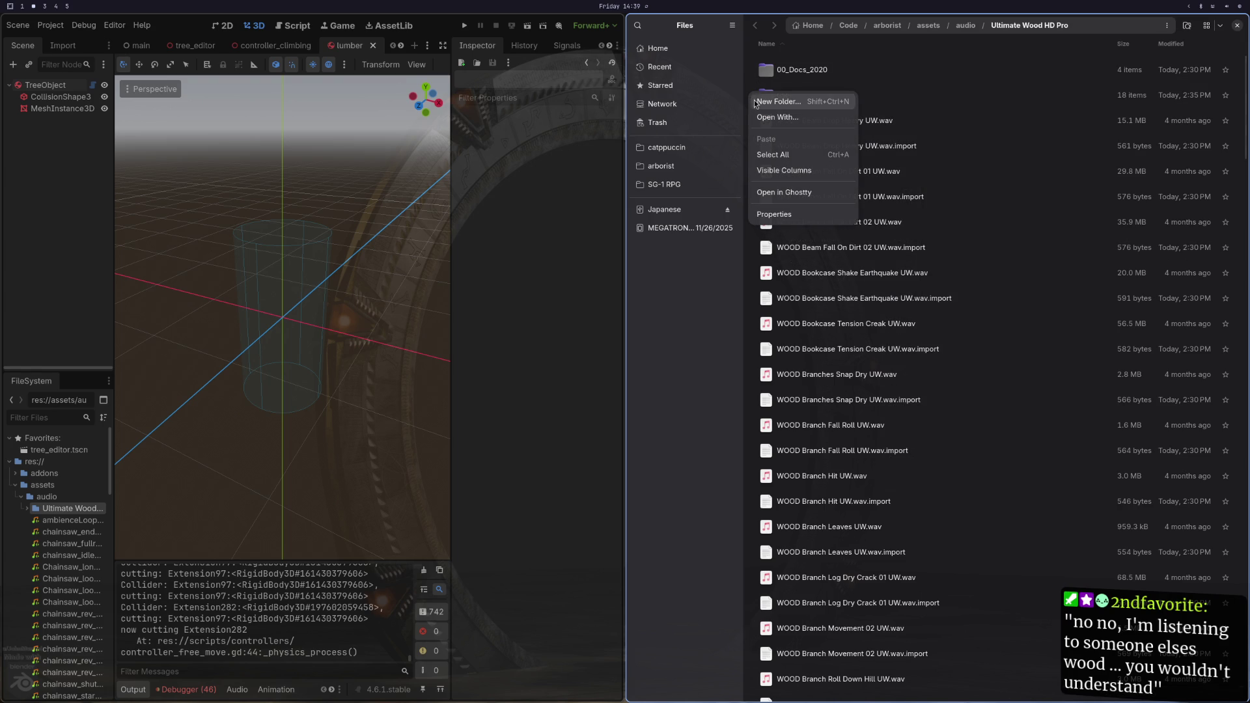
pyautogui.click(725, 338)
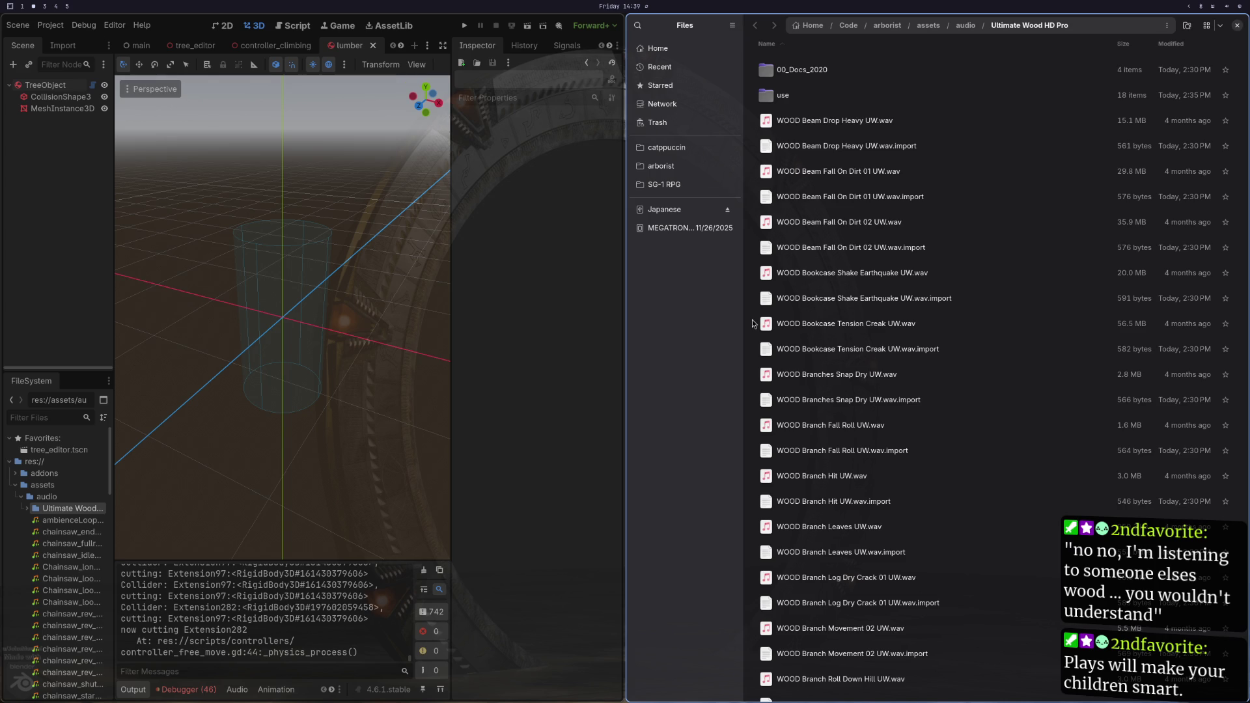
# Step: Switch the file list between grid and list views, checking context menus along the way
pyautogui.click(1204, 30)
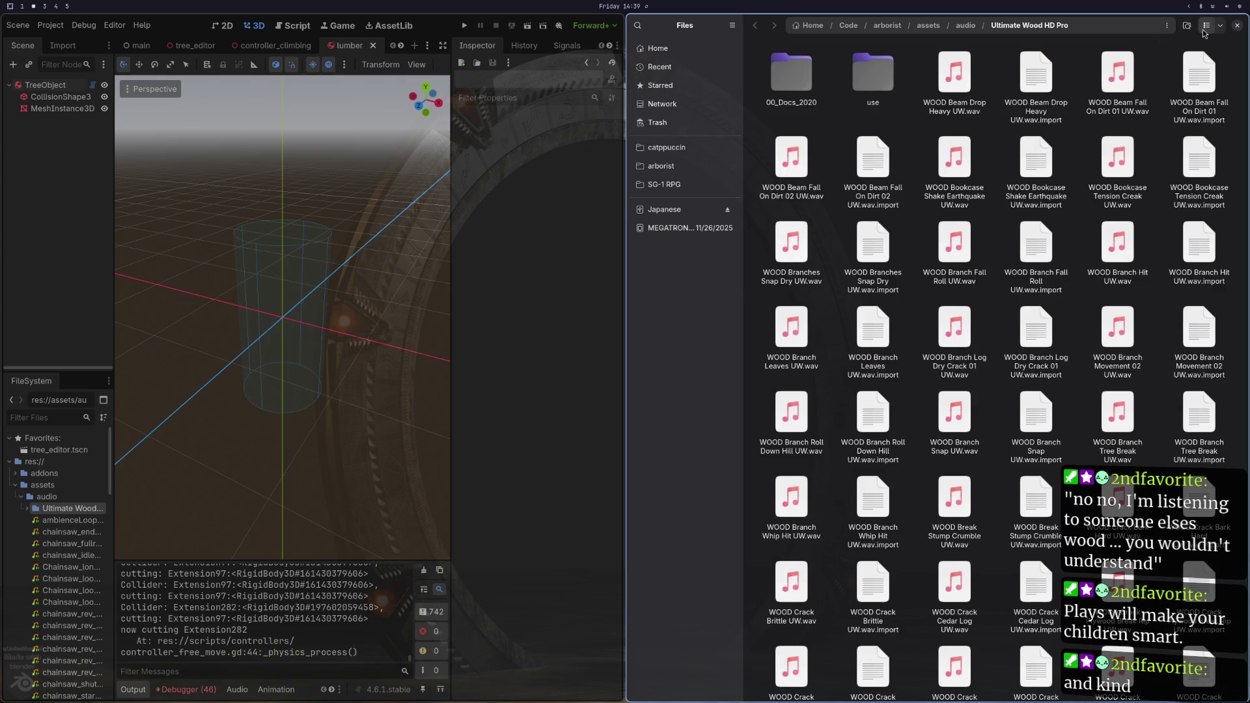
pyautogui.click(1206, 29)
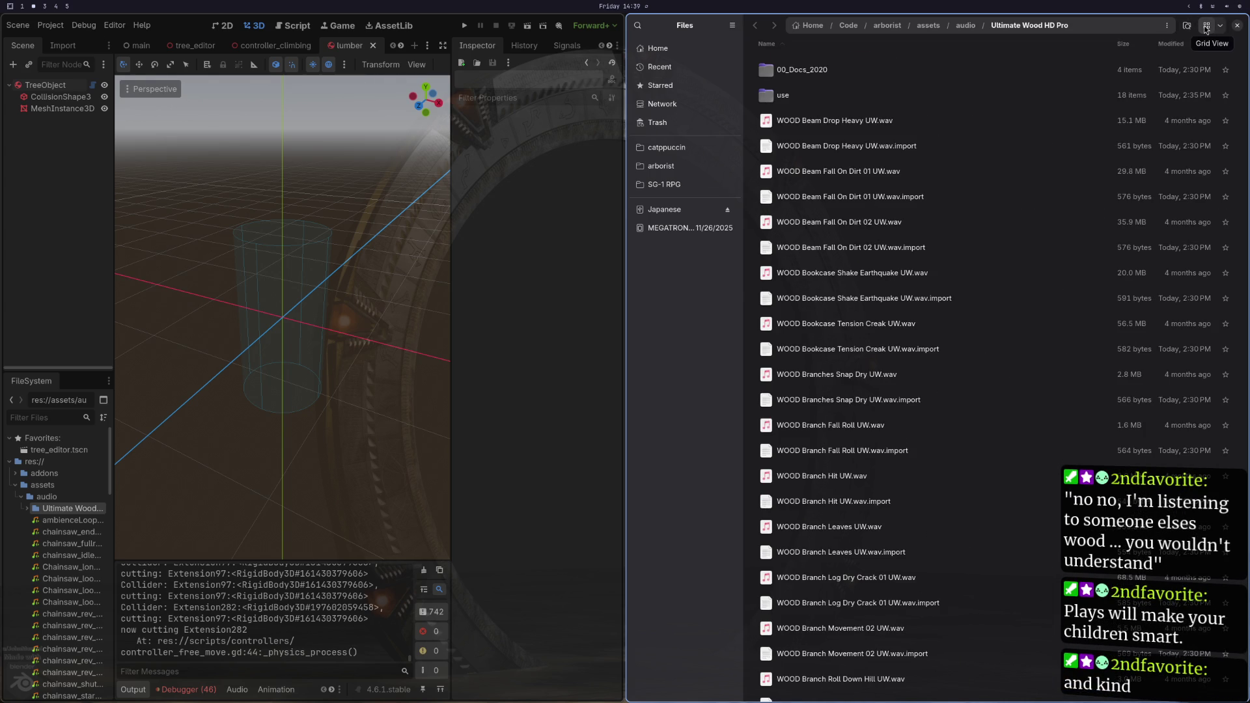
pyautogui.rightClick(749, 162)
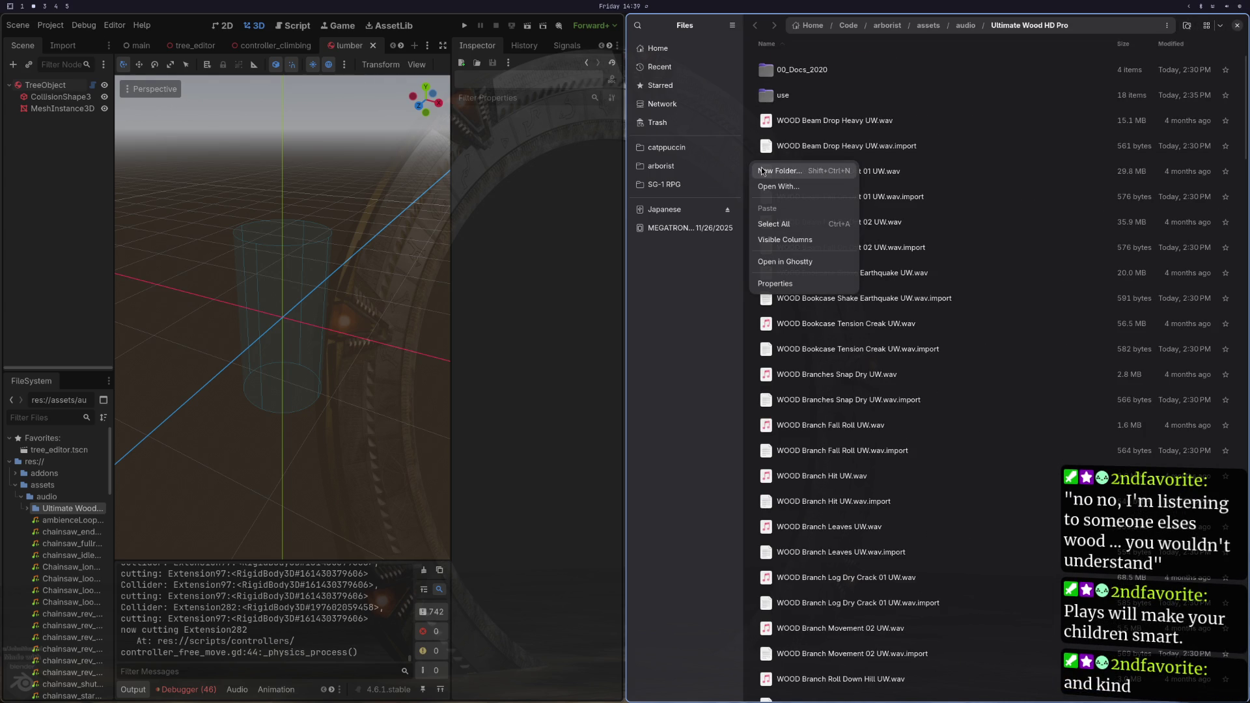
pyautogui.click(751, 137)
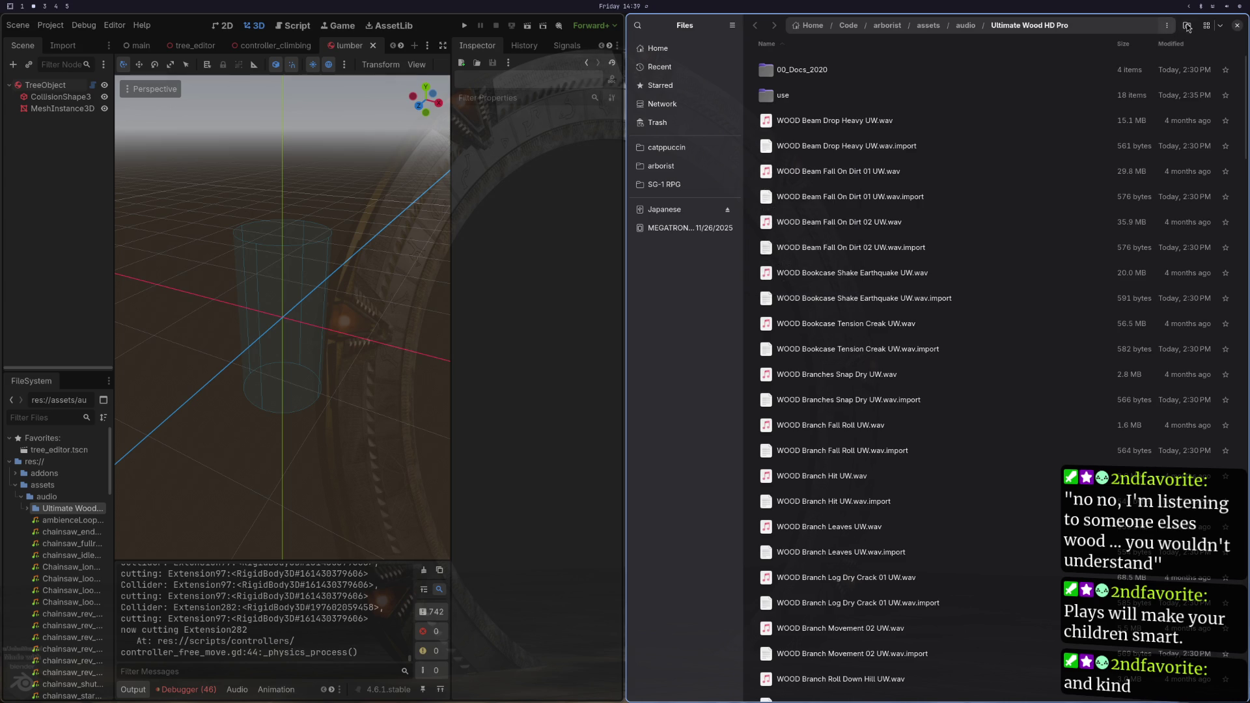
pyautogui.click(1207, 27)
pyautogui.rightClick(911, 136)
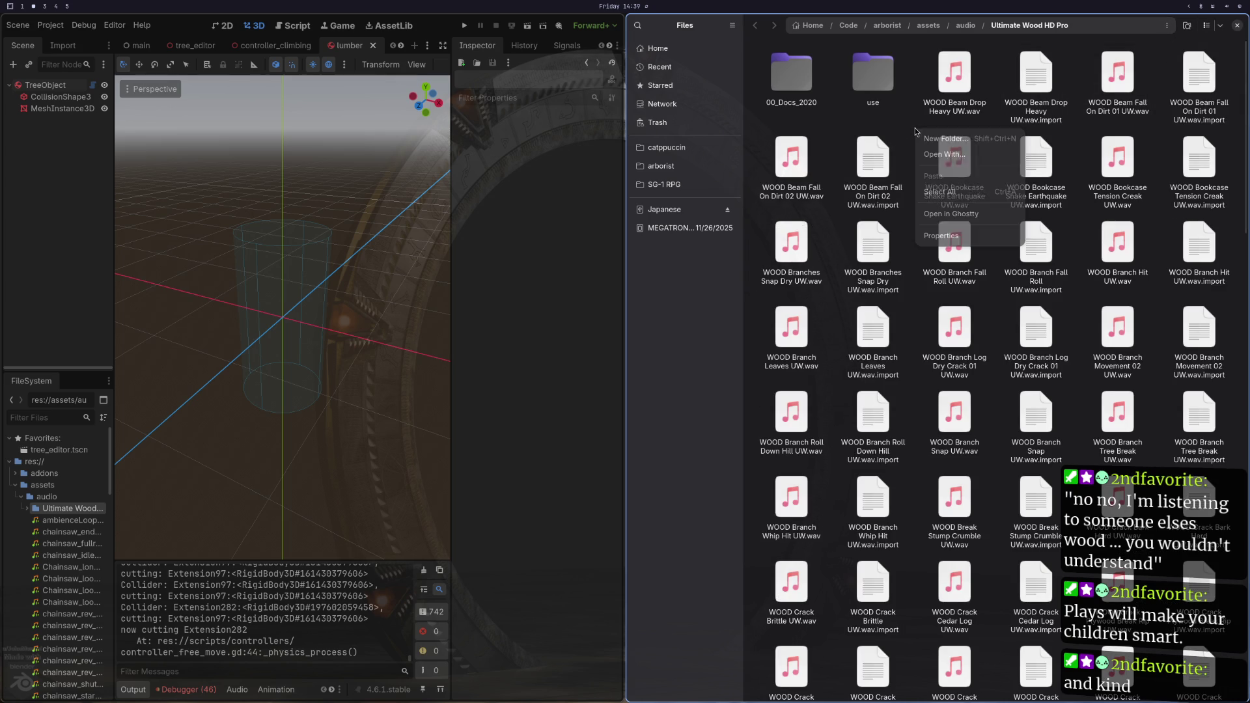
pyautogui.click(889, 144)
pyautogui.rightClick(889, 144)
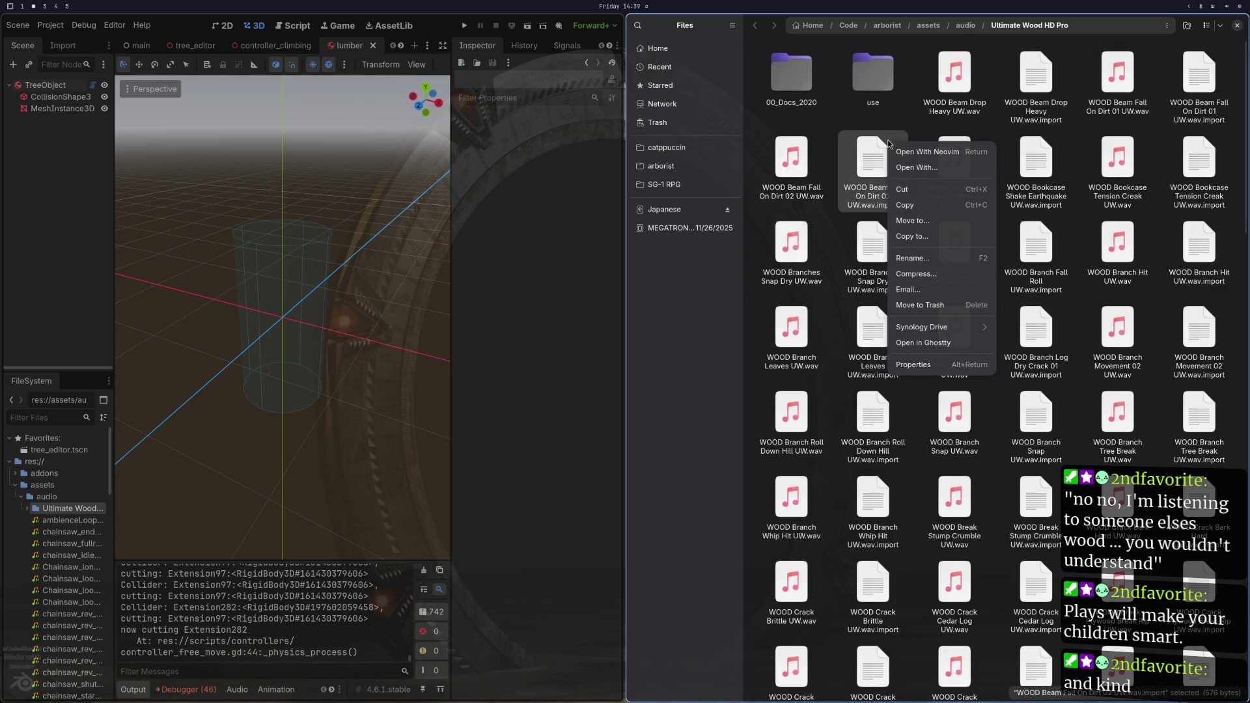
pyautogui.click(1195, 29)
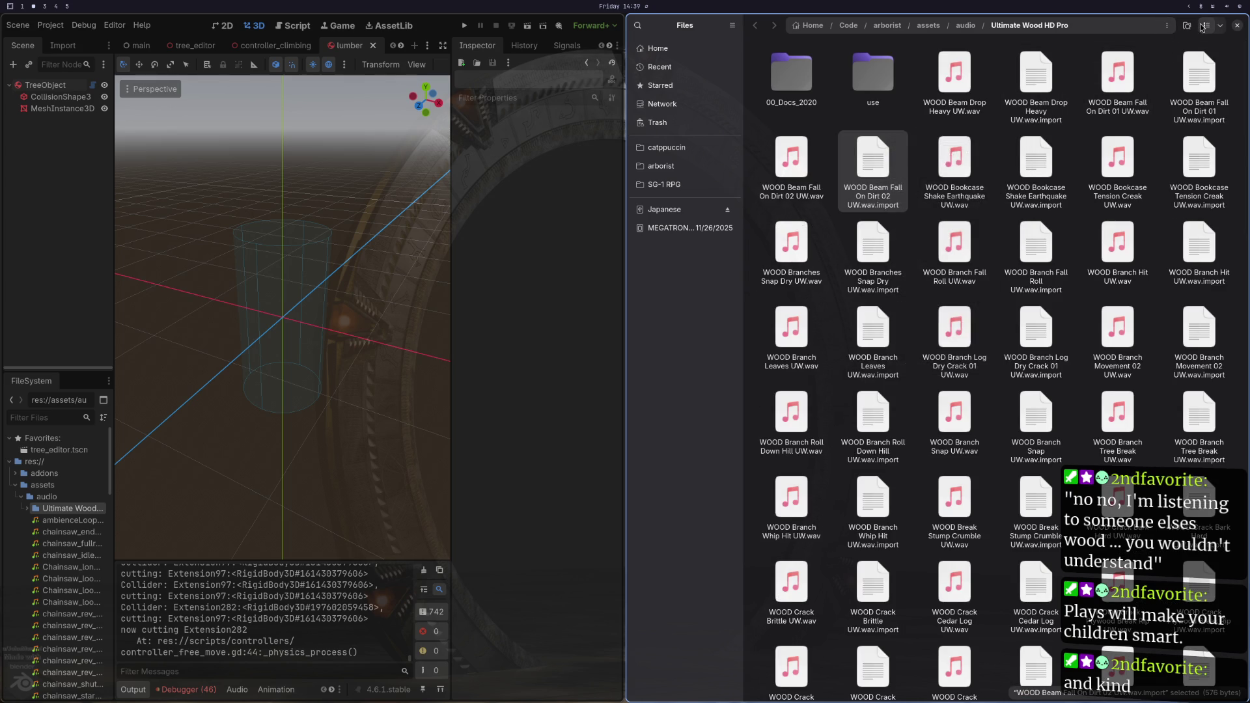
pyautogui.click(1206, 27)
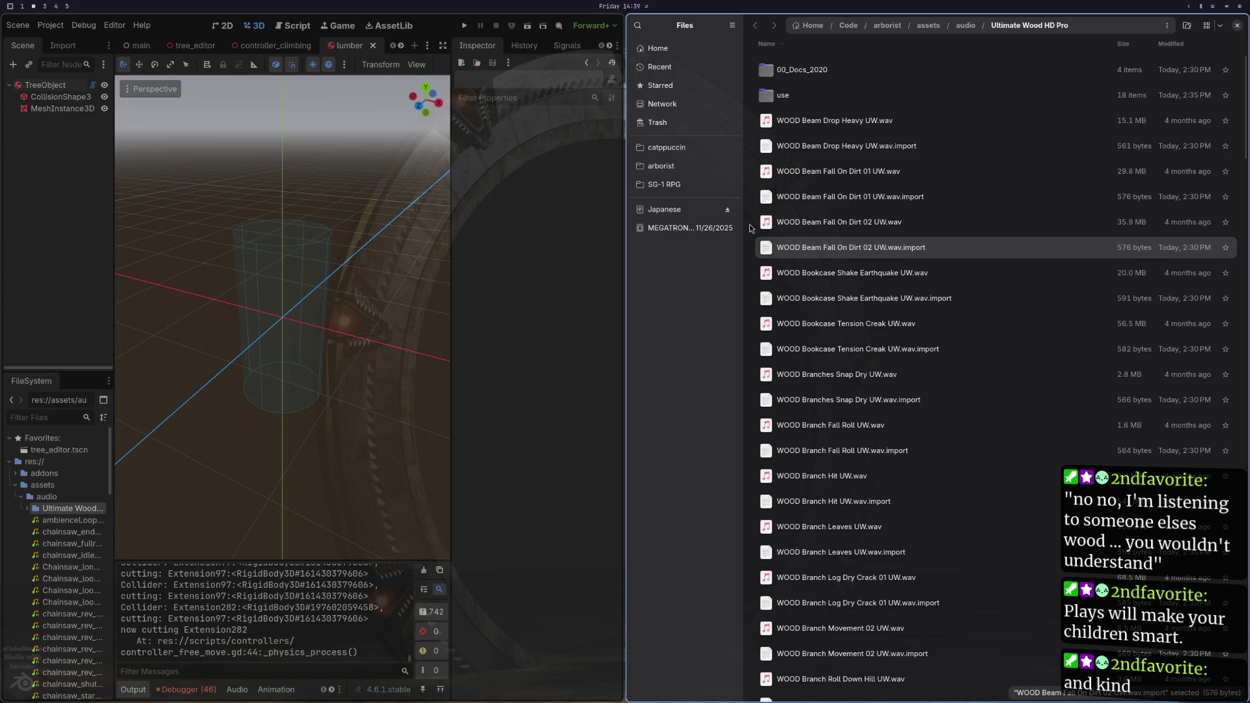
# Step: Start a new folder from the current folder's context menu
pyautogui.rightClick(749, 224)
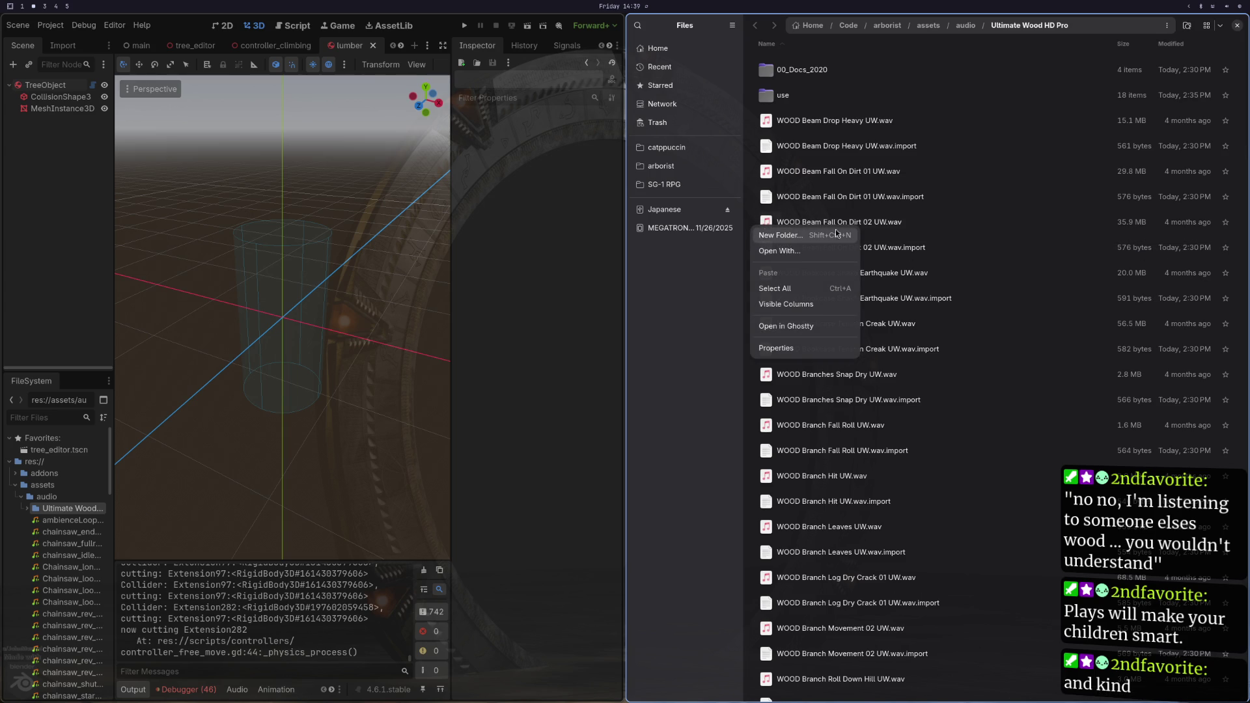
pyautogui.click(1214, 32)
pyautogui.click(1222, 28)
pyautogui.click(1224, 29)
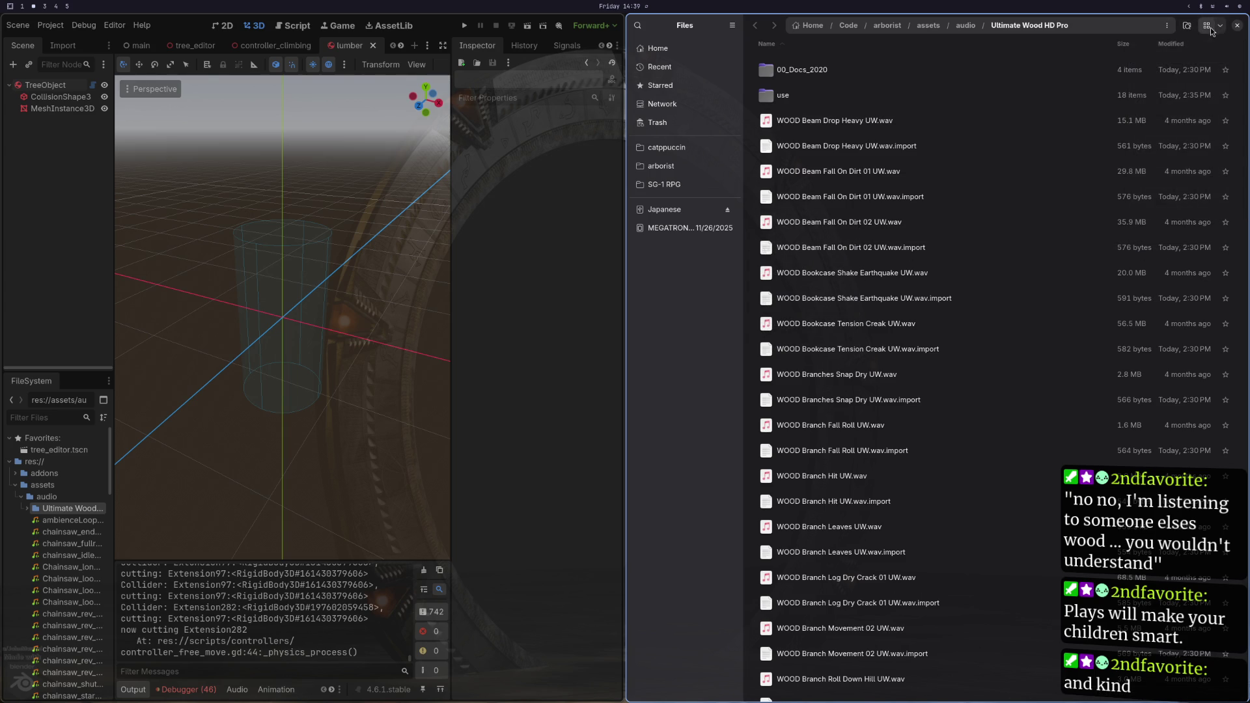
pyautogui.rightClick(758, 204)
pyautogui.click(782, 213)
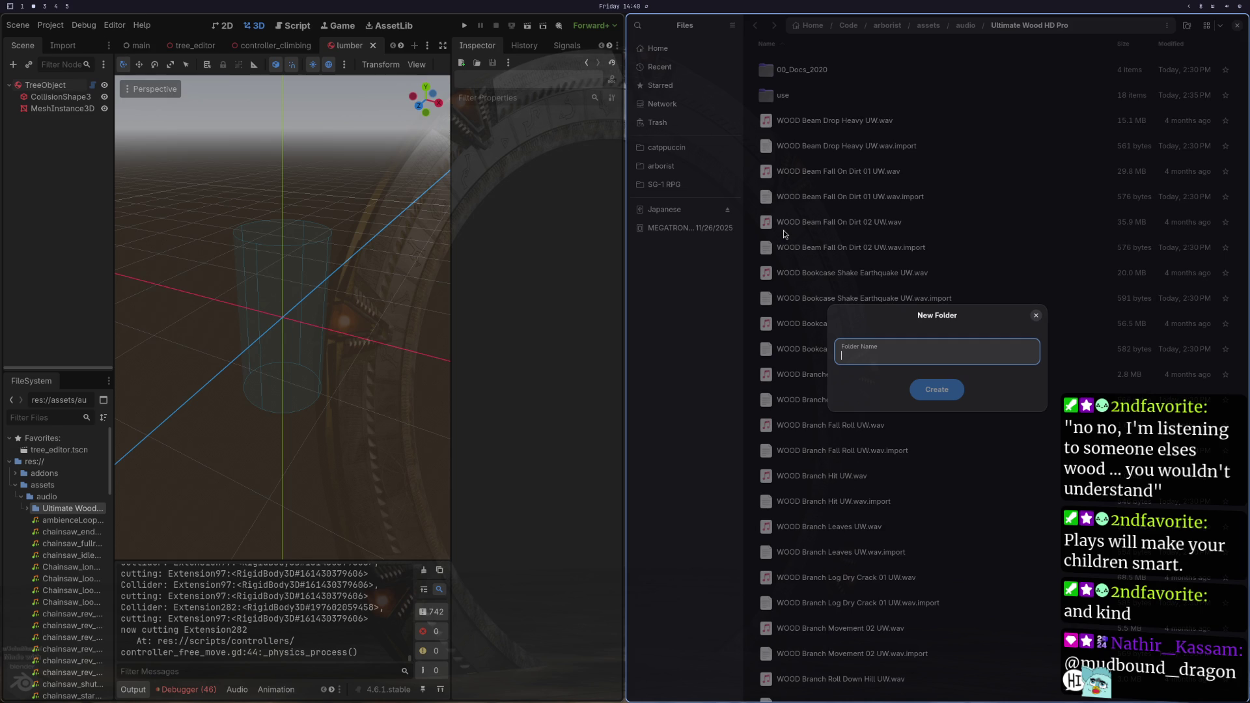
# Step: Name the new folder not_useable and create it in Ultimate Wood HD Pro
pyautogui.write('d')
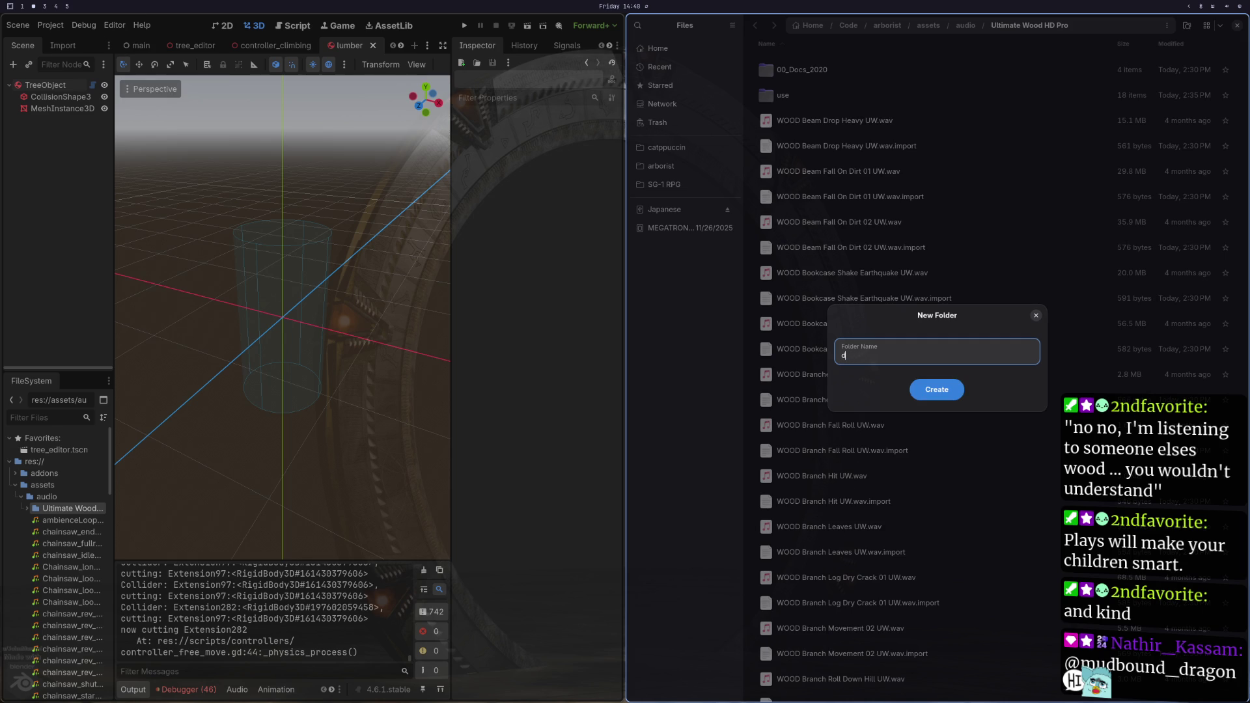
pyautogui.press('BackSpace')
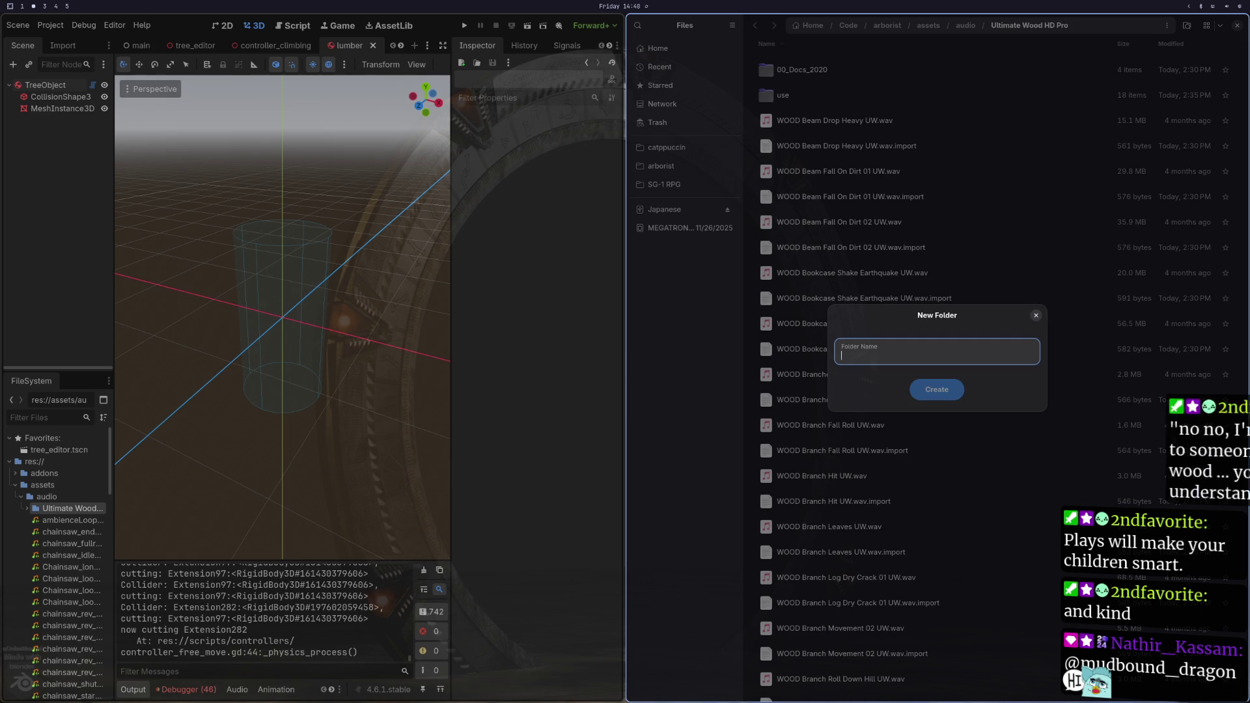
pyautogui.write('not_useabl')
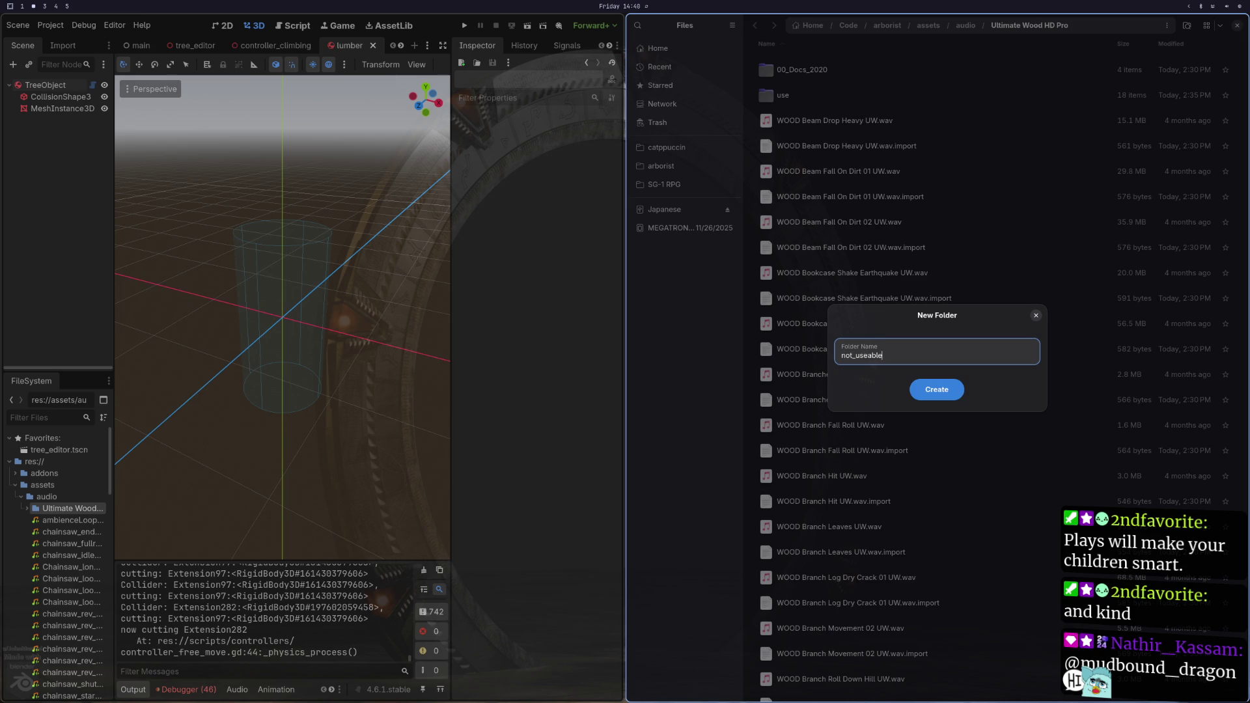
pyautogui.write('e')
pyautogui.press('Return')
pyautogui.click(825, 155)
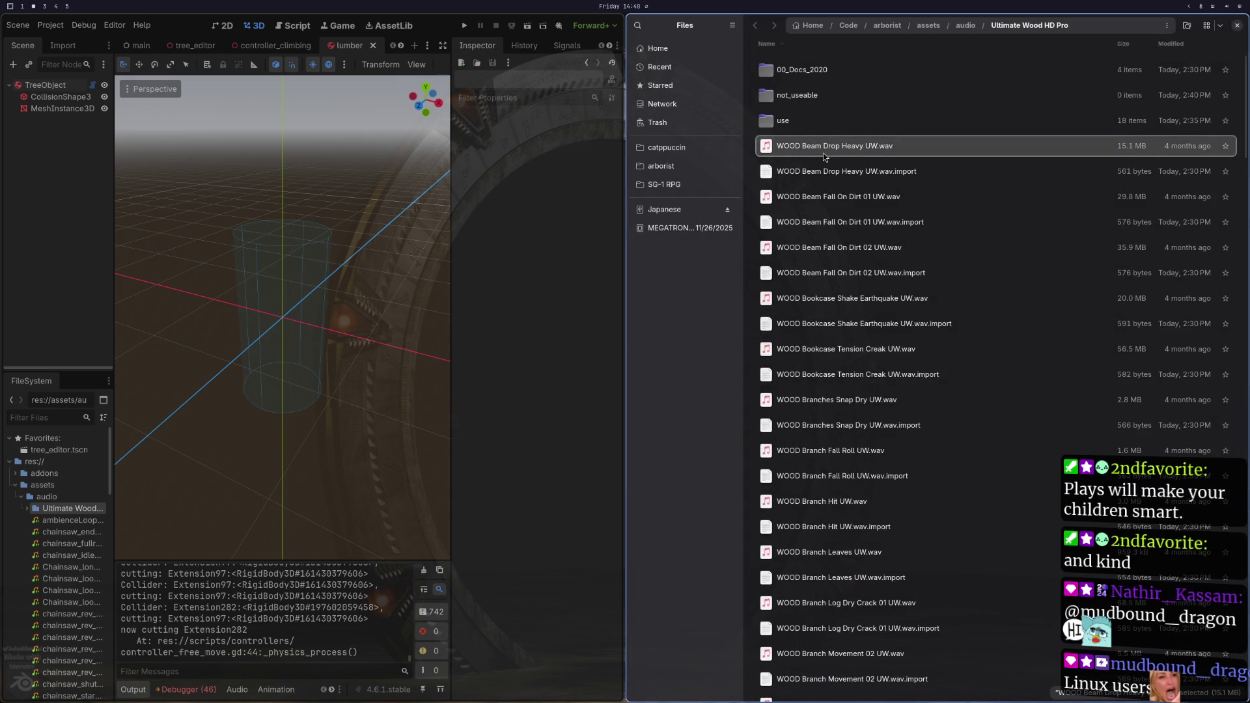
# Step: Listen to the WOOD Beam Drop Heavy clip, scrubbing through its playback
pyautogui.doubleClick(826, 157)
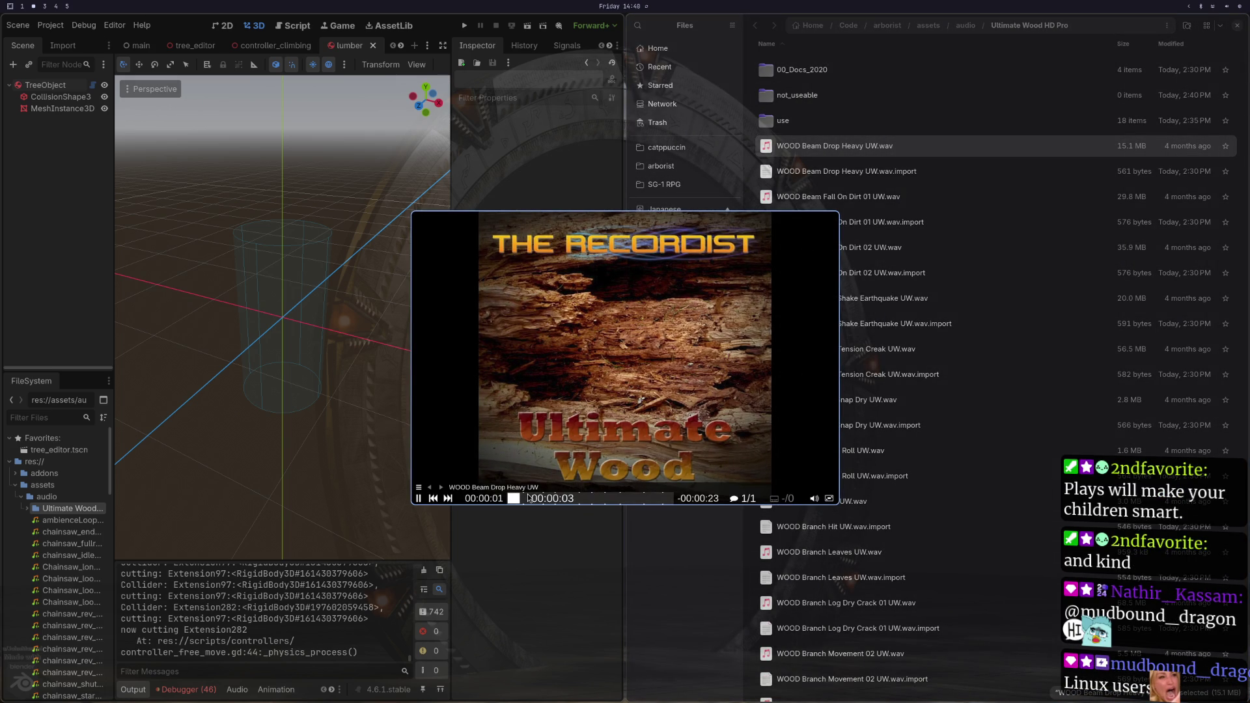
pyautogui.click(545, 499)
pyautogui.click(547, 499)
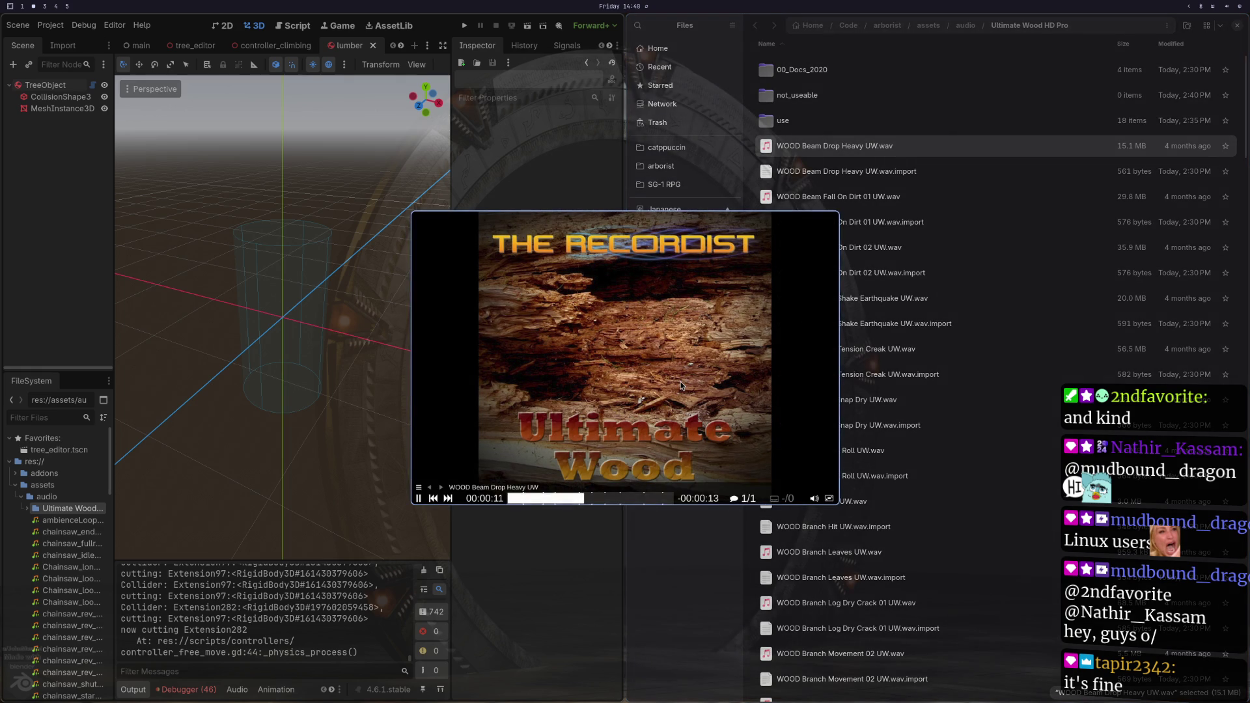
pyautogui.press('space')
# Step: Create a new empty folder named destruction beside not_useable
pyautogui.click(819, 95)
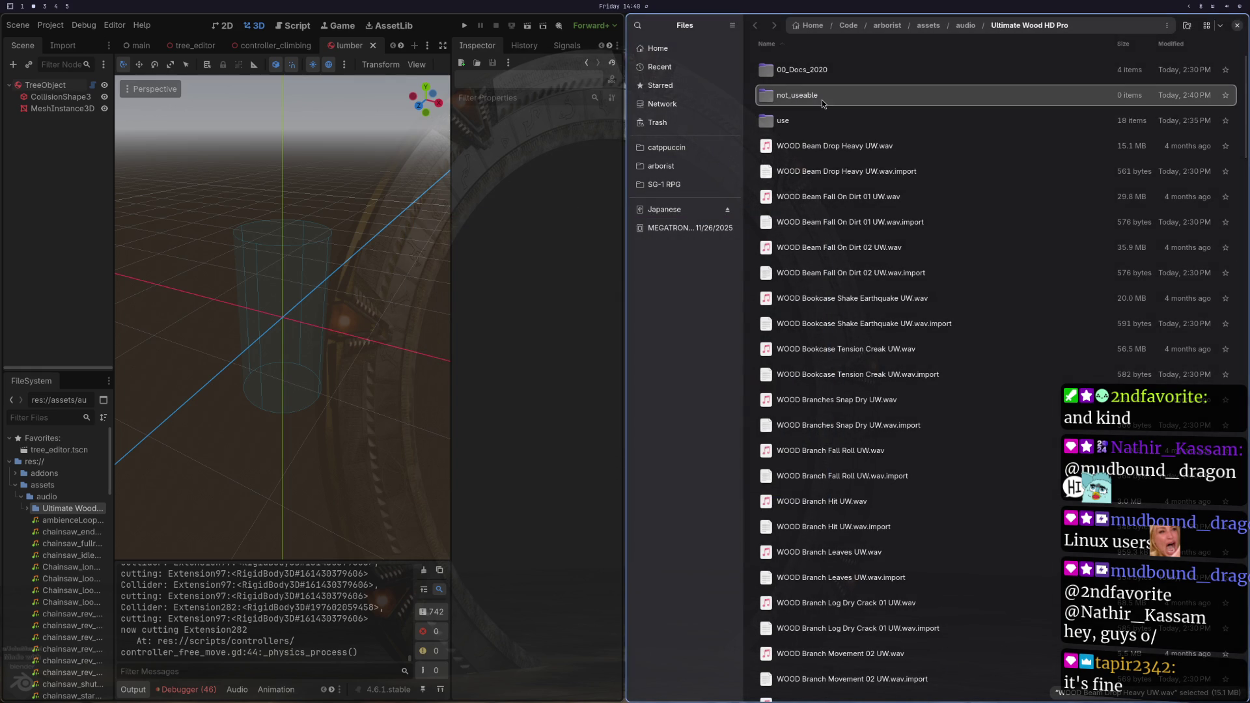
pyautogui.rightClick(819, 95)
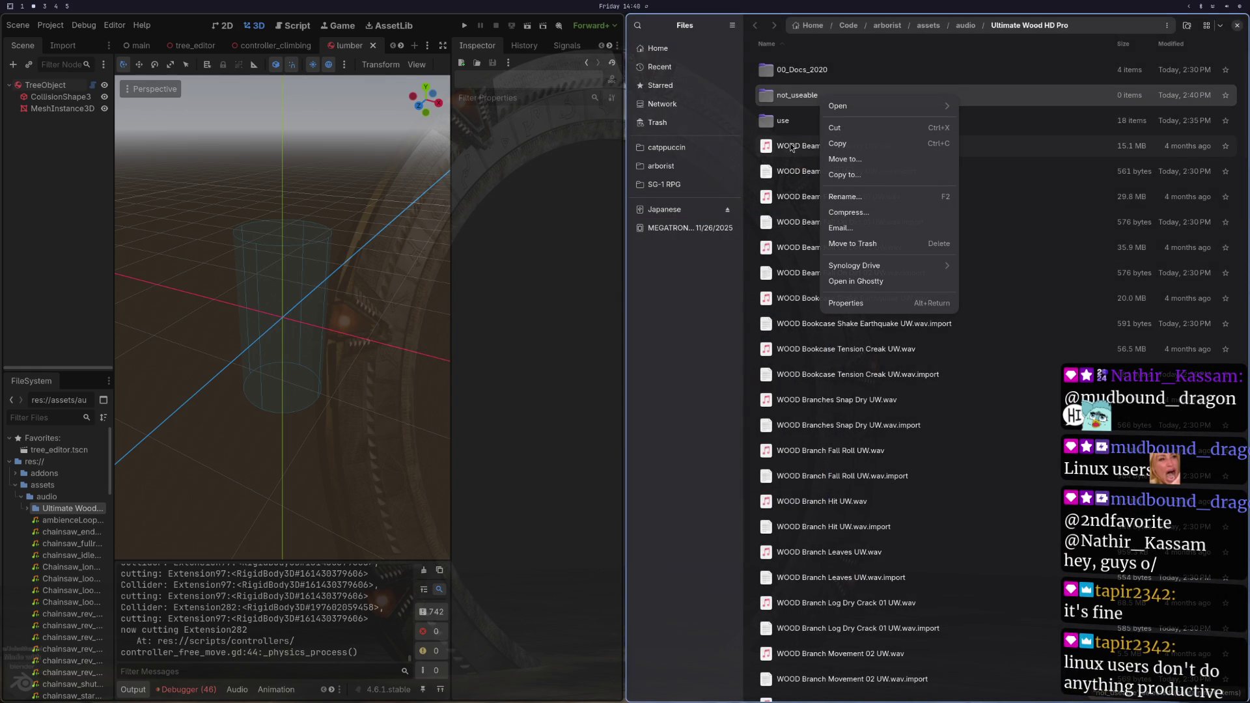
pyautogui.click(784, 123)
pyautogui.rightClick(752, 104)
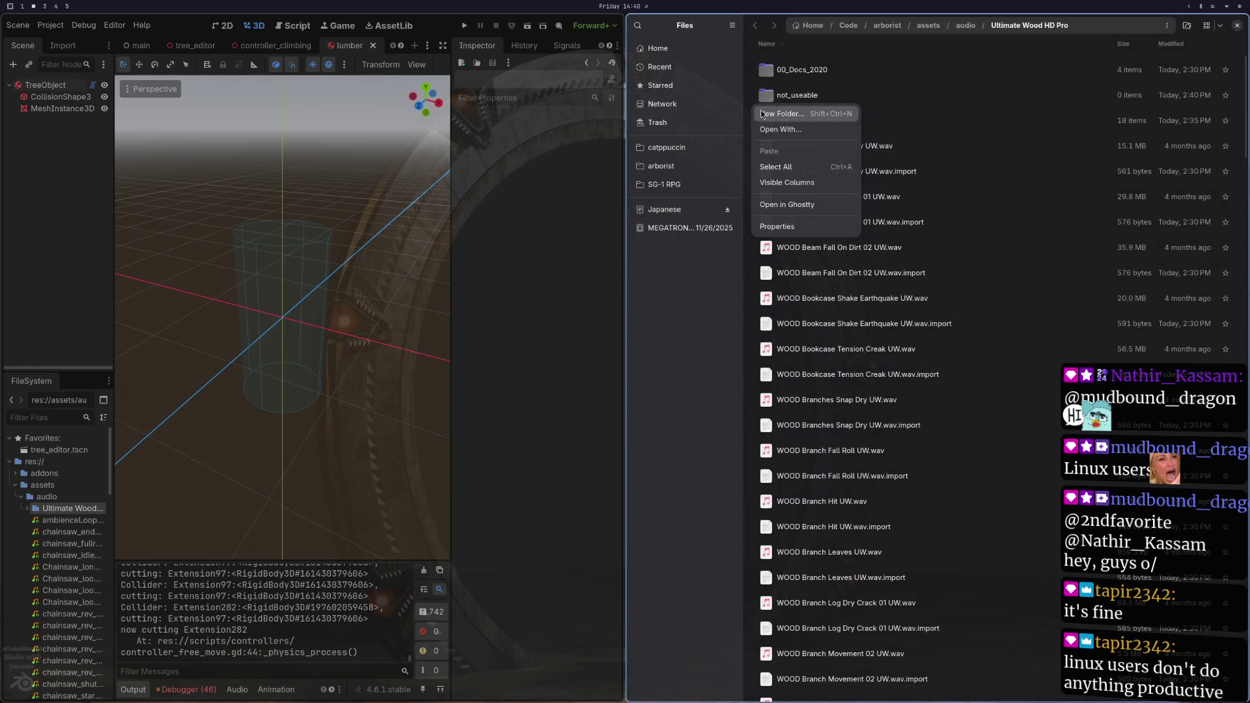
pyautogui.click(763, 113)
pyautogui.write('destruction')
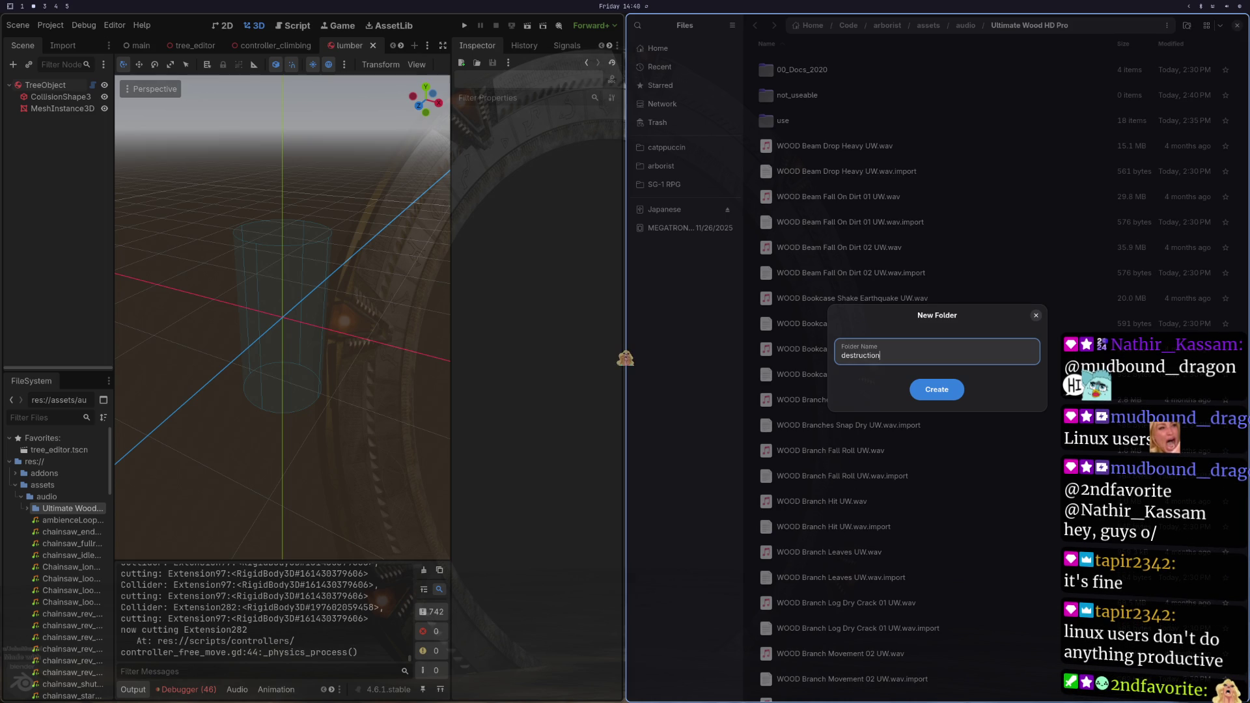
pyautogui.press('Return')
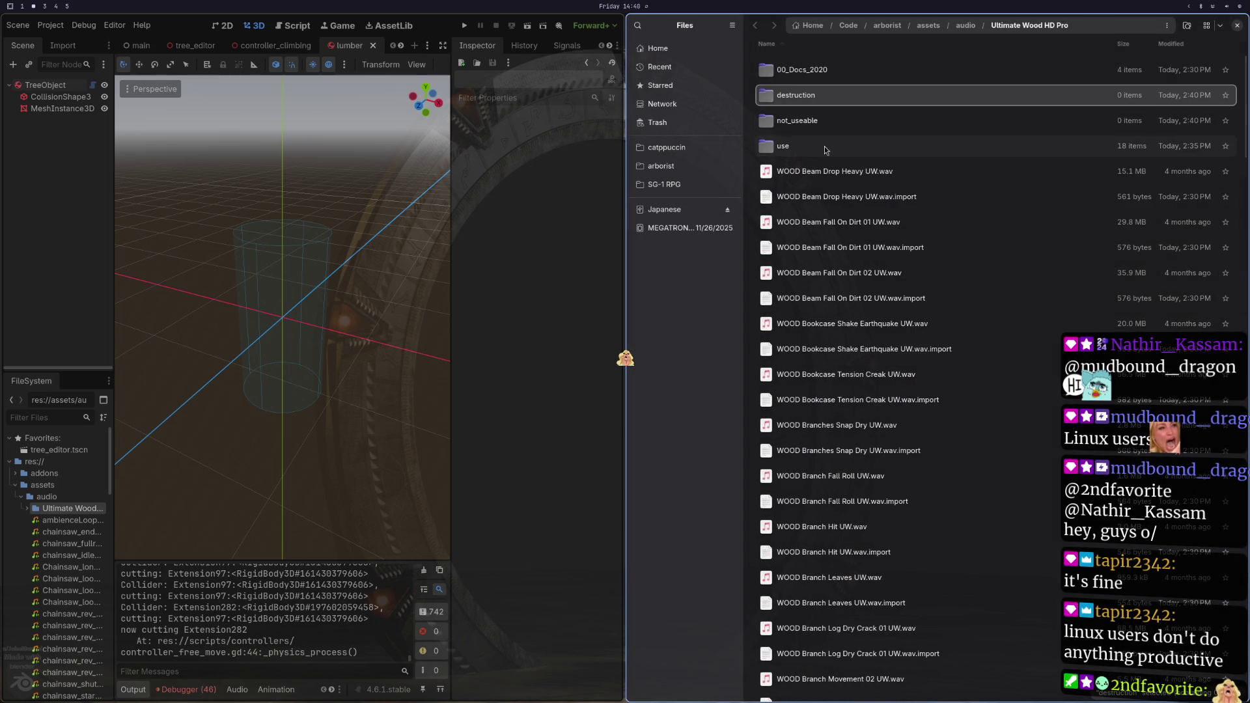
pyautogui.click(820, 171)
# Step: Move the Beam Drop Heavy, Beam Fall On Dirt 01 and 02 clips with their .import files into destruction
pyautogui.keyDown('shift'); pyautogui.click(810, 198); pyautogui.keyUp('shift')
pyautogui.moveTo(811, 198)
pyautogui.mouseDown()
pyautogui.moveTo(832, 128)
pyautogui.moveTo(800, 98)
pyautogui.mouseUp()
pyautogui.press('Return')
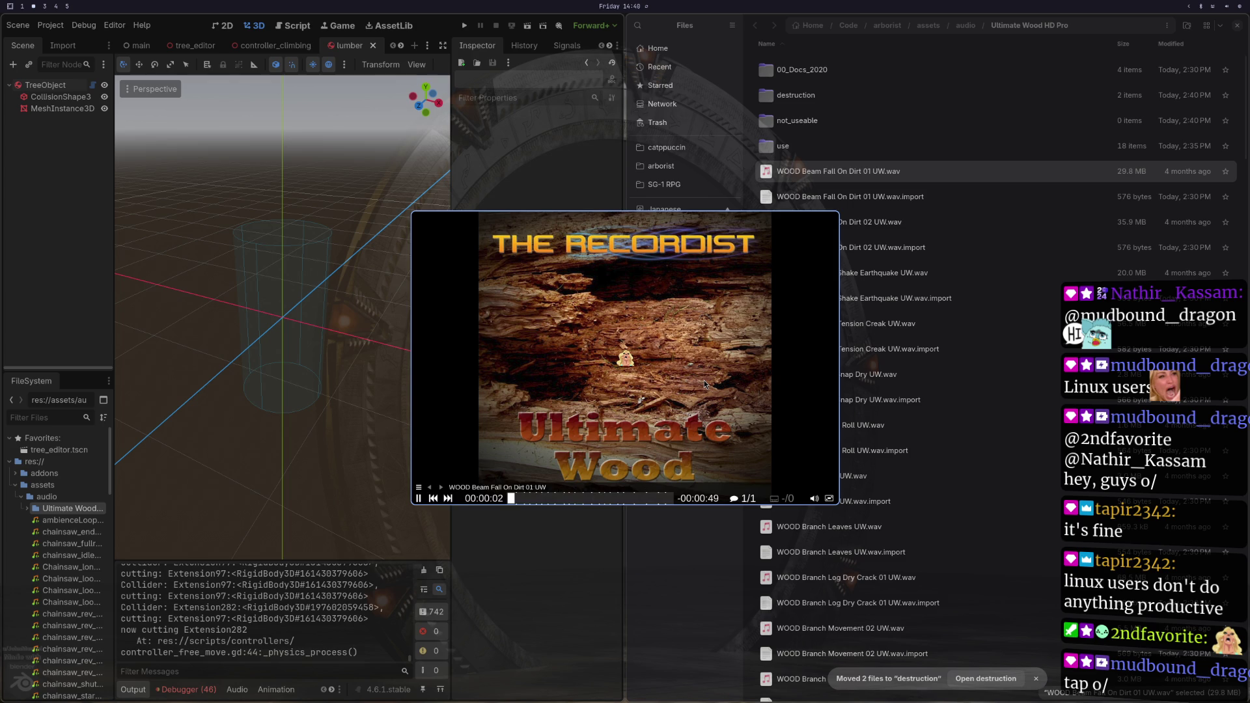
pyautogui.moveTo(736, 384)
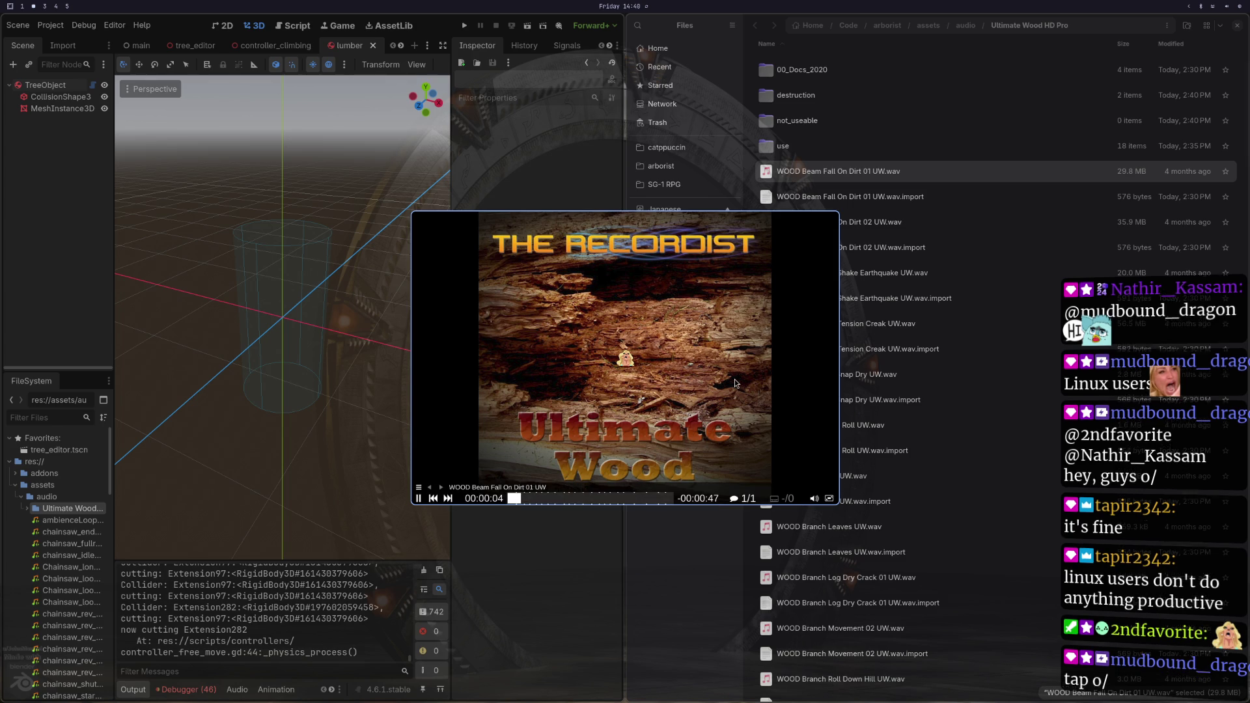
pyautogui.press('q')
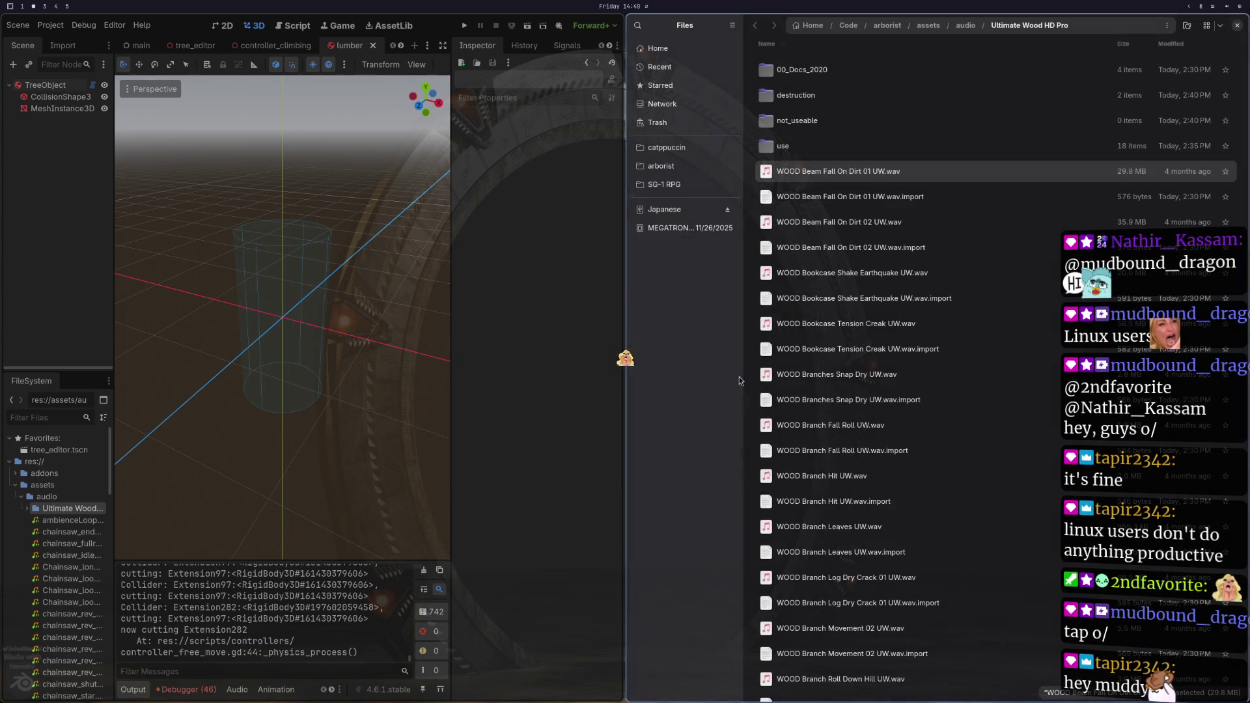
pyautogui.moveTo(829, 209)
pyautogui.mouseDown()
pyautogui.moveTo(814, 98)
pyautogui.moveTo(799, 98)
pyautogui.mouseUp()
pyautogui.doubleClick(822, 178)
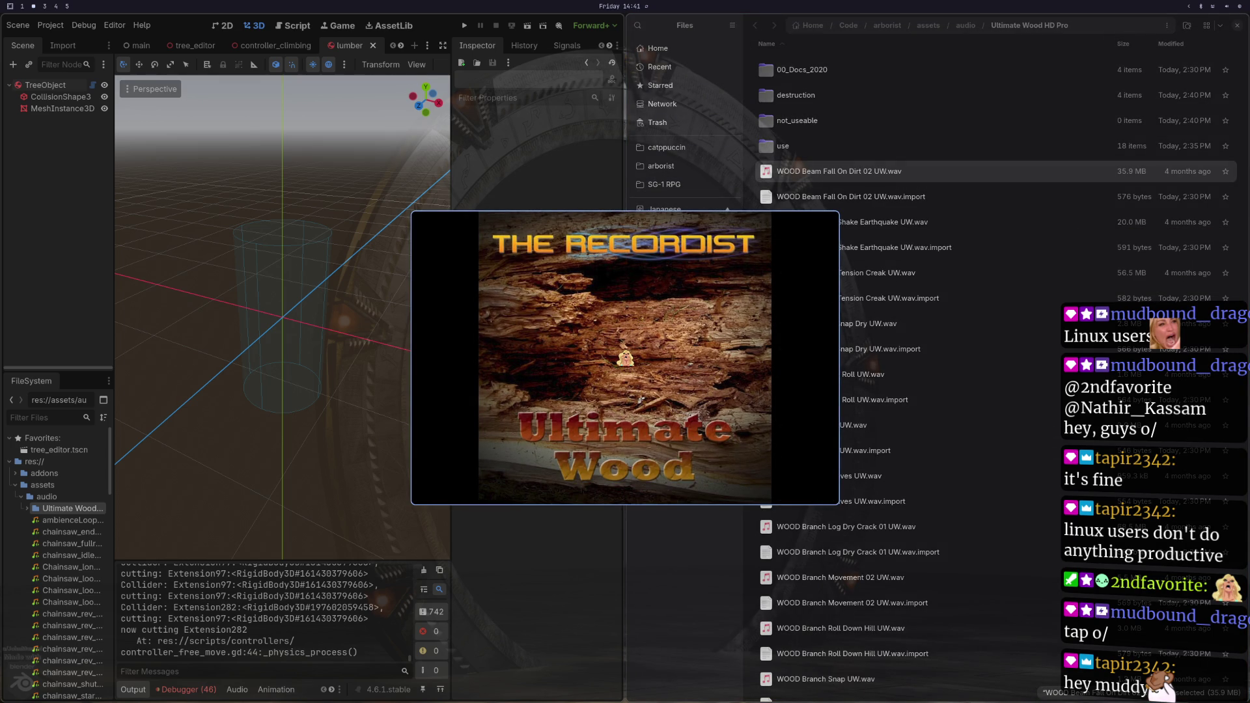
pyautogui.press('q')
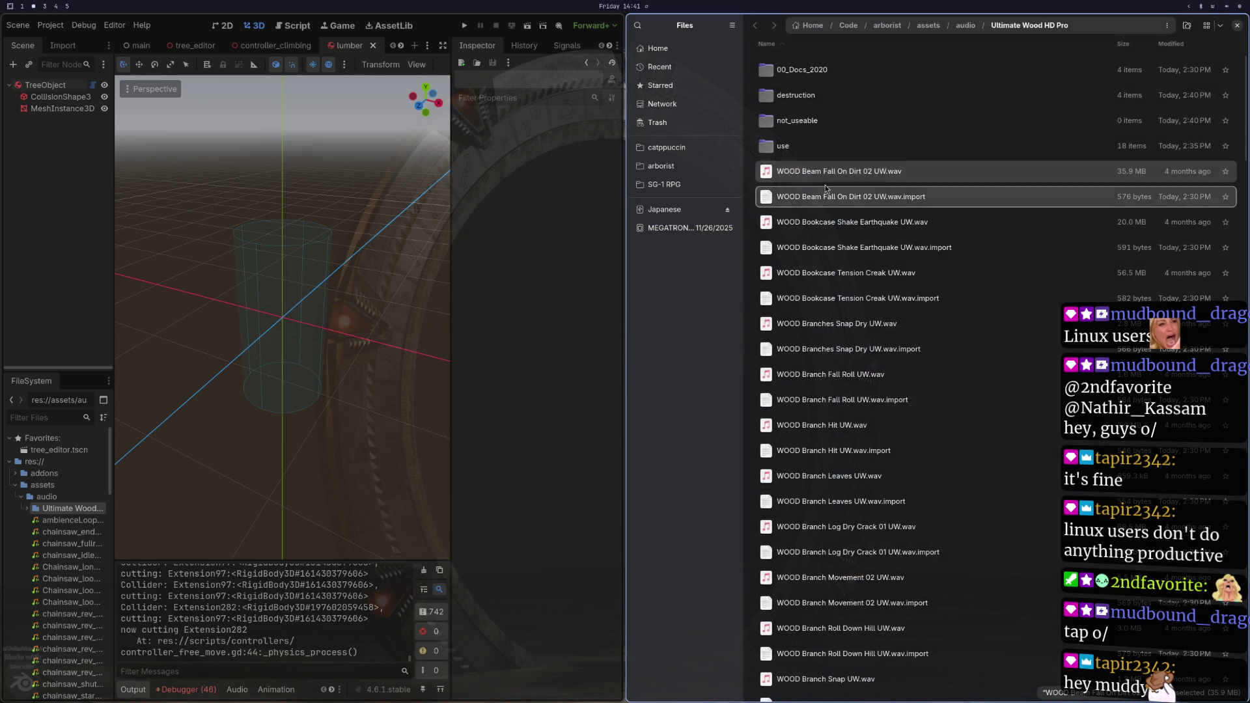
pyautogui.moveTo(826, 177); pyautogui.dragTo(808, 98)
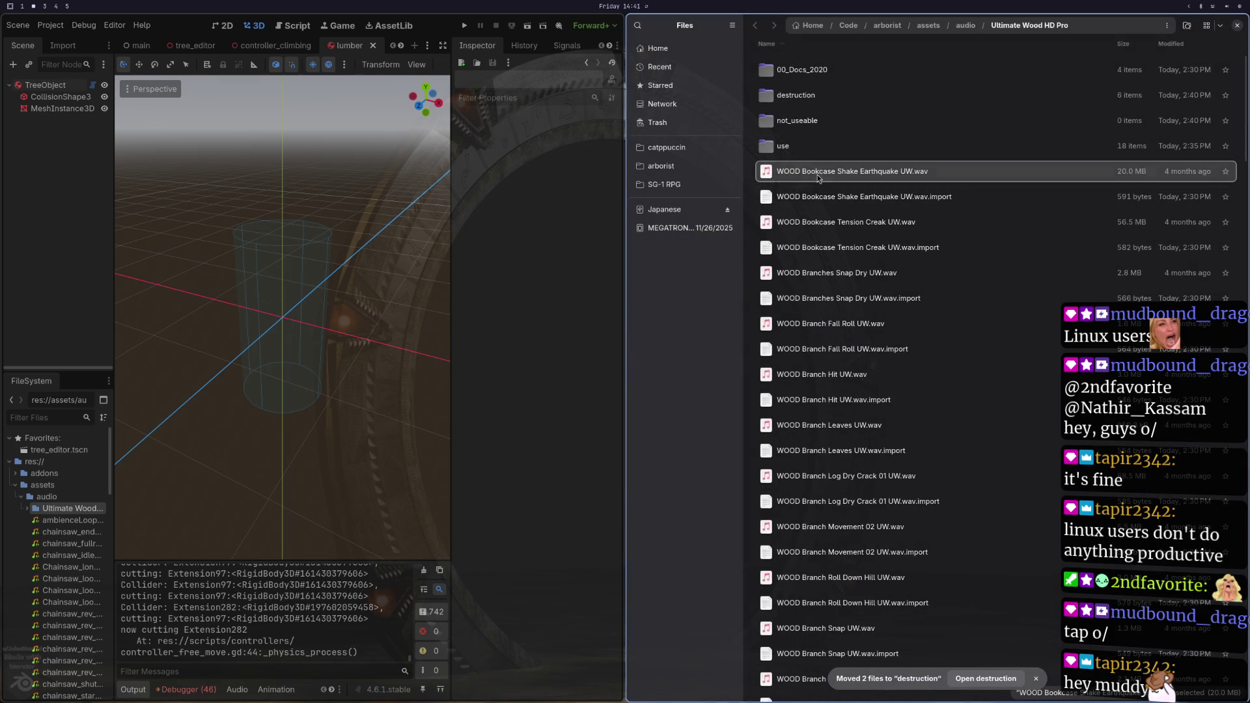
# Step: Preview Bookcase Shake Earthquake and move it with its .import file into not_useable
pyautogui.doubleClick(819, 174)
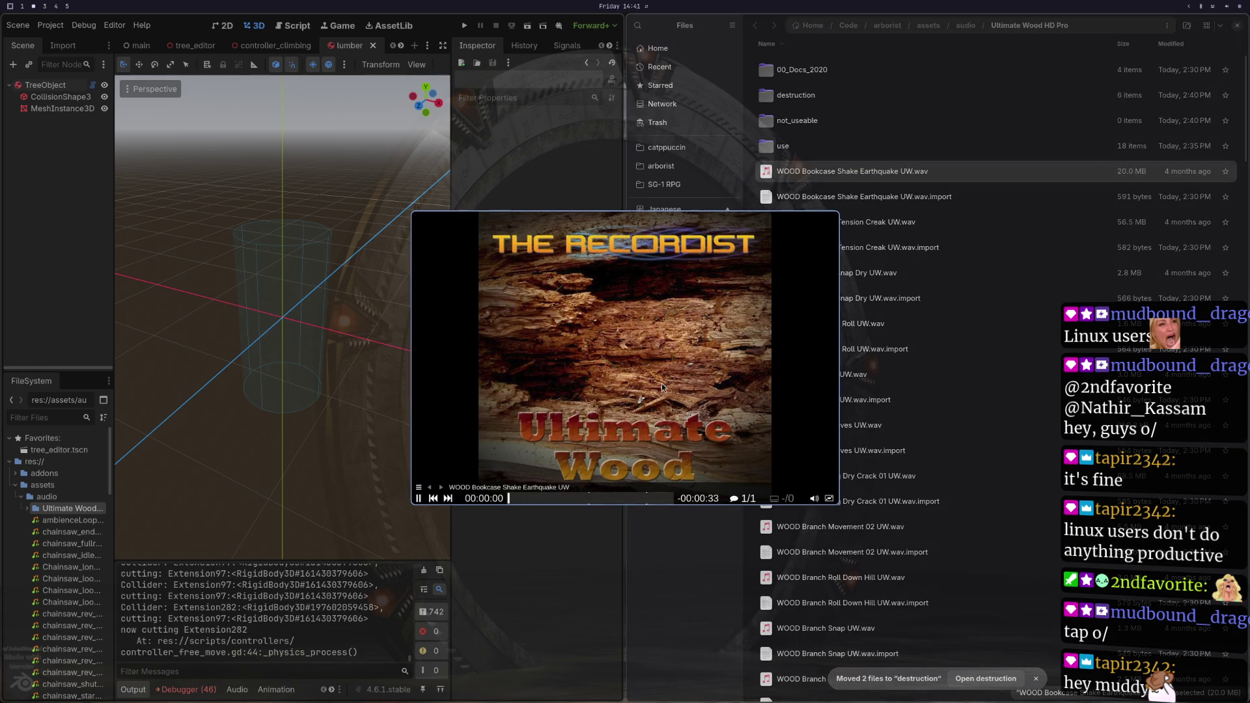
pyautogui.click(583, 500)
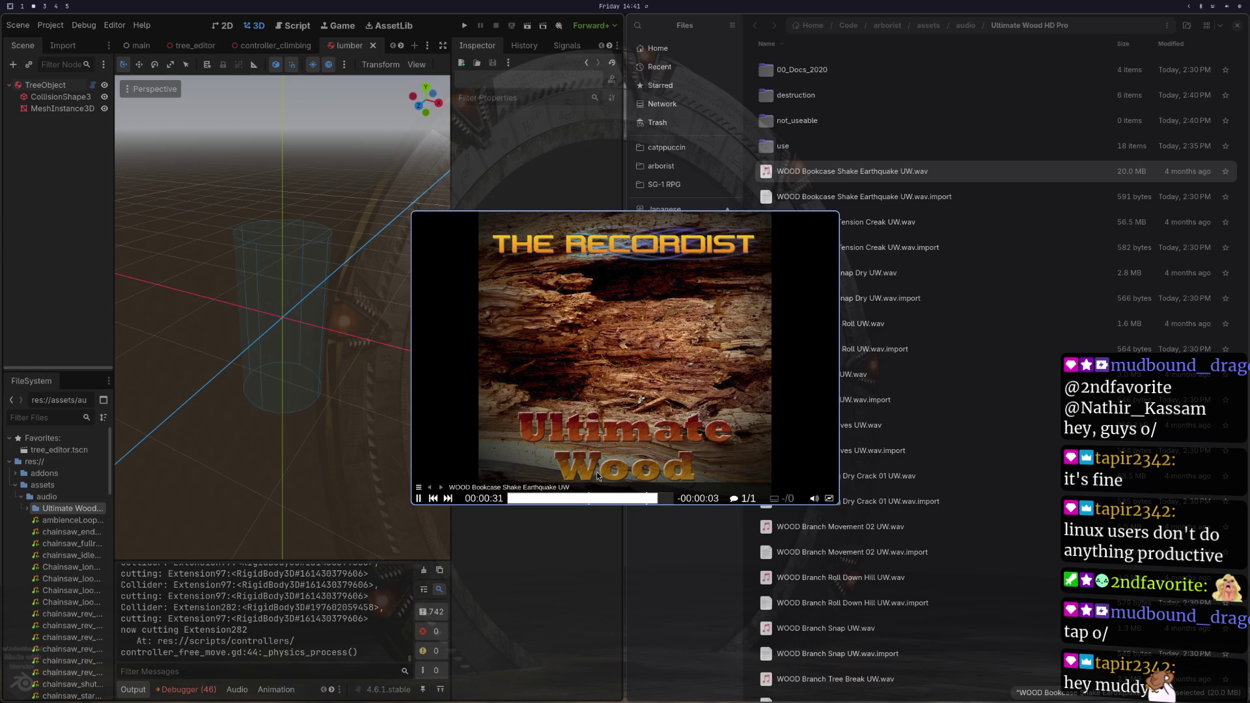
pyautogui.press('q')
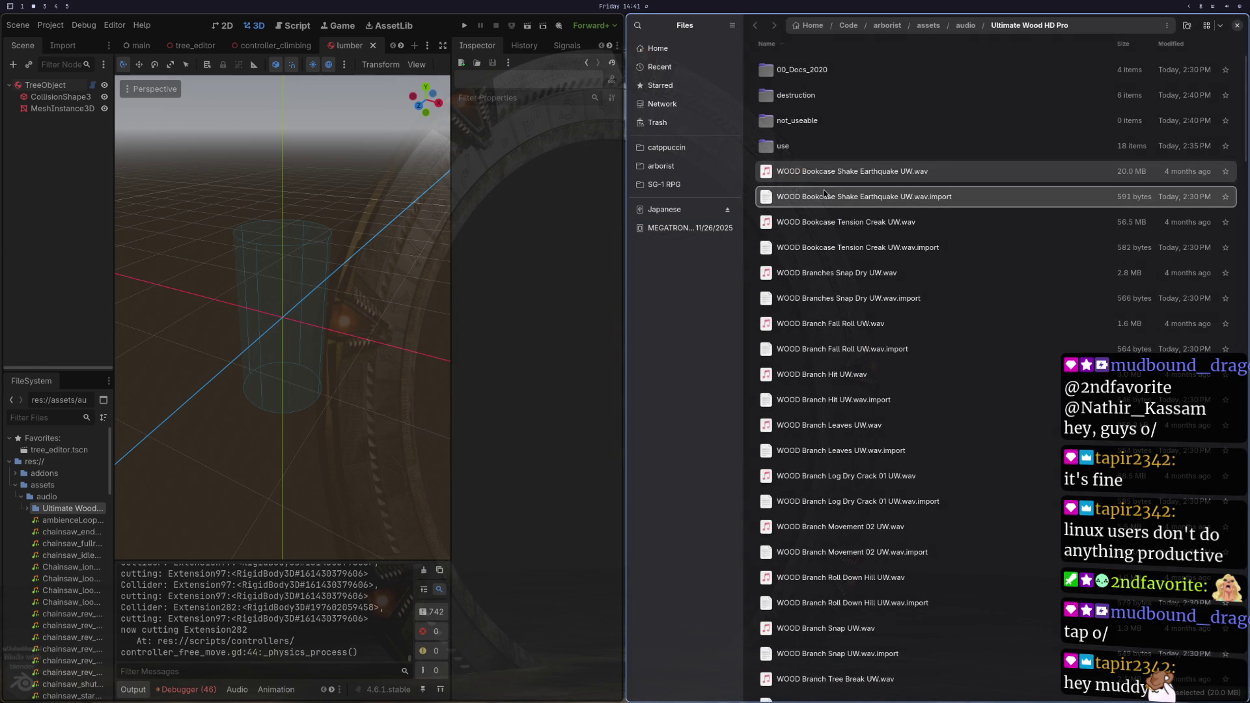
pyautogui.moveTo(808, 177); pyautogui.dragTo(801, 122)
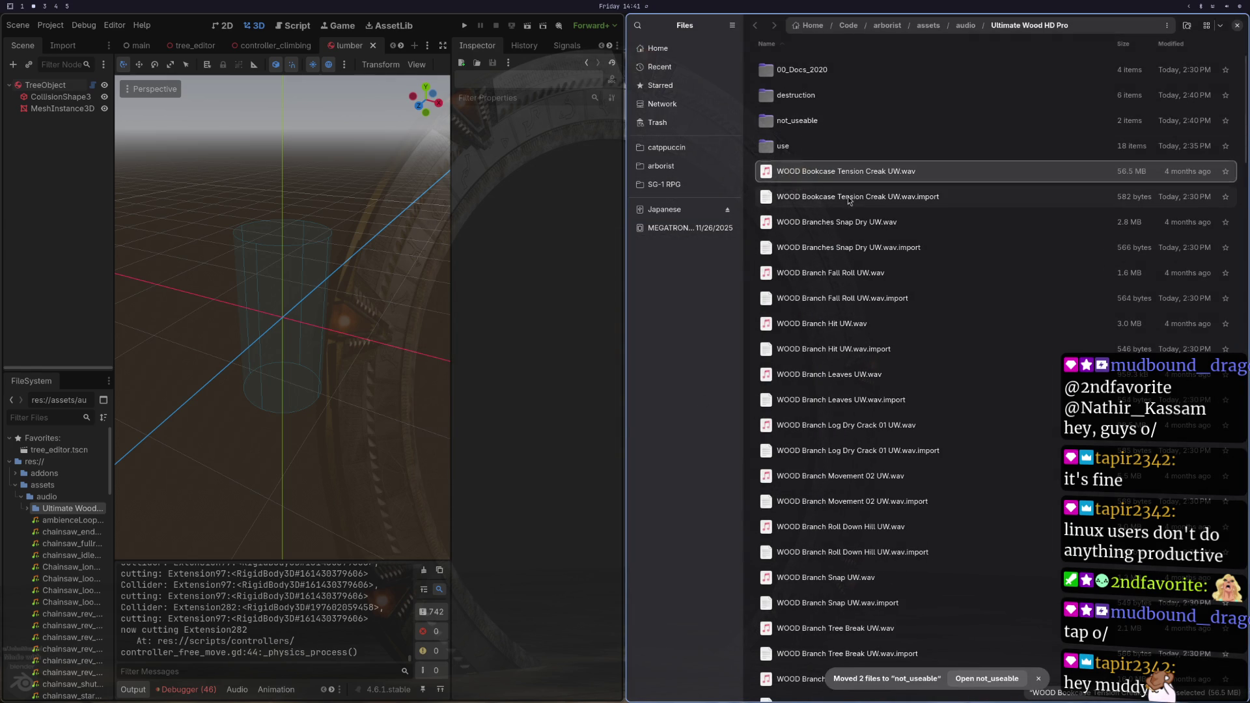
# Step: Audition Bookcase Tension Creak and move it with its .import file into not_useable
pyautogui.doubleClick(826, 168)
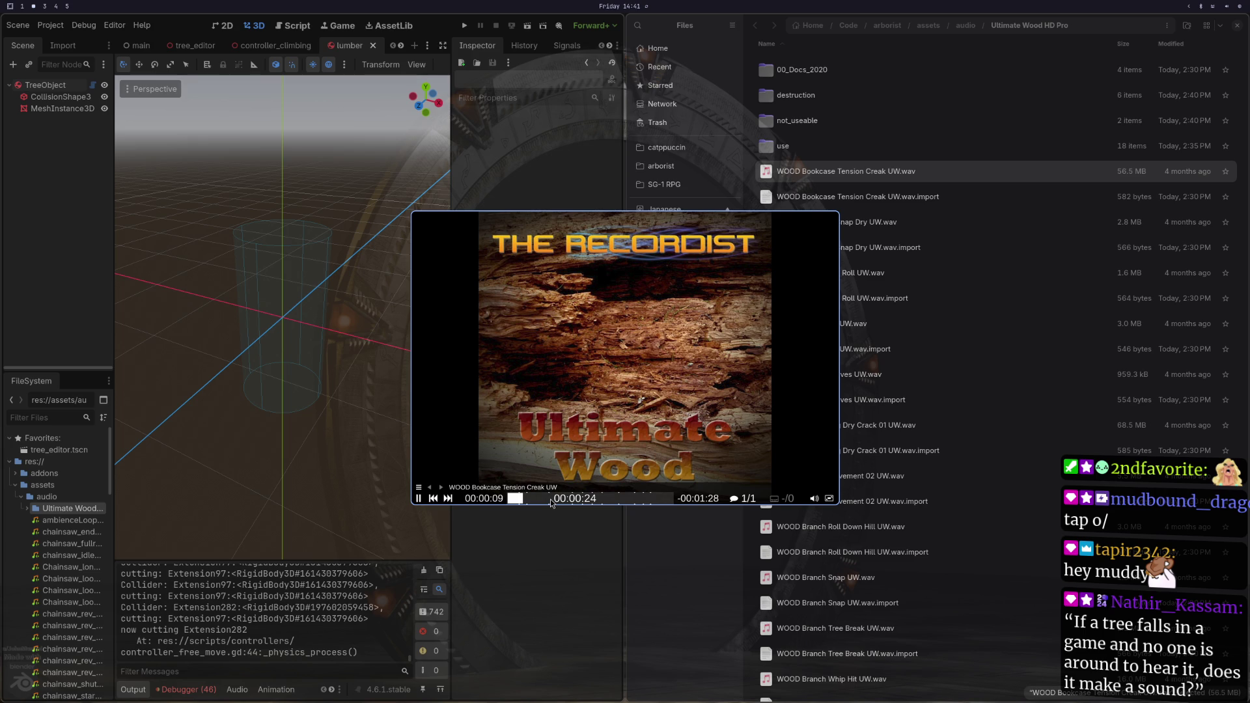
pyautogui.click(551, 502)
pyautogui.click(575, 502)
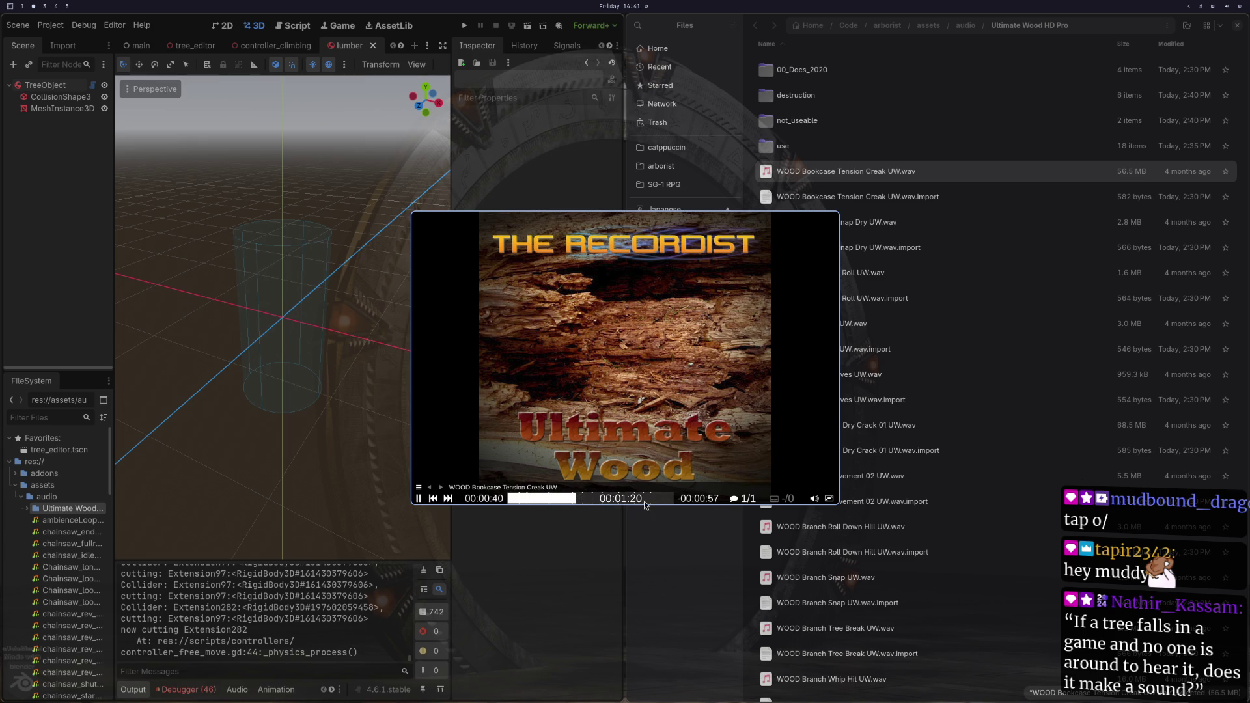
pyautogui.press('q')
pyautogui.moveTo(834, 171); pyautogui.dragTo(799, 122)
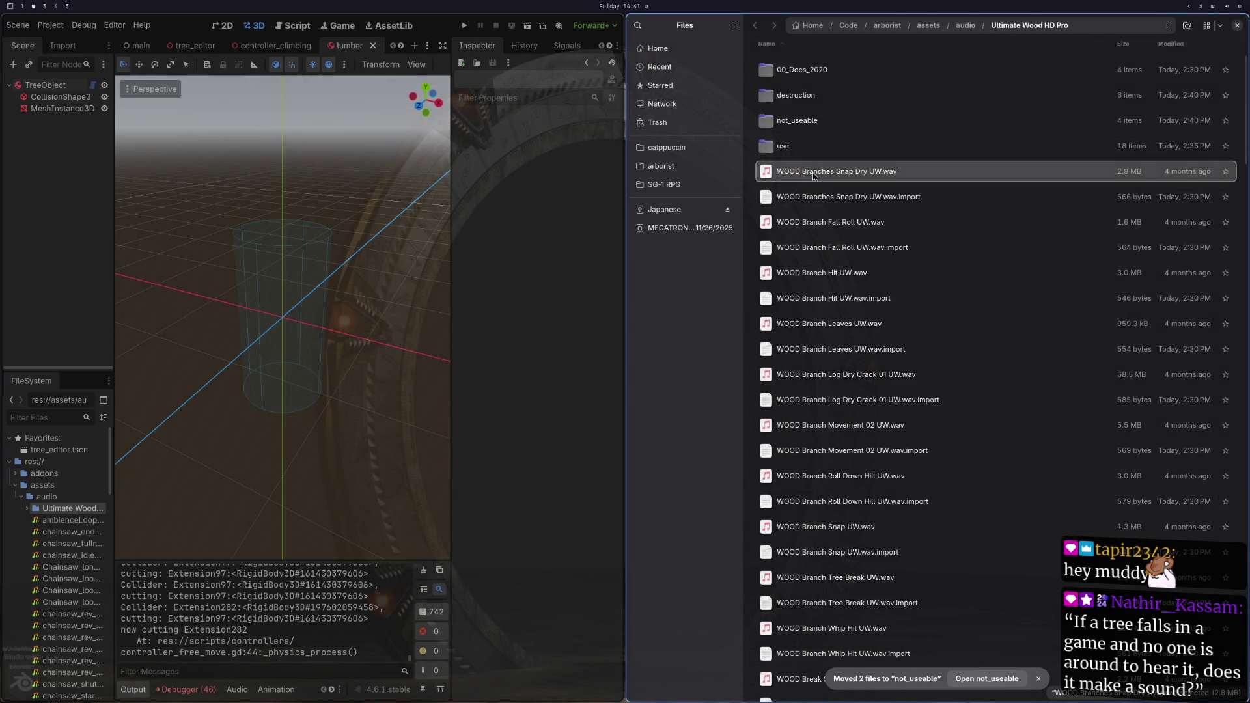
pyautogui.press('Return')
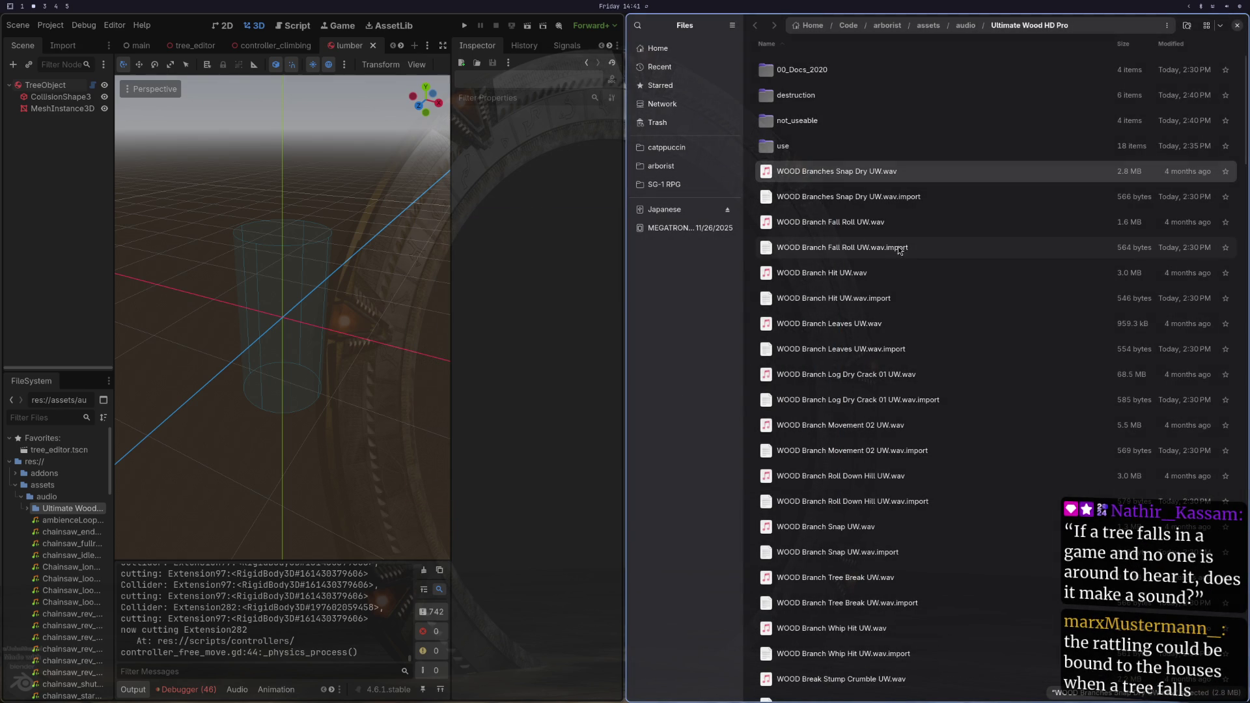
pyautogui.hotkey('ctrl', 'z')
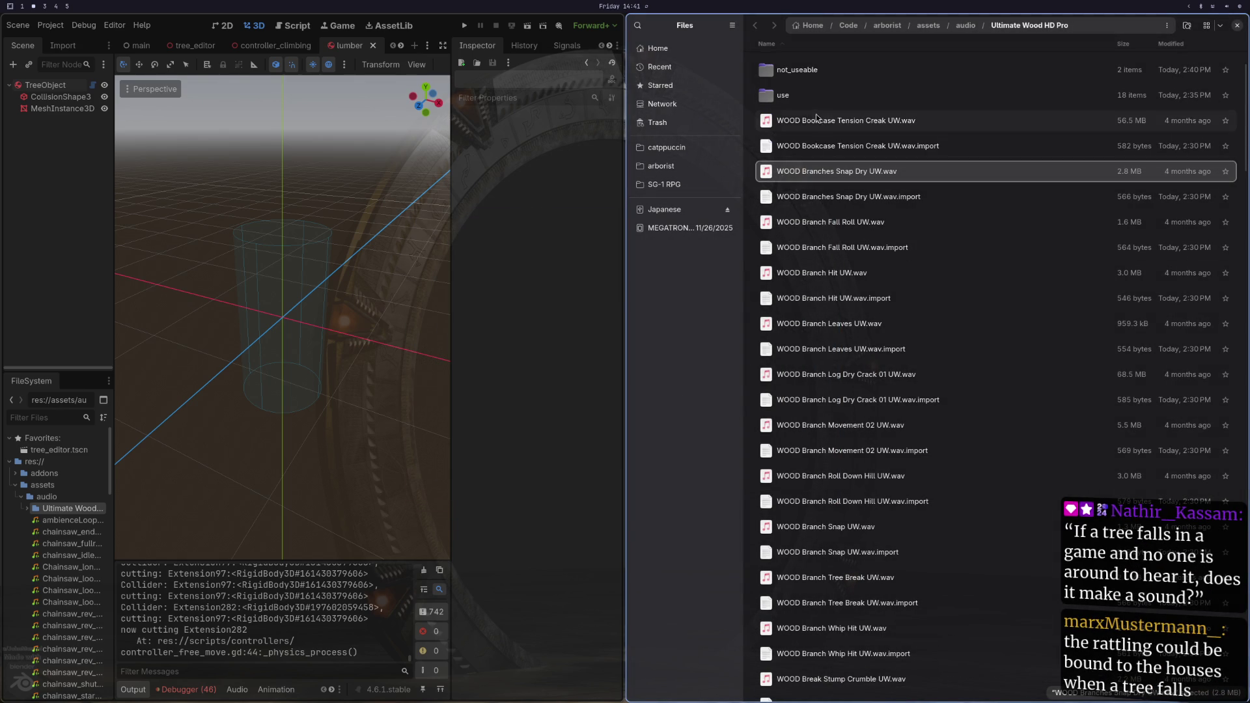
pyautogui.click(817, 119)
pyautogui.doubleClick(818, 119)
pyautogui.press('Escape')
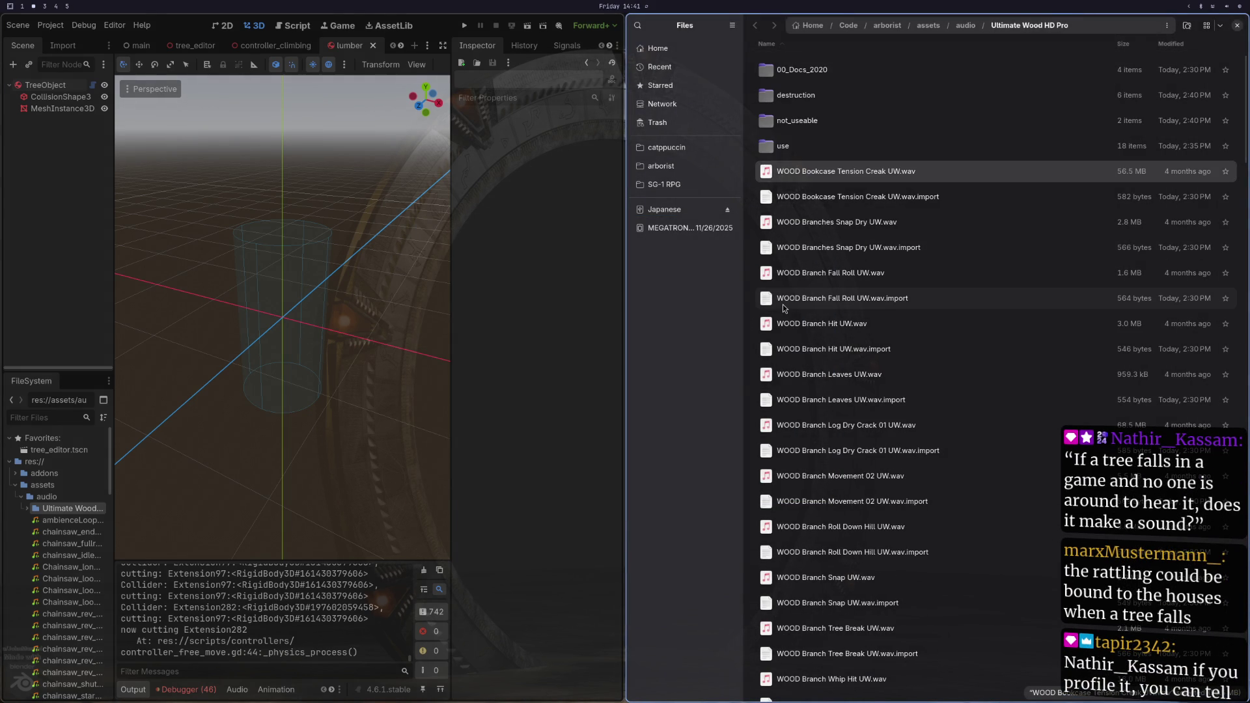
pyautogui.keyDown('shift'); pyautogui.click(807, 196); pyautogui.keyUp('shift')
pyautogui.moveTo(796, 173); pyautogui.dragTo(802, 121)
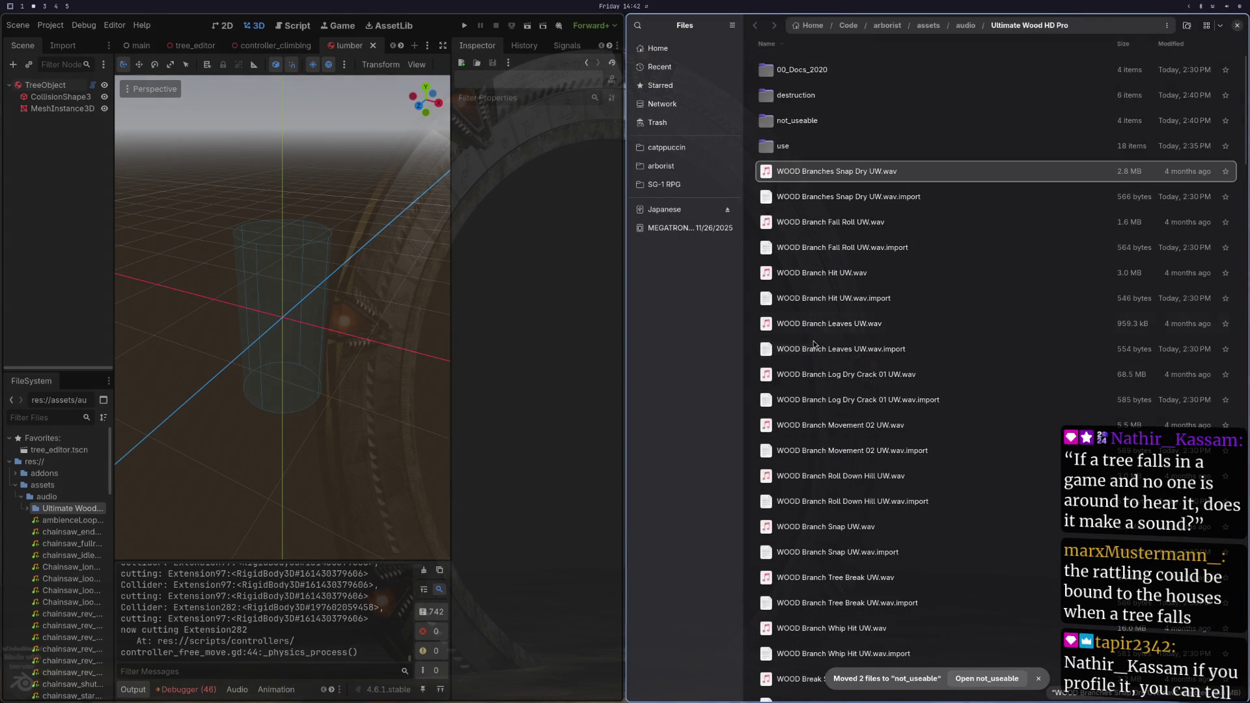
# Step: Play WOOD Branch Movement 02 and move it with its .import file into use
pyautogui.doubleClick(811, 427)
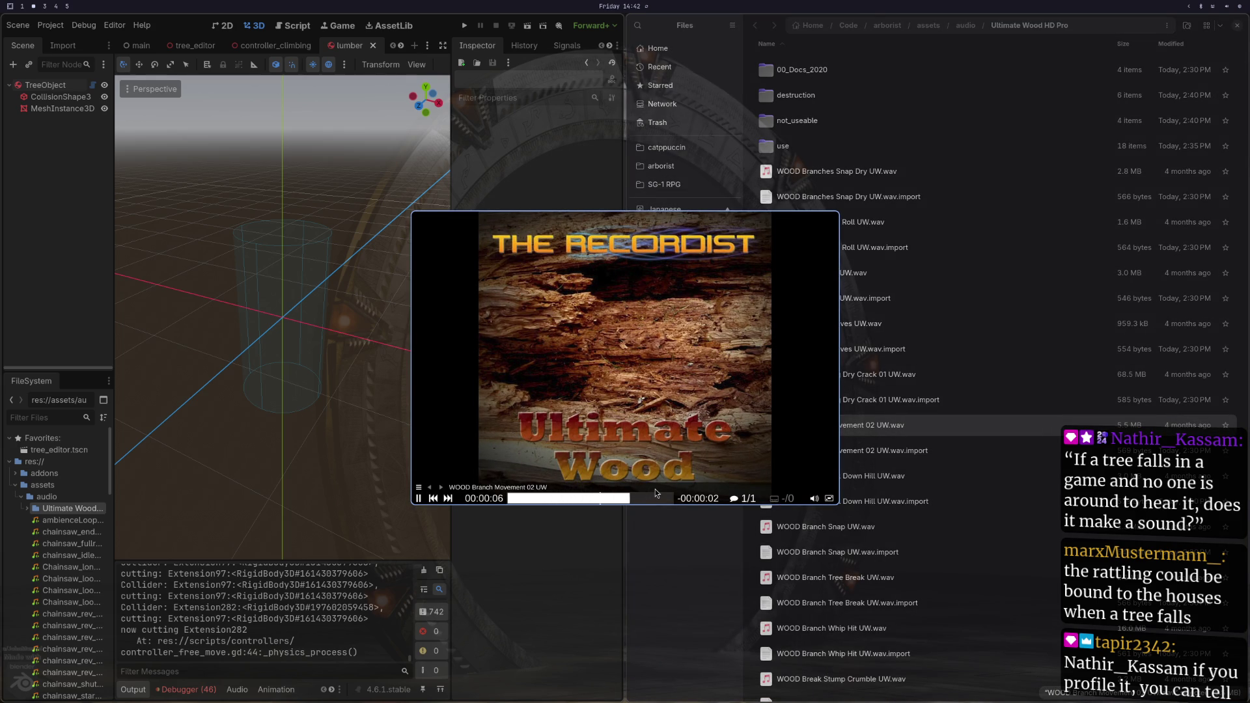
pyautogui.keyDown('ctrl'); pyautogui.click(814, 450); pyautogui.keyUp('ctrl')
pyautogui.moveTo(814, 428)
pyautogui.mouseDown()
pyautogui.moveTo(813, 254)
pyautogui.moveTo(779, 152)
pyautogui.mouseUp()
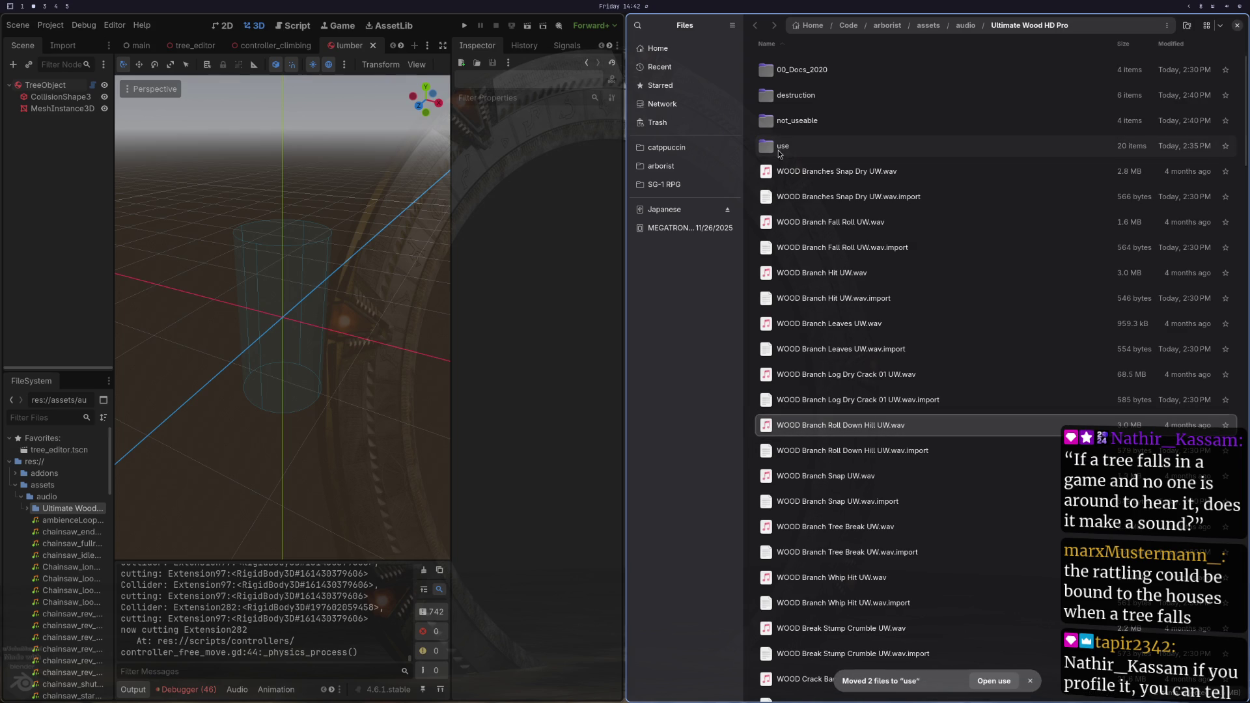
# Step: Play WOOD Branch Snap and move it with its .import file into use
pyautogui.doubleClick(808, 479)
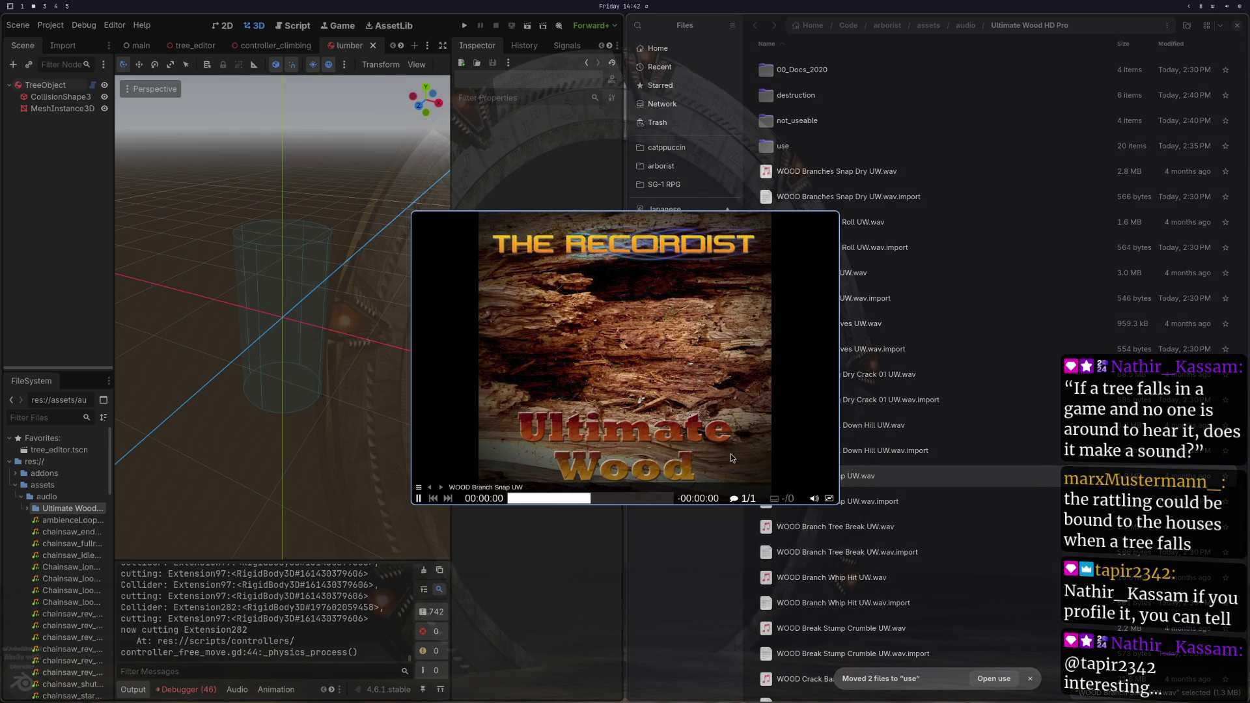
pyautogui.keyDown('ctrl'); pyautogui.click(818, 493); pyautogui.keyUp('ctrl')
pyautogui.moveTo(817, 490)
pyautogui.mouseDown()
pyautogui.moveTo(830, 482)
pyautogui.moveTo(799, 195)
pyautogui.moveTo(776, 155)
pyautogui.mouseUp()
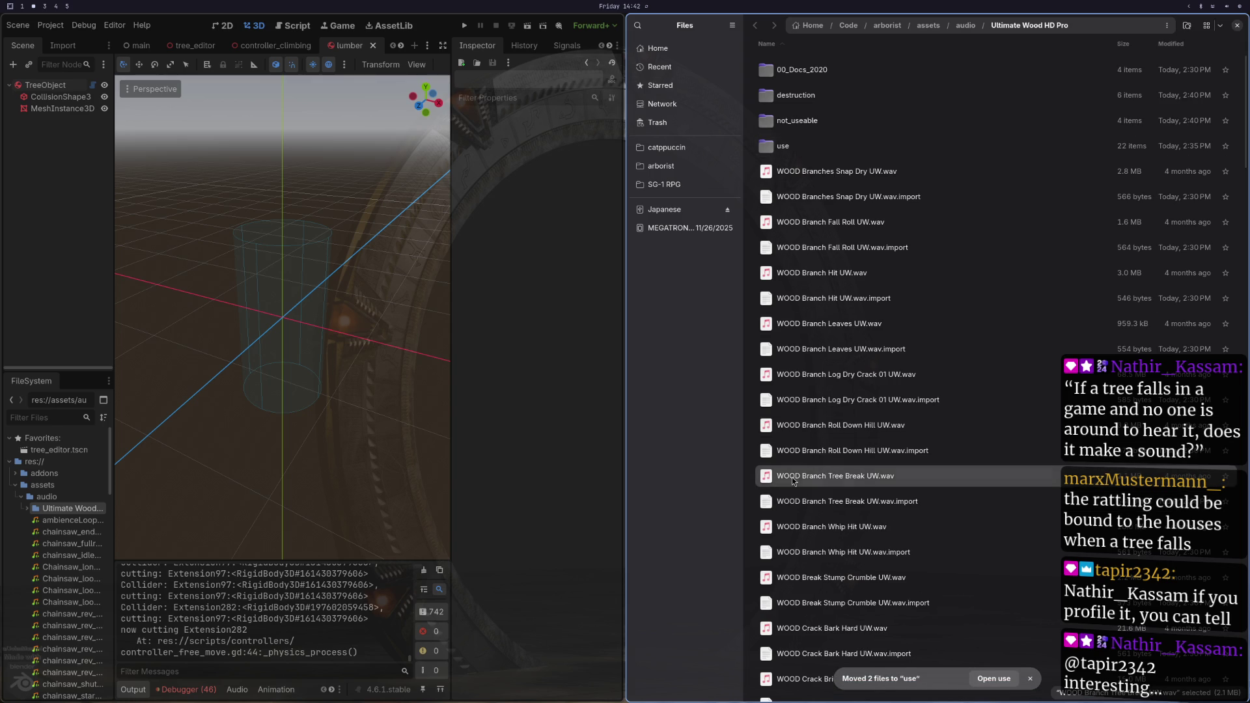
# Step: Audition the Branch Tree Break, Whip Hit and Break Stump Crumble clips
pyautogui.doubleClick(792, 478)
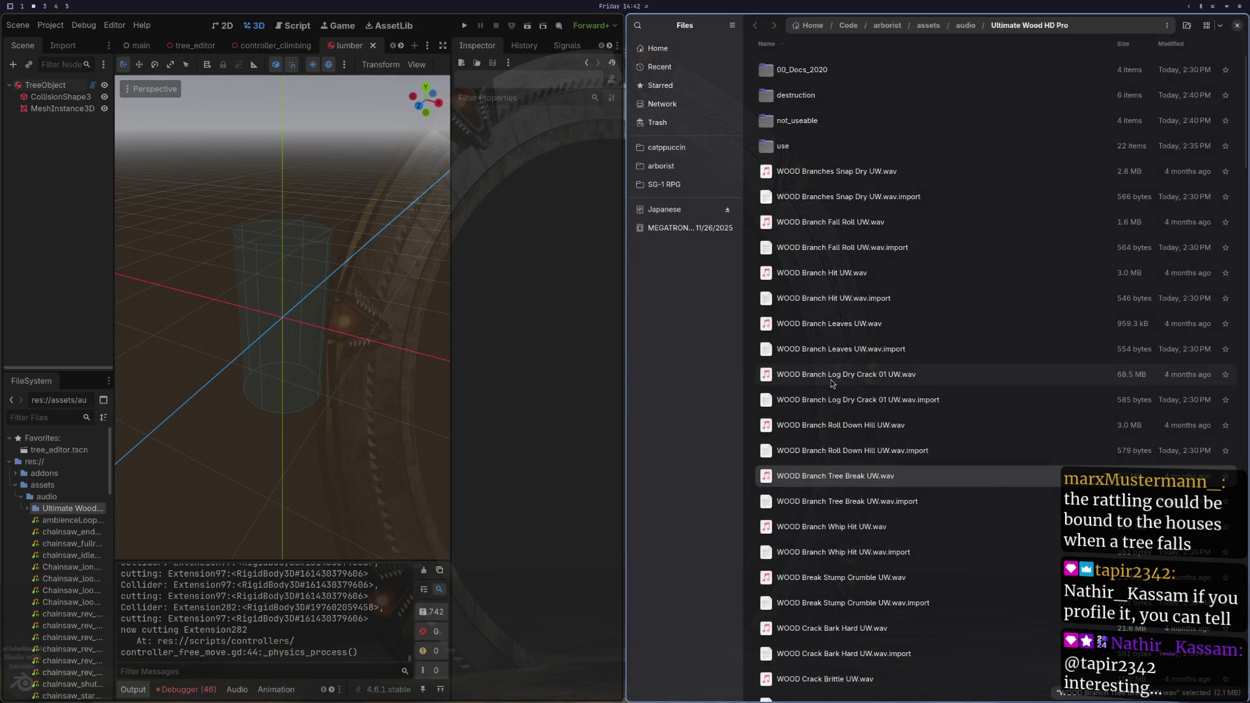
pyautogui.click(789, 527)
pyautogui.press('space')
pyautogui.moveTo(809, 424)
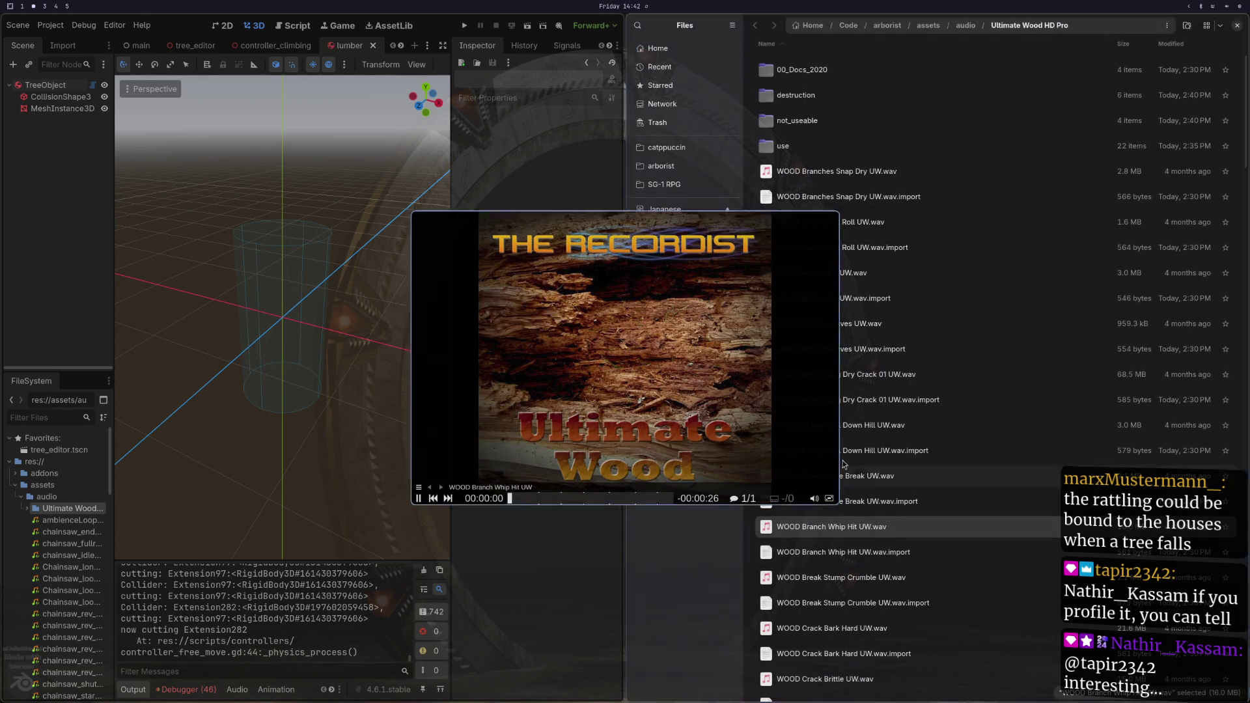
pyautogui.click(576, 500)
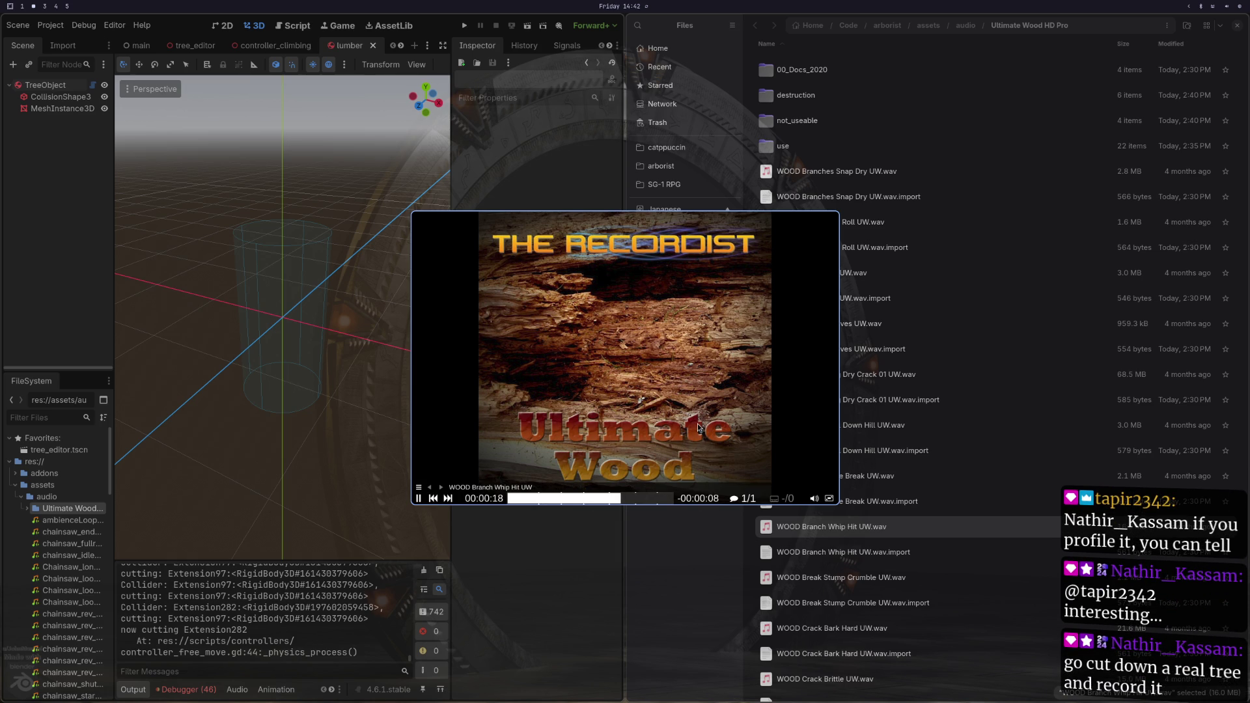
pyautogui.press('space')
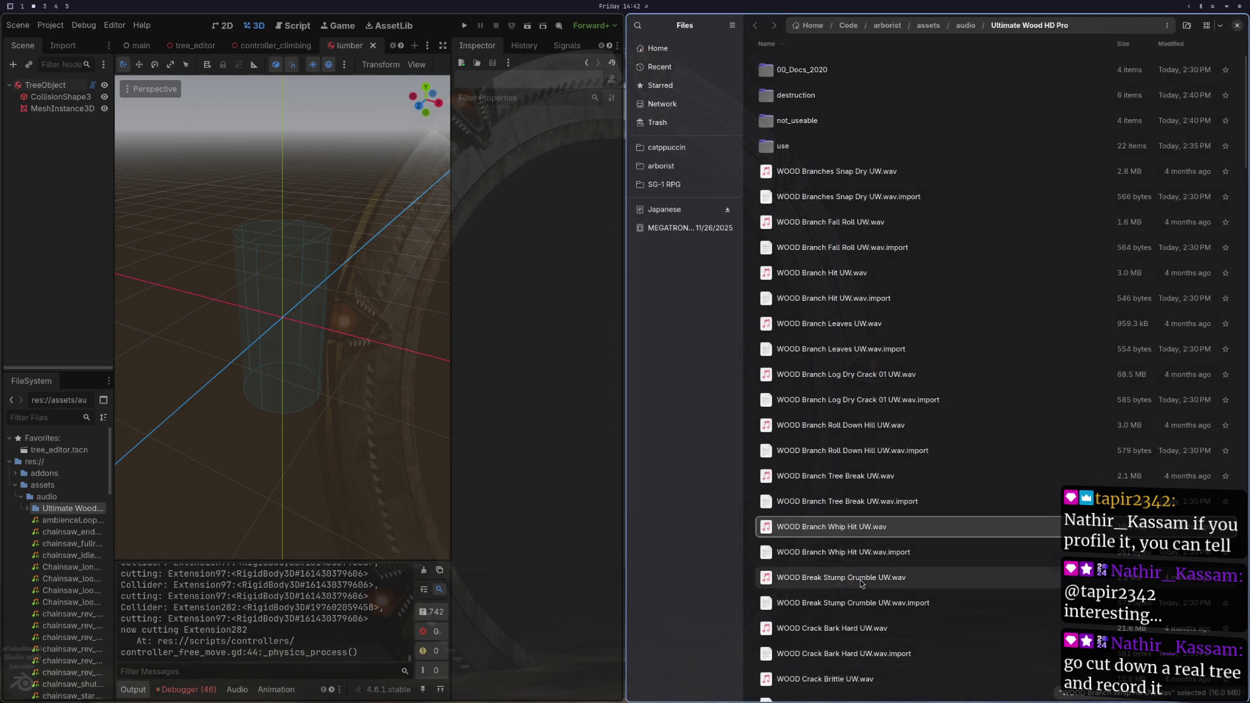
pyautogui.click(861, 580)
pyautogui.press('space')
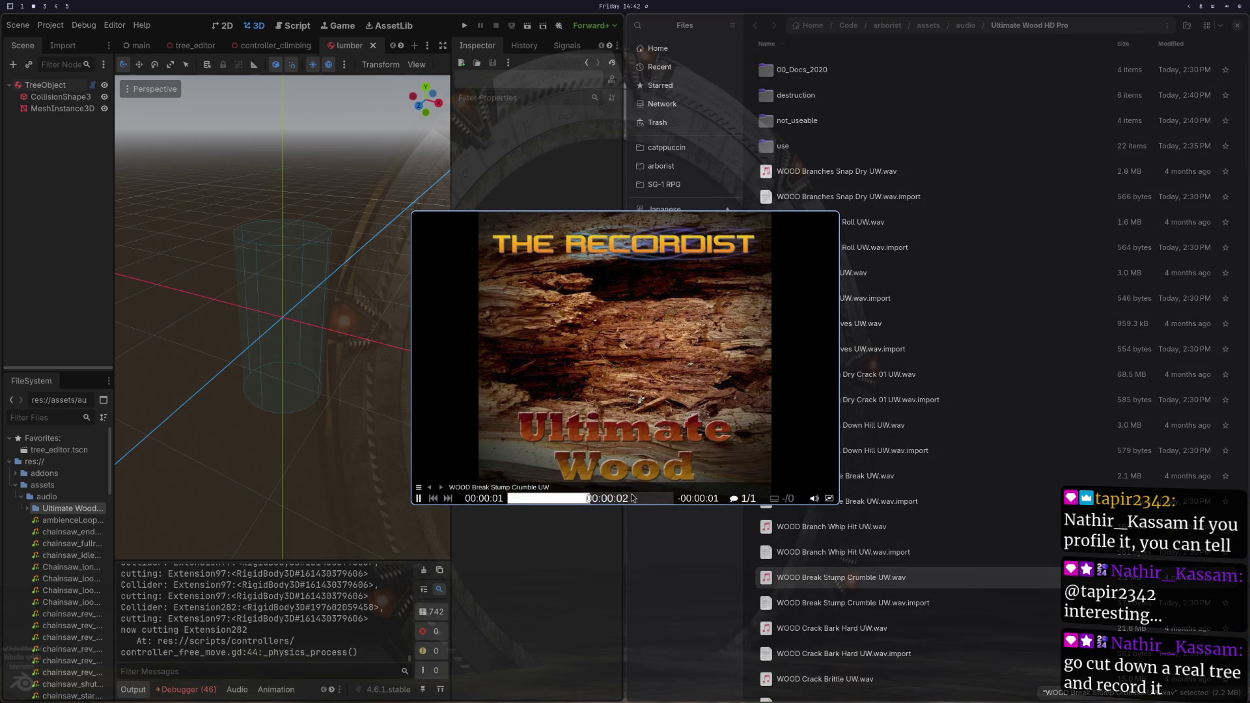
pyautogui.press('space')
pyautogui.scroll(-5, 832, 397)
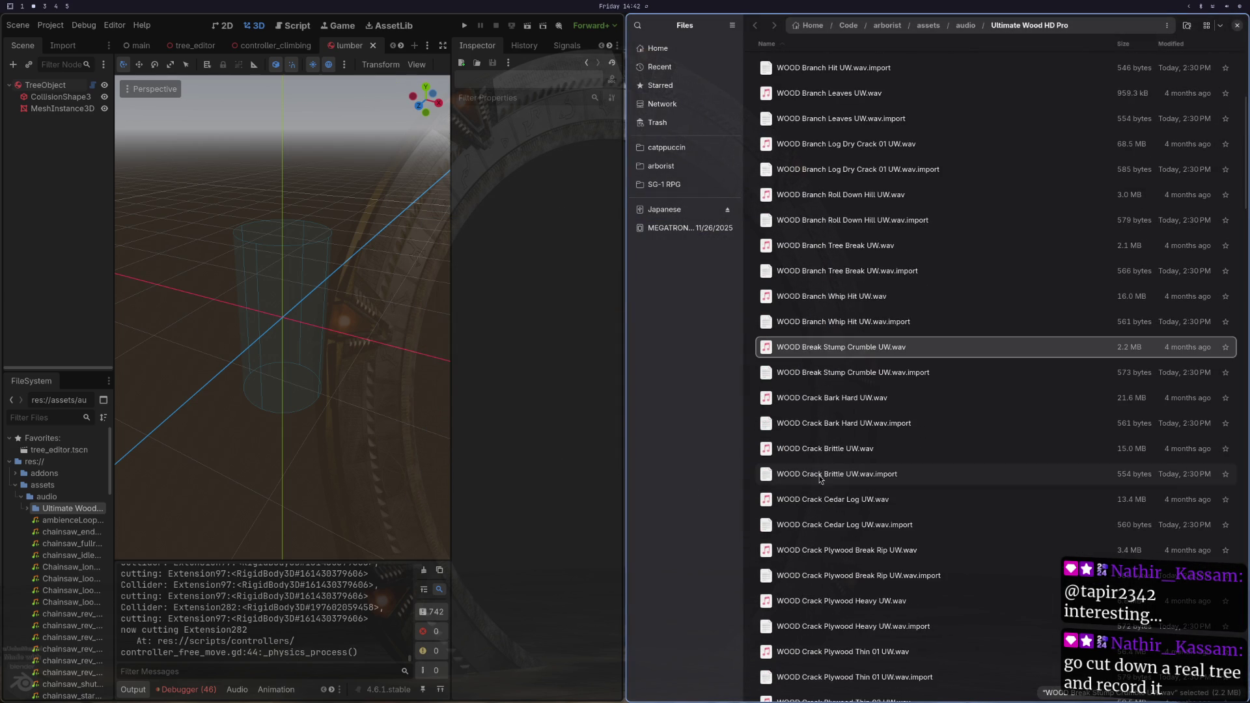
# Step: Preview WOOD Crack Brittle UW and move it with its .import file into use
pyautogui.click(830, 449)
pyautogui.press('space')
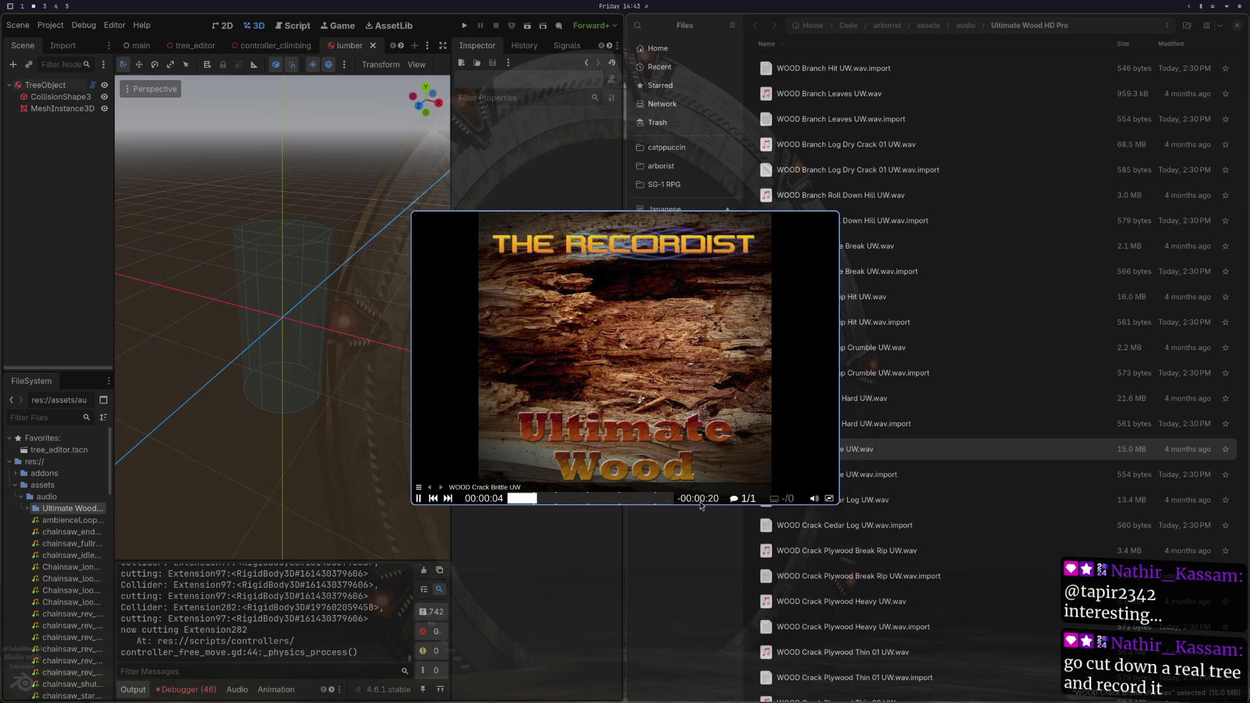
pyautogui.press('space')
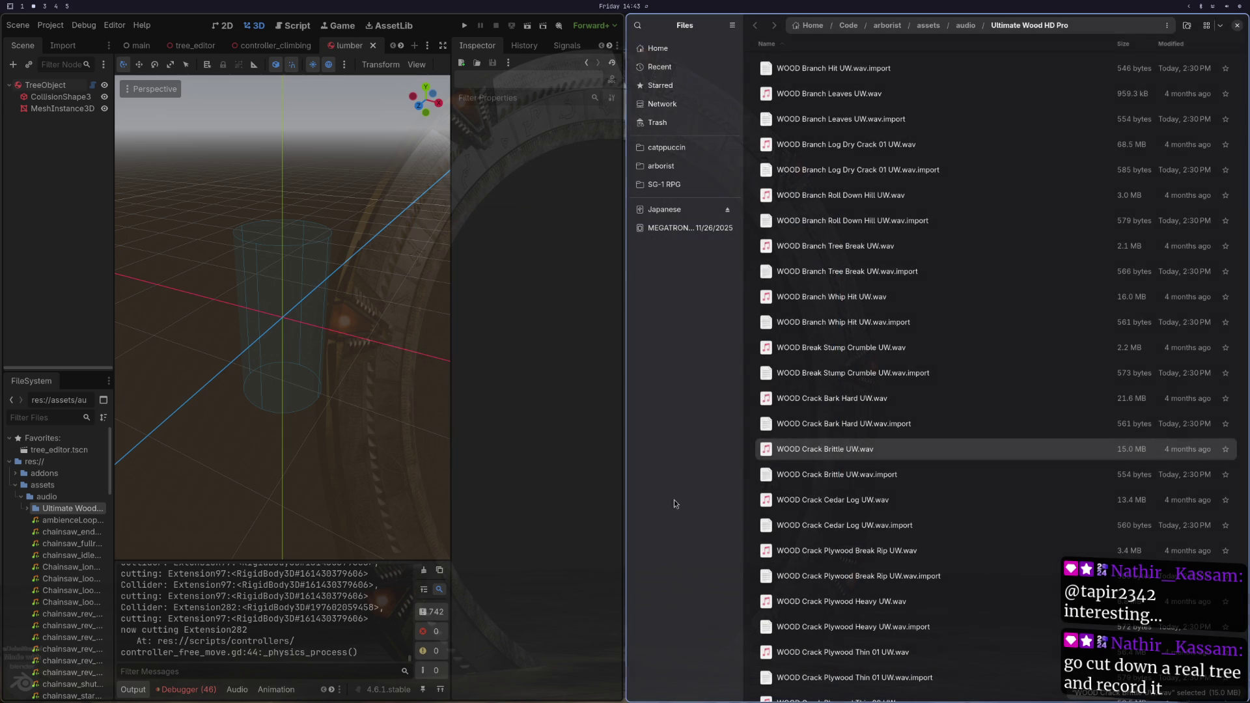
pyautogui.keyDown('ctrl'); pyautogui.click(786, 478); pyautogui.keyUp('ctrl')
pyautogui.moveTo(818, 443)
pyautogui.mouseDown()
pyautogui.moveTo(817, 66)
pyautogui.moveTo(782, 76)
pyautogui.moveTo(779, 147)
pyautogui.mouseUp()
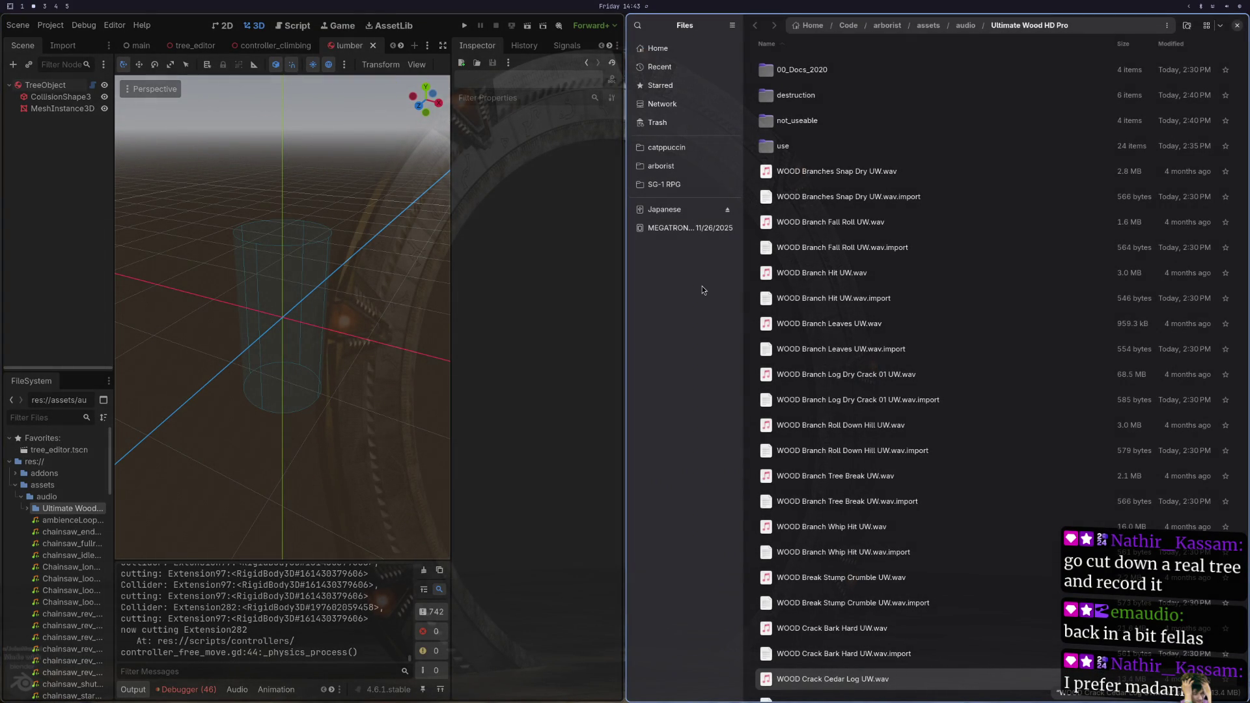
# Step: Preview WOOD Stump Break Dry UW and move it with its .import file into use
pyautogui.scroll(-15, 796, 378)
pyautogui.scroll(-10, 800, 383)
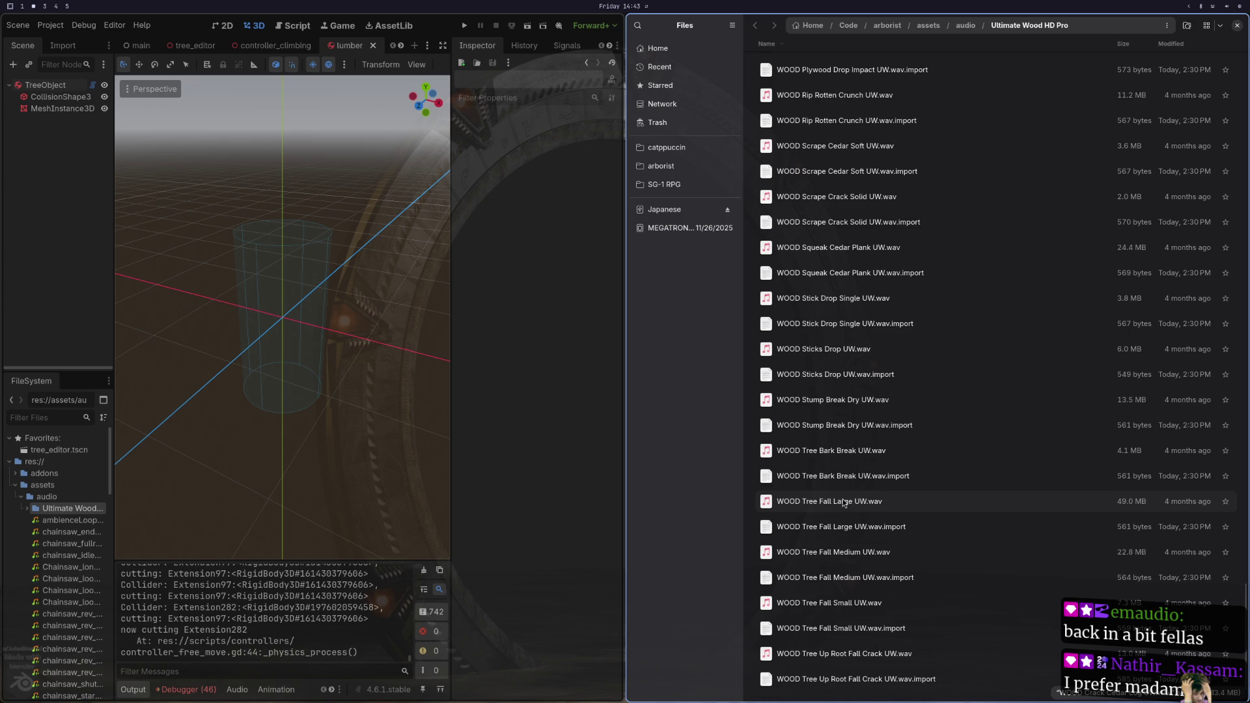
pyautogui.doubleClick(829, 405)
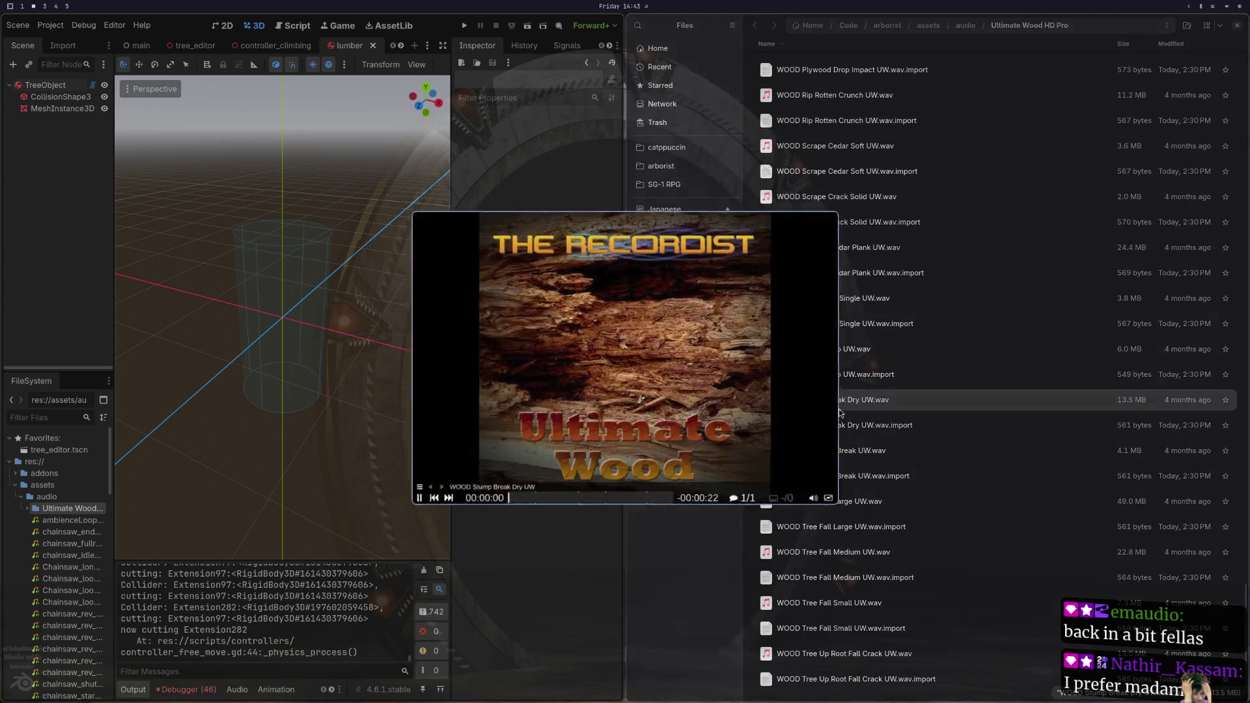
pyautogui.press('q')
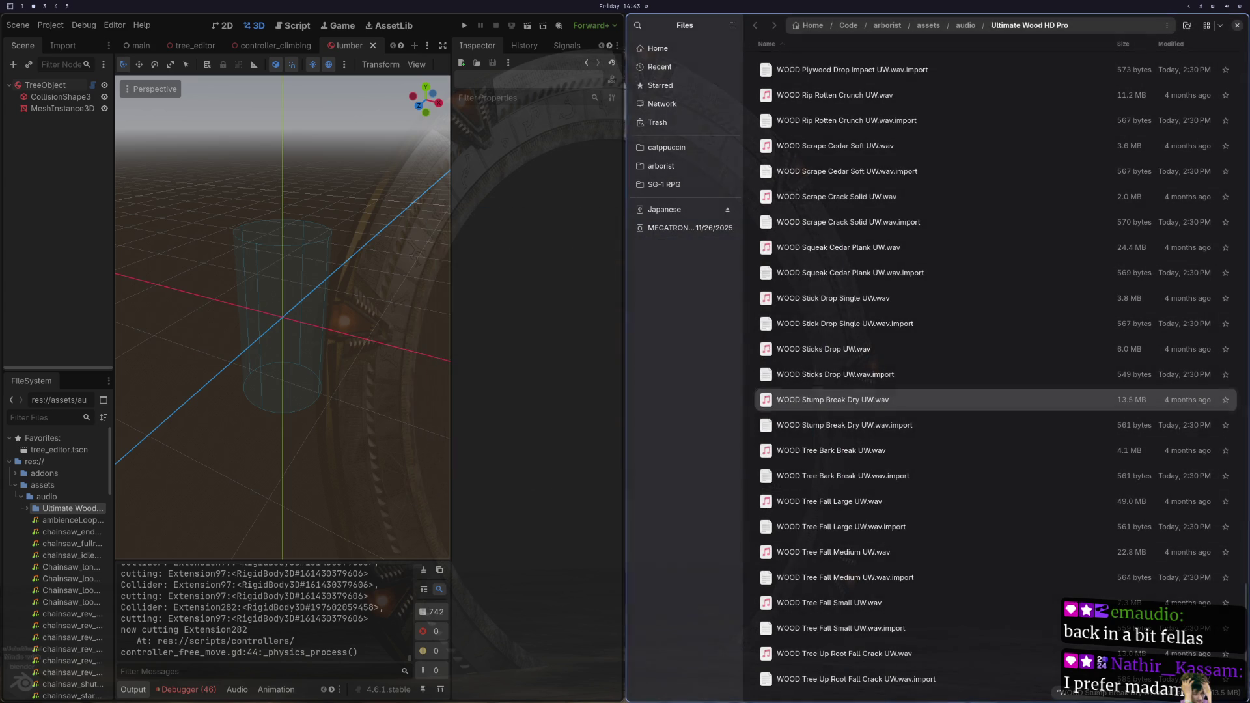
pyautogui.click(860, 417)
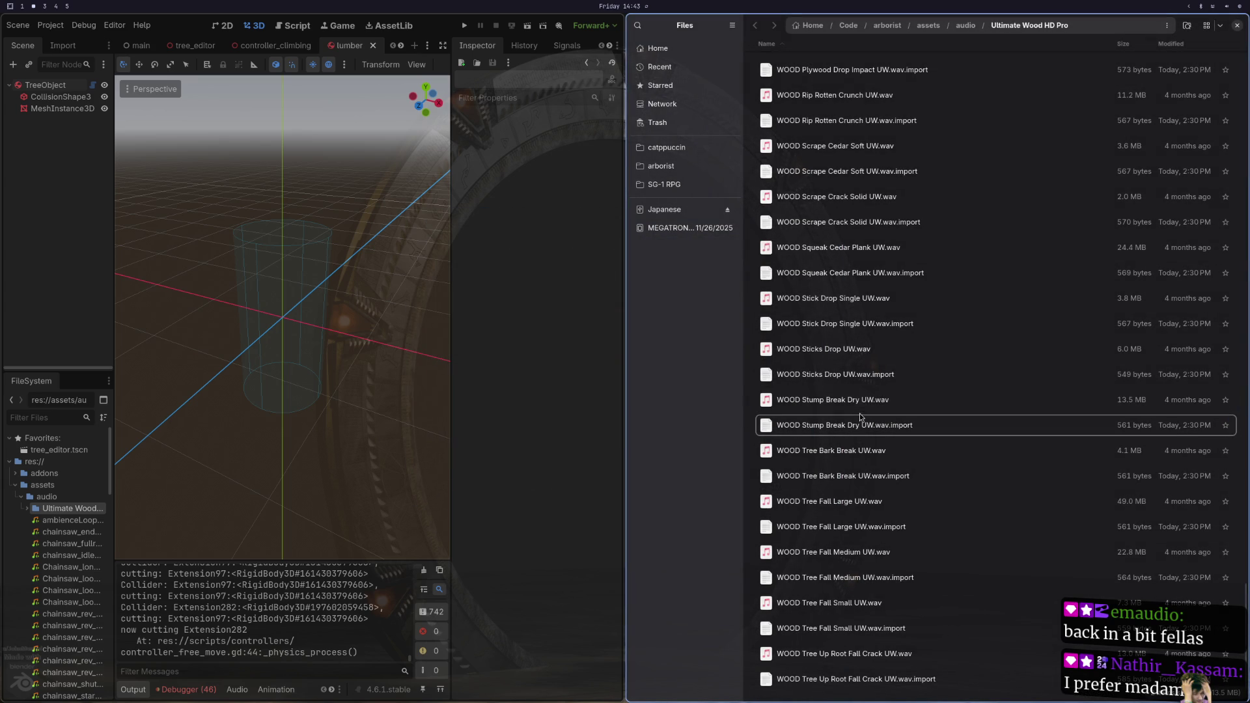
pyautogui.moveTo(813, 409)
pyautogui.mouseDown()
pyautogui.moveTo(879, 315)
pyautogui.moveTo(882, 47)
pyautogui.moveTo(779, 144)
pyautogui.mouseUp()
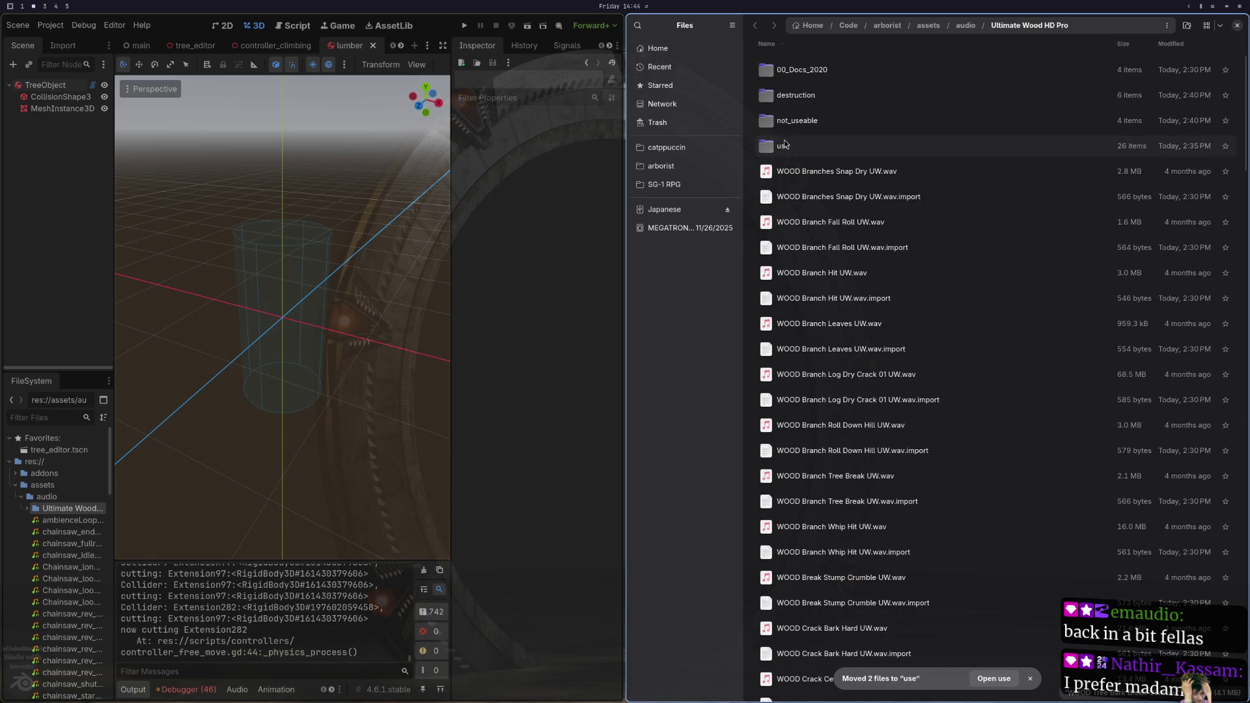
# Step: Check the use folder's 26 items, then return to Ultimate Wood HD Pro
pyautogui.doubleClick(782, 146)
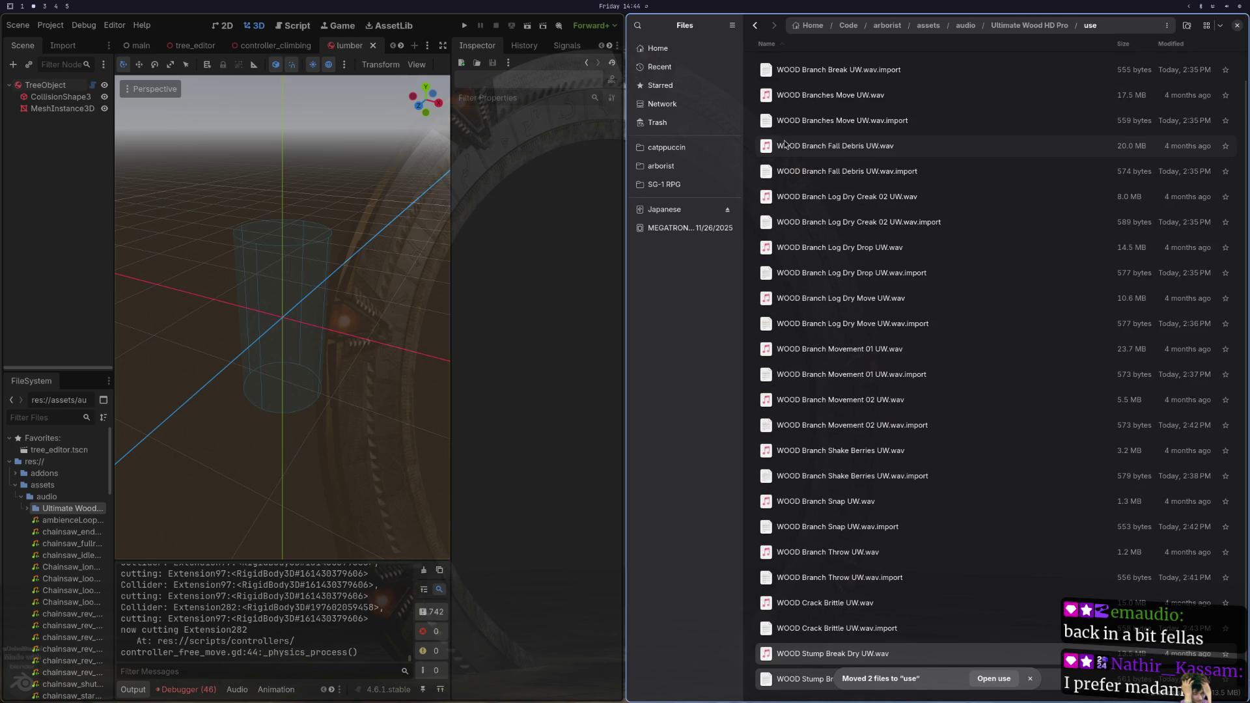
pyautogui.click(962, 353)
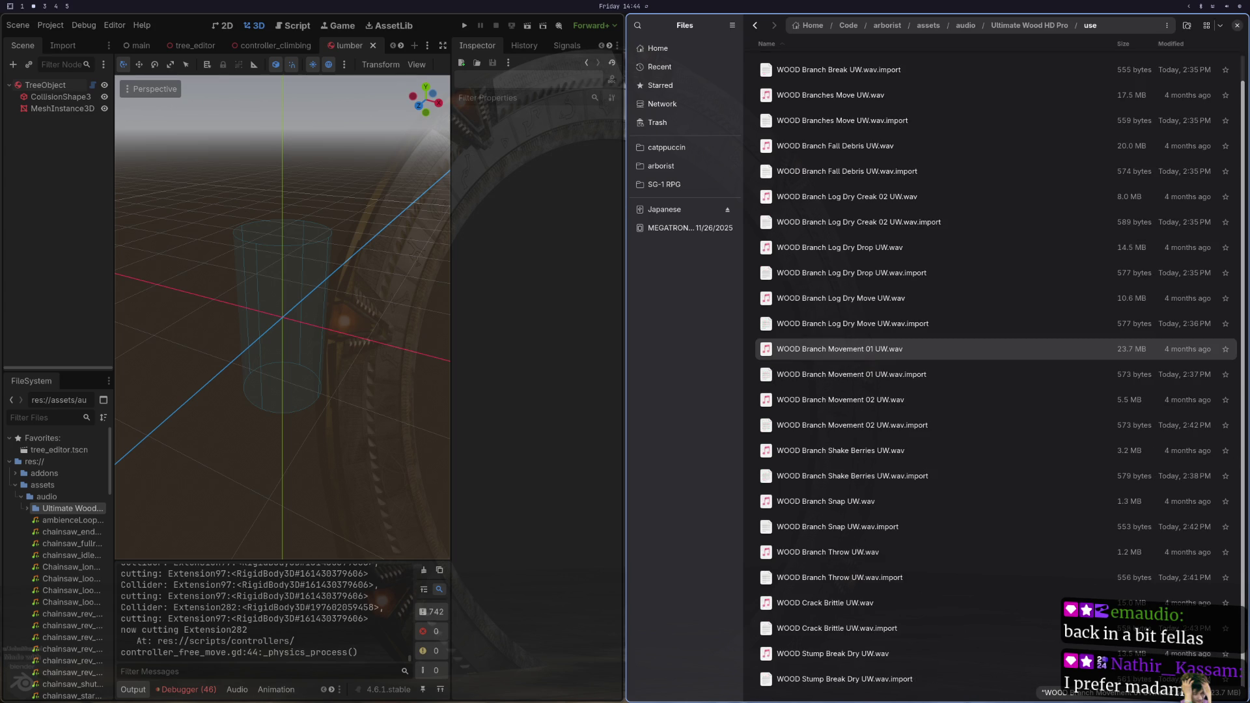
pyautogui.click(755, 26)
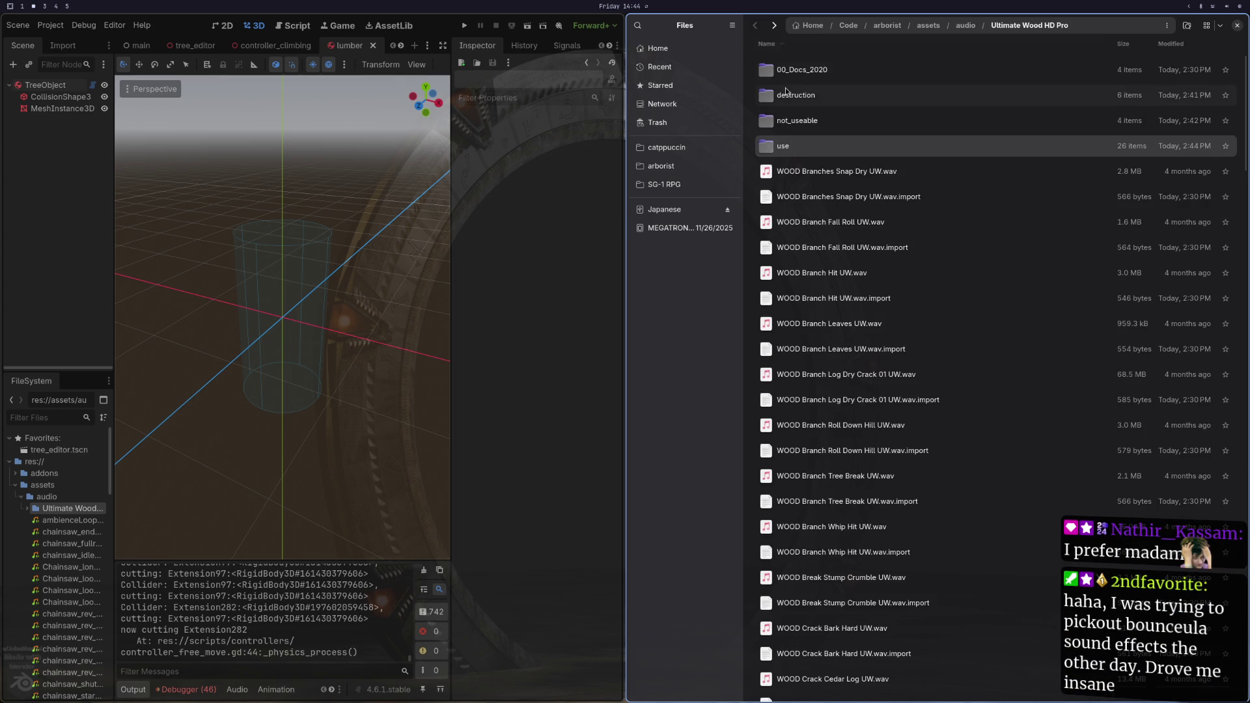
# Step: Rename the use folder to good_for_tree
pyautogui.rightClick(786, 146)
pyautogui.click(826, 246)
pyautogui.write('good_for_tree')
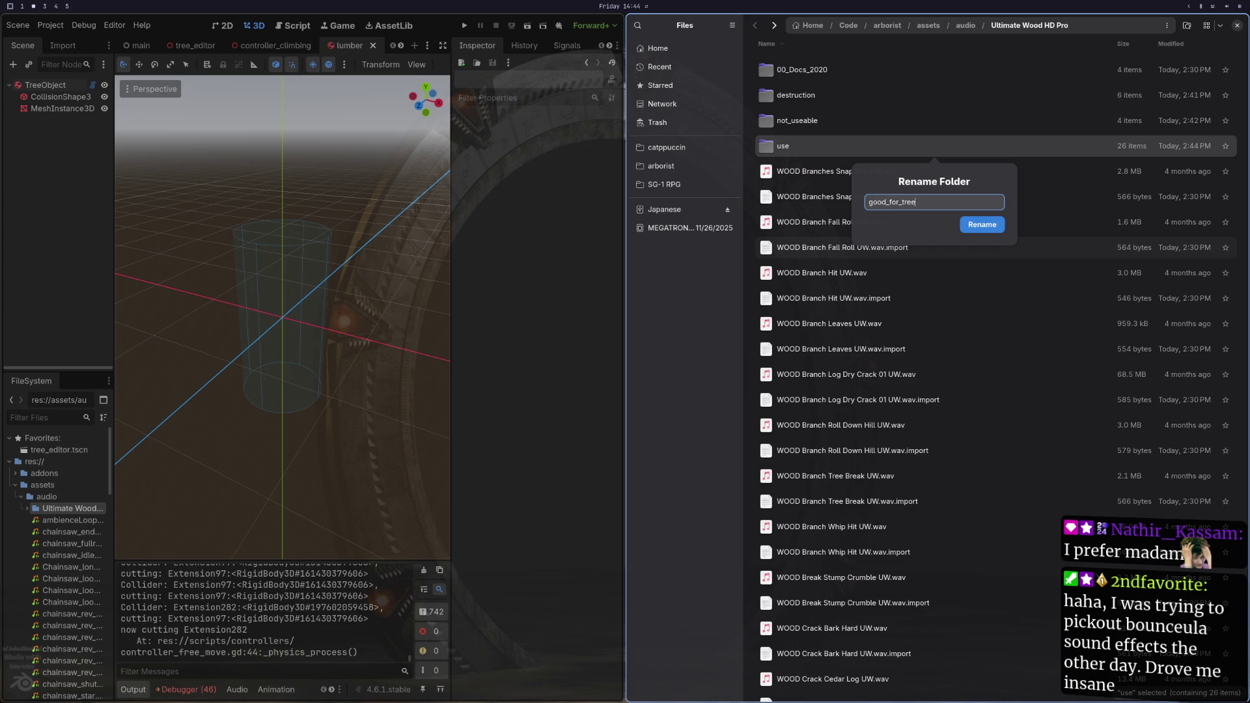
pyautogui.press('Return')
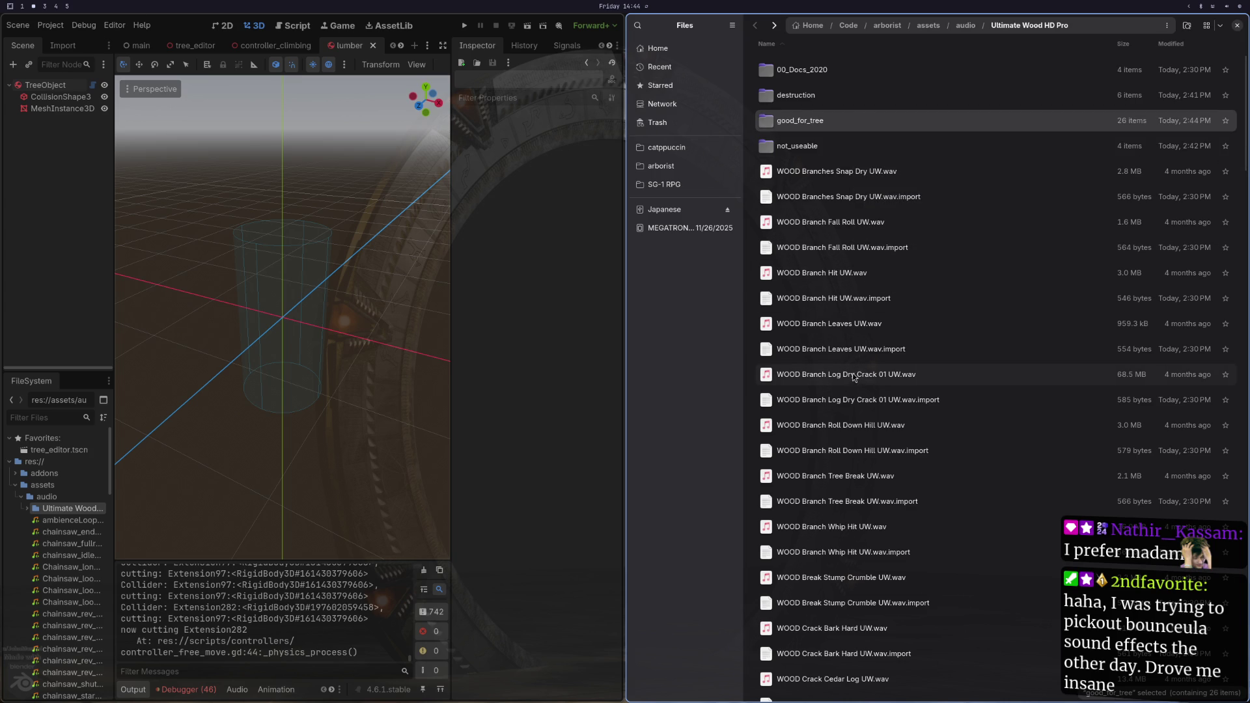
# Step: Scroll through the remaining unsorted clips and back to the top
pyautogui.scroll(-10, 830, 541)
pyautogui.scroll(-15, 830, 540)
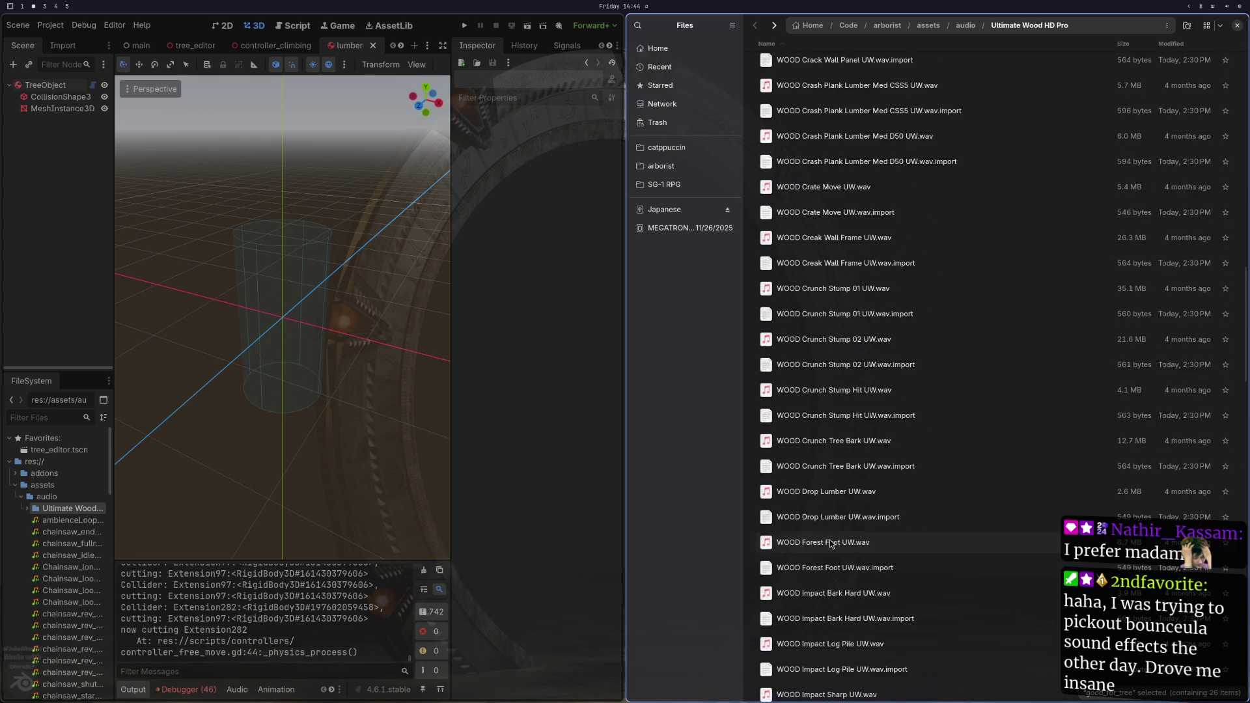
pyautogui.scroll(-5, 831, 543)
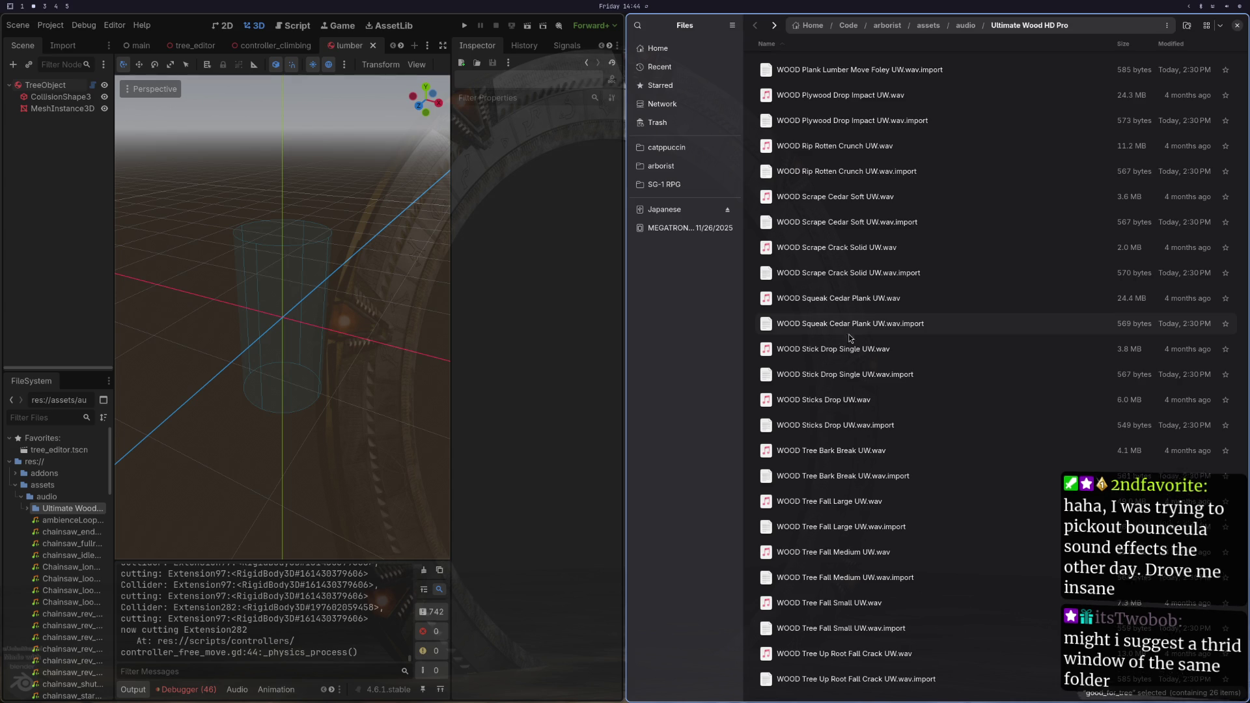
pyautogui.scroll(10, 820, 256)
pyautogui.scroll(15, 819, 258)
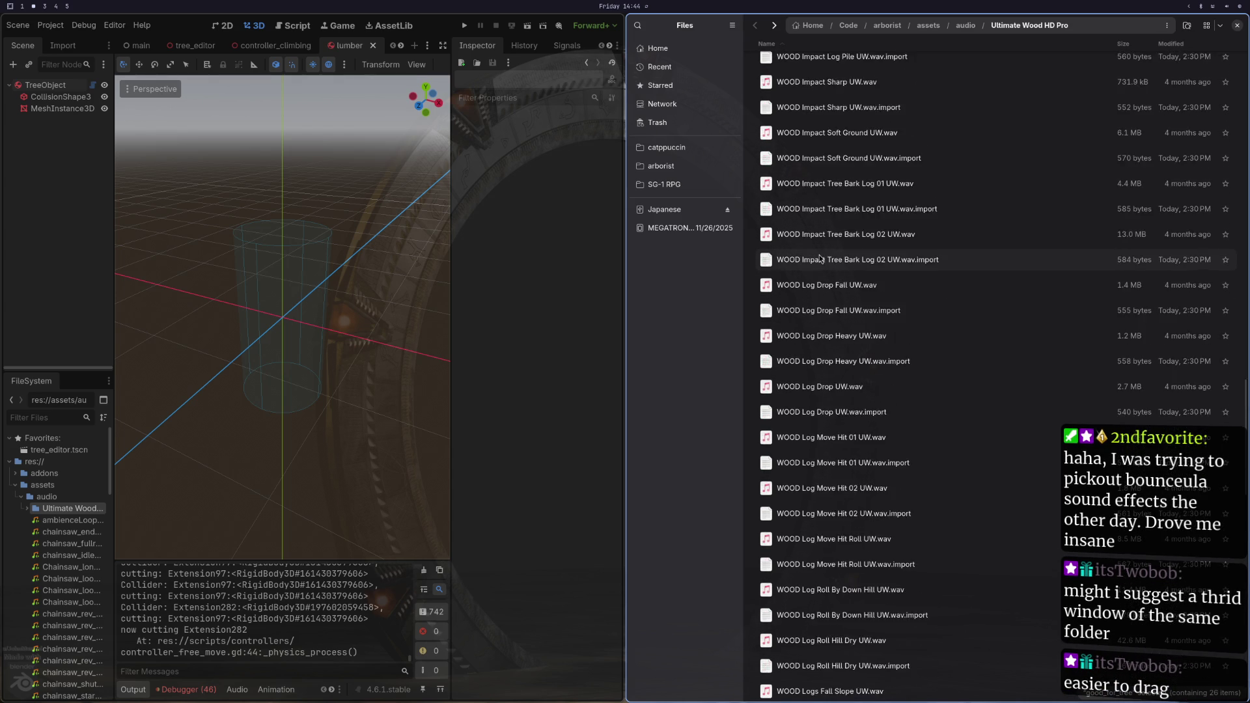
pyautogui.scroll(3, 819, 258)
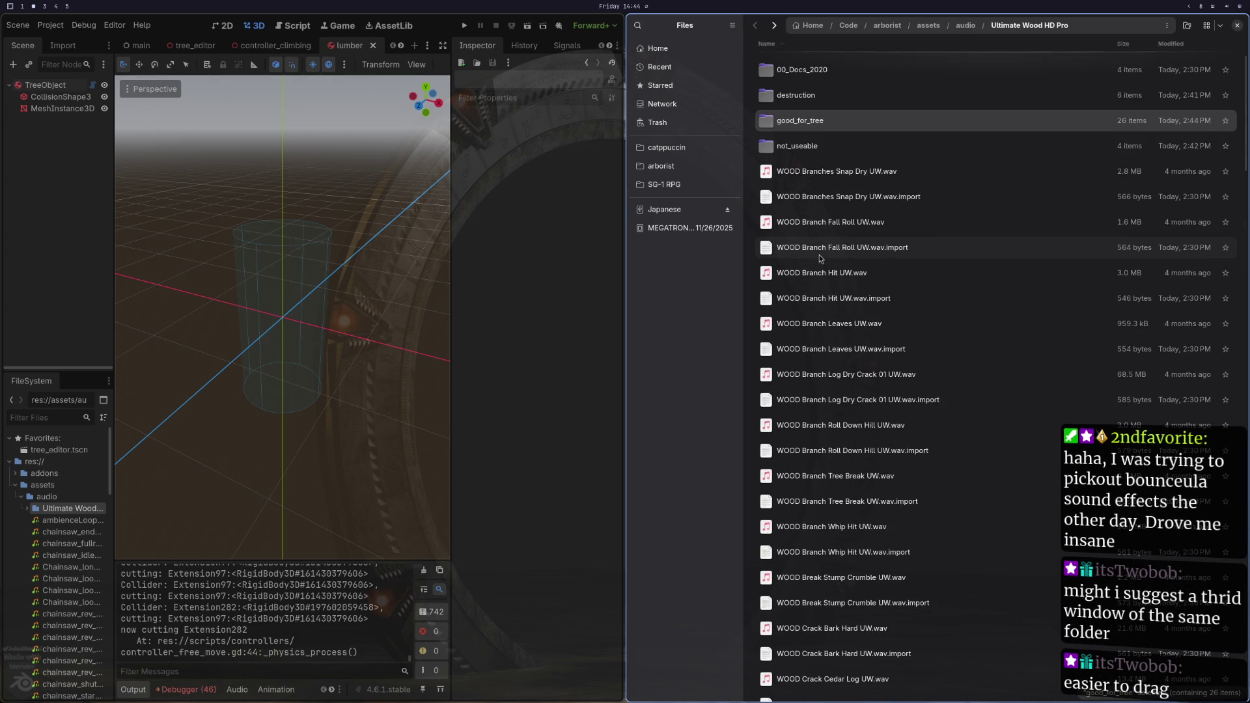
# Step: Open a second Files window on the Home folder, tiled below the first (Ctrl+N)
pyautogui.click(1208, 28)
pyautogui.click(1208, 28)
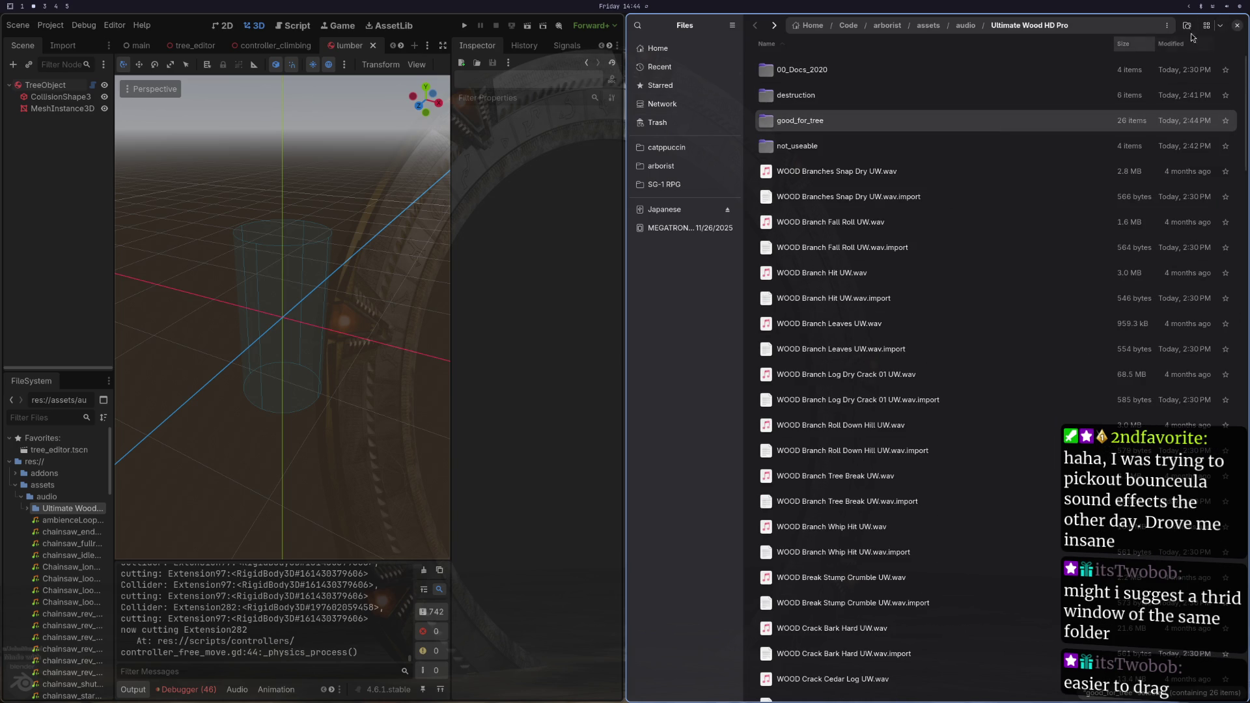
pyautogui.click(1221, 26)
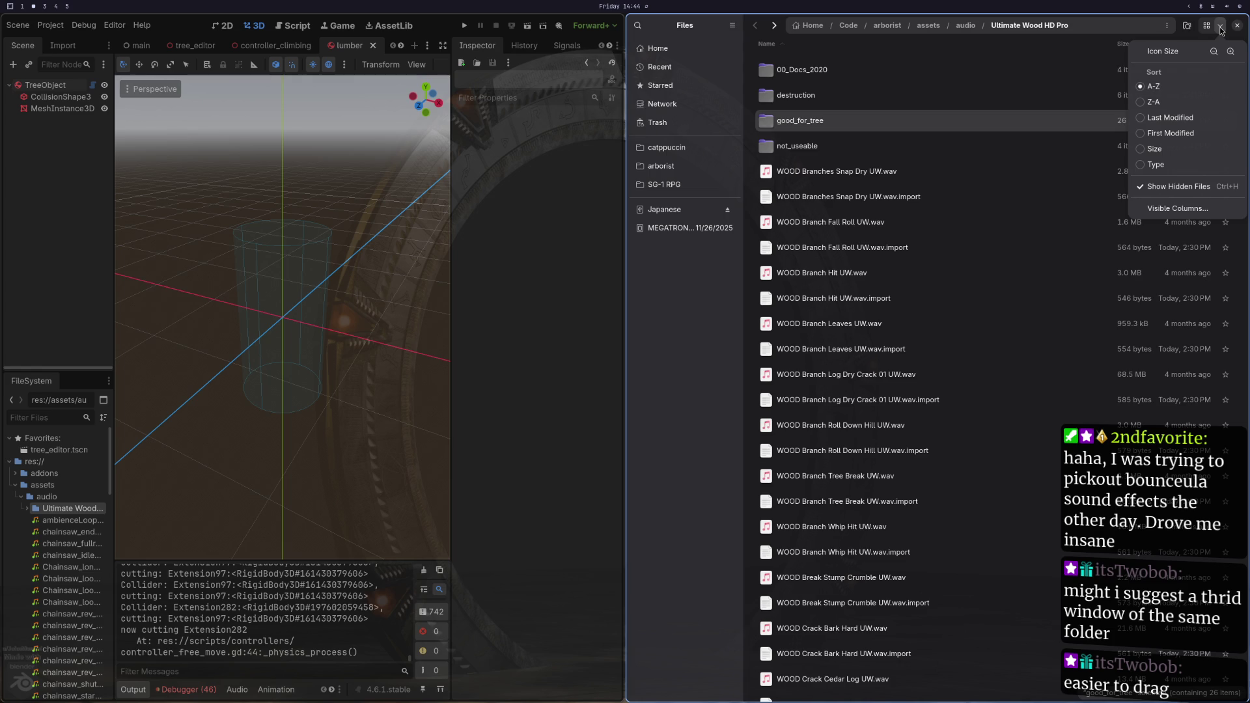
pyautogui.click(1221, 28)
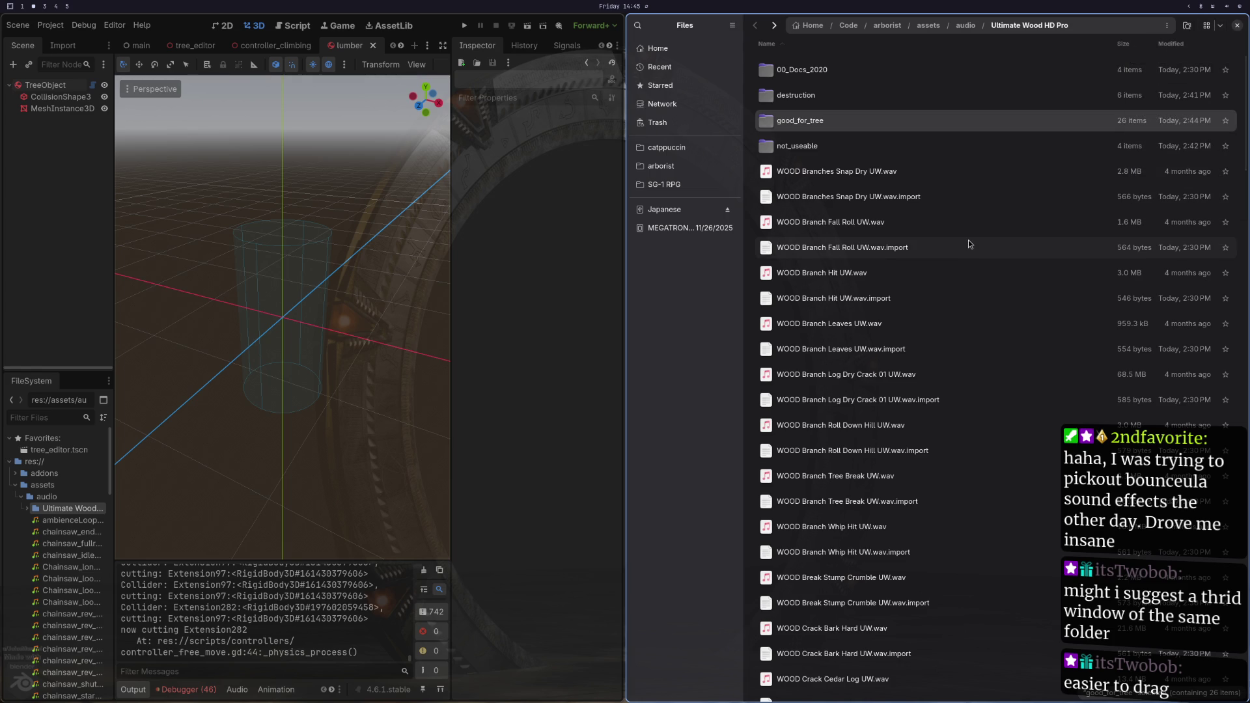
pyautogui.hotkey('ctrl', 'n')
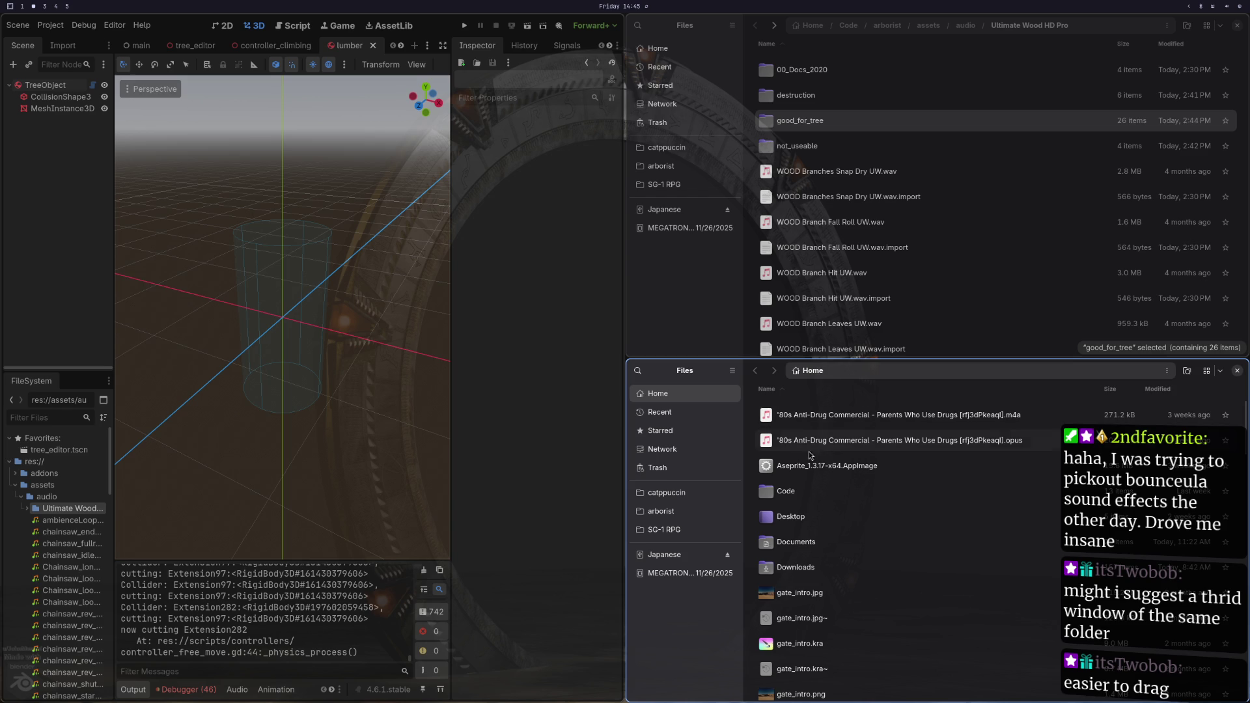
# Step: Point the lower window at the Ultimate Wood HD Pro folder by pasting its path
pyautogui.doubleClick(829, 417)
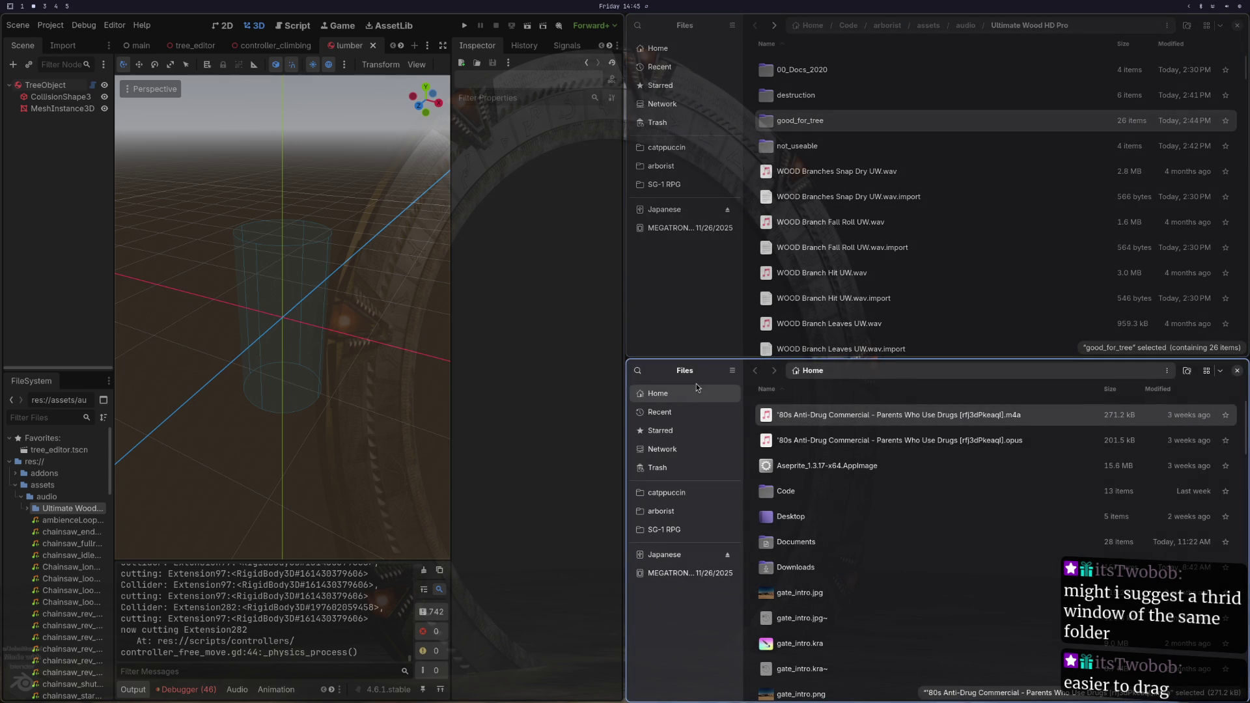
pyautogui.moveTo(729, 378)
pyautogui.mouseDown()
pyautogui.moveTo(646, 359)
pyautogui.moveTo(715, 432)
pyautogui.moveTo(939, 556)
pyautogui.mouseUp()
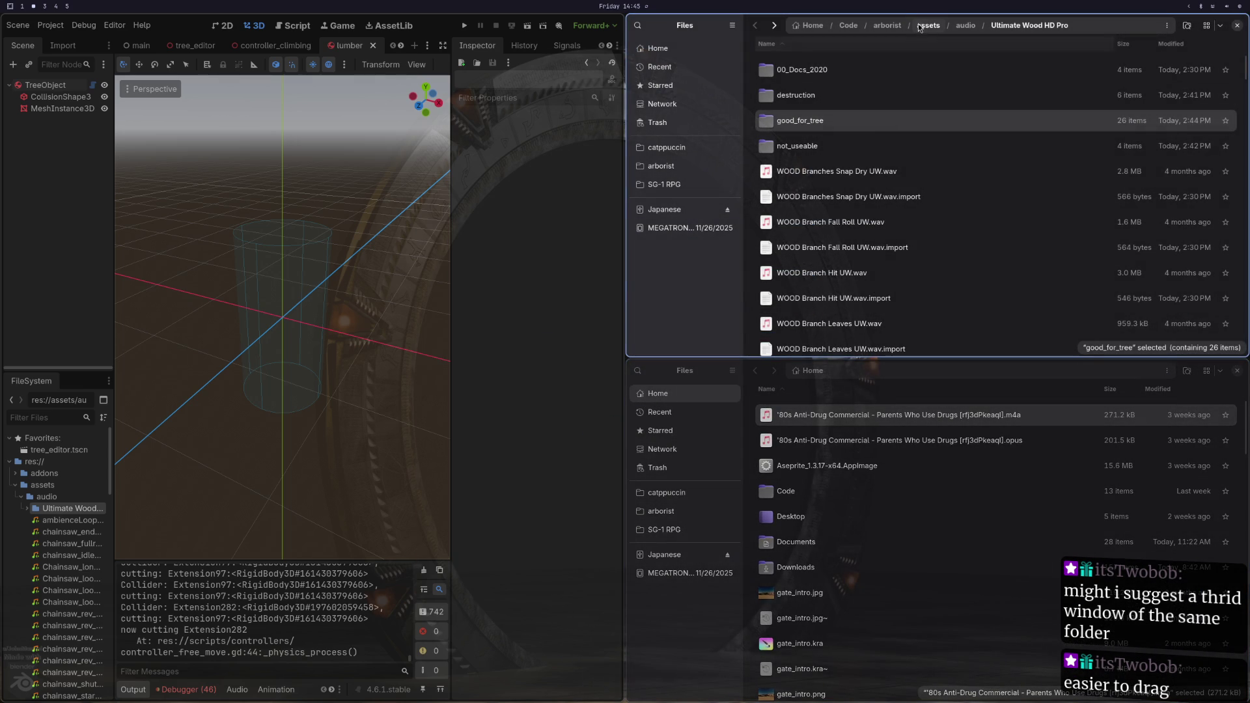
pyautogui.click(1084, 27)
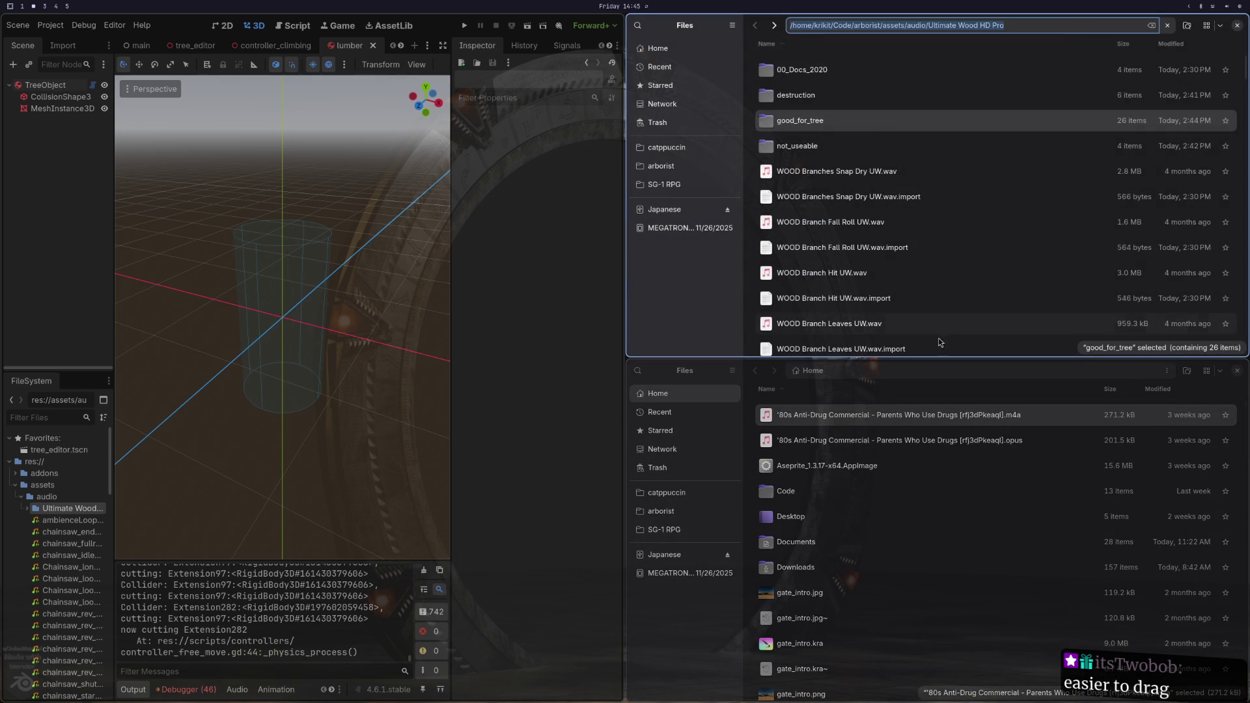
pyautogui.click(942, 369)
pyautogui.write('/home/krikit/Code/arborist/assets/audio/Ultimate Wood HD Pro/')
pyautogui.press('Return')
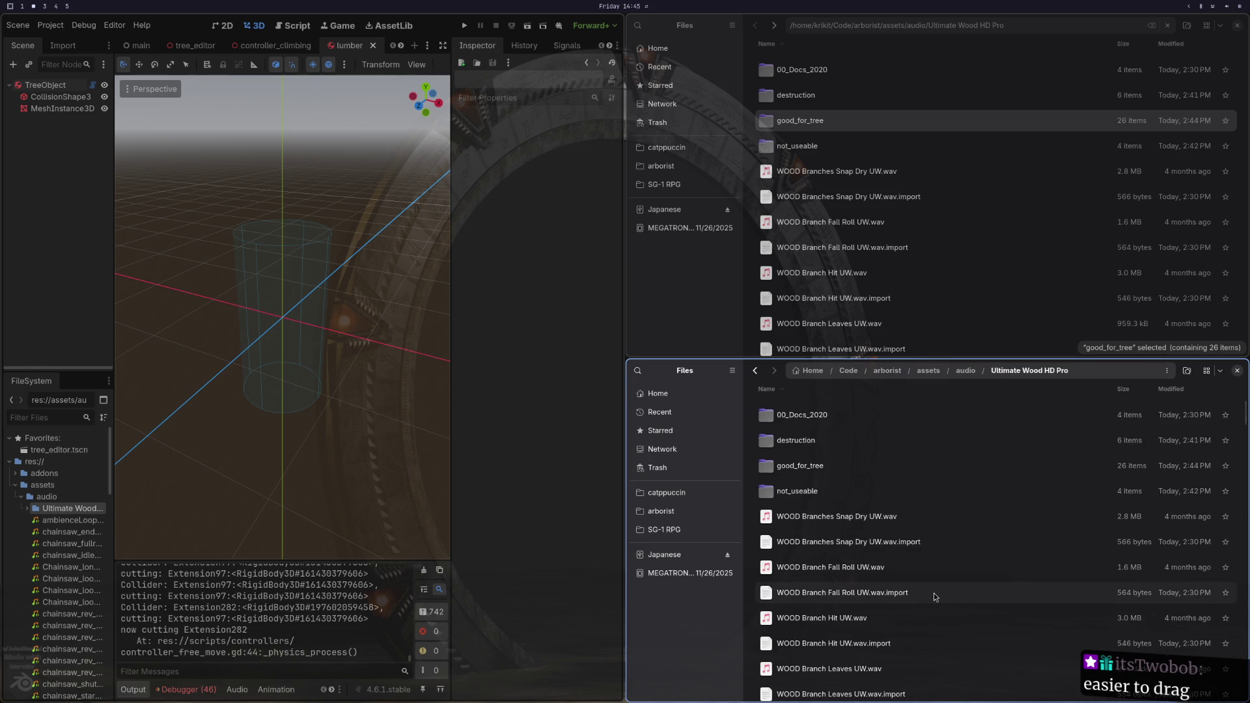
# Step: Preview WOOD Crack Cedar Log UW, select its .import file, and adjust the window widths
pyautogui.scroll(-5, 863, 626)
pyautogui.scroll(-5, 869, 618)
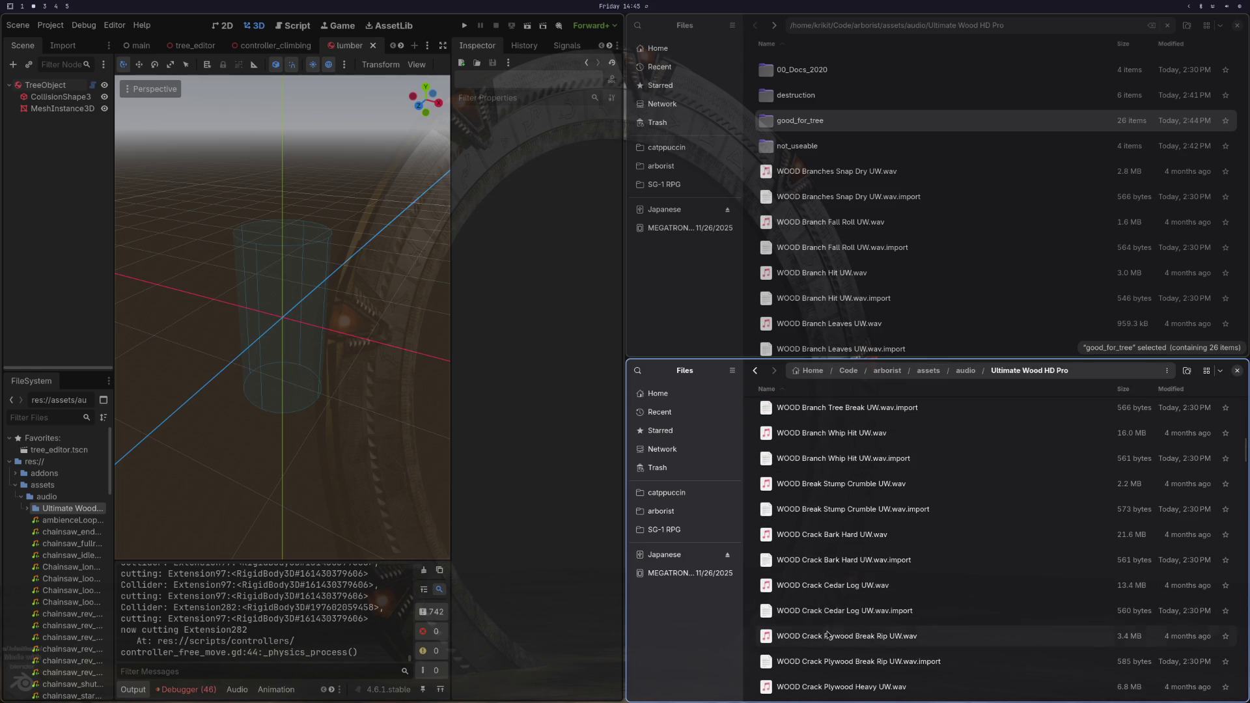
pyautogui.doubleClick(863, 585)
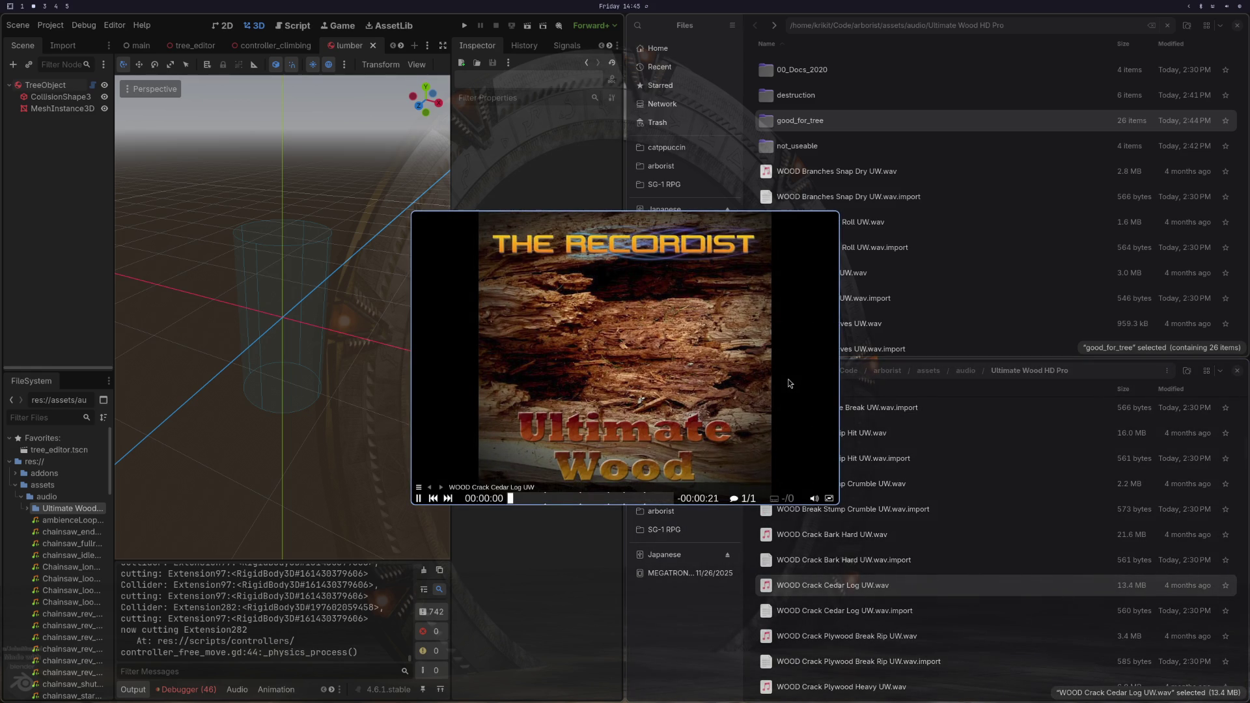
pyautogui.press('q')
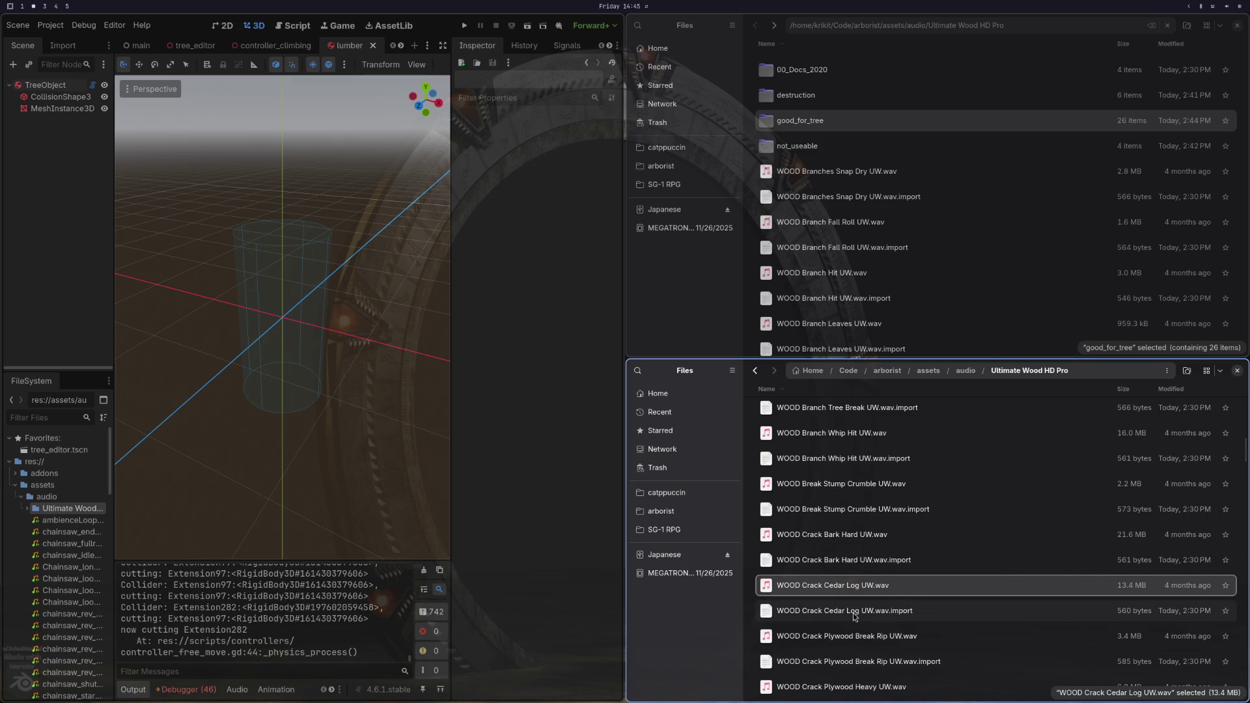
pyautogui.keyDown('ctrl'); pyautogui.click(859, 611); pyautogui.keyUp('ctrl')
pyautogui.scroll(-8, 858, 590)
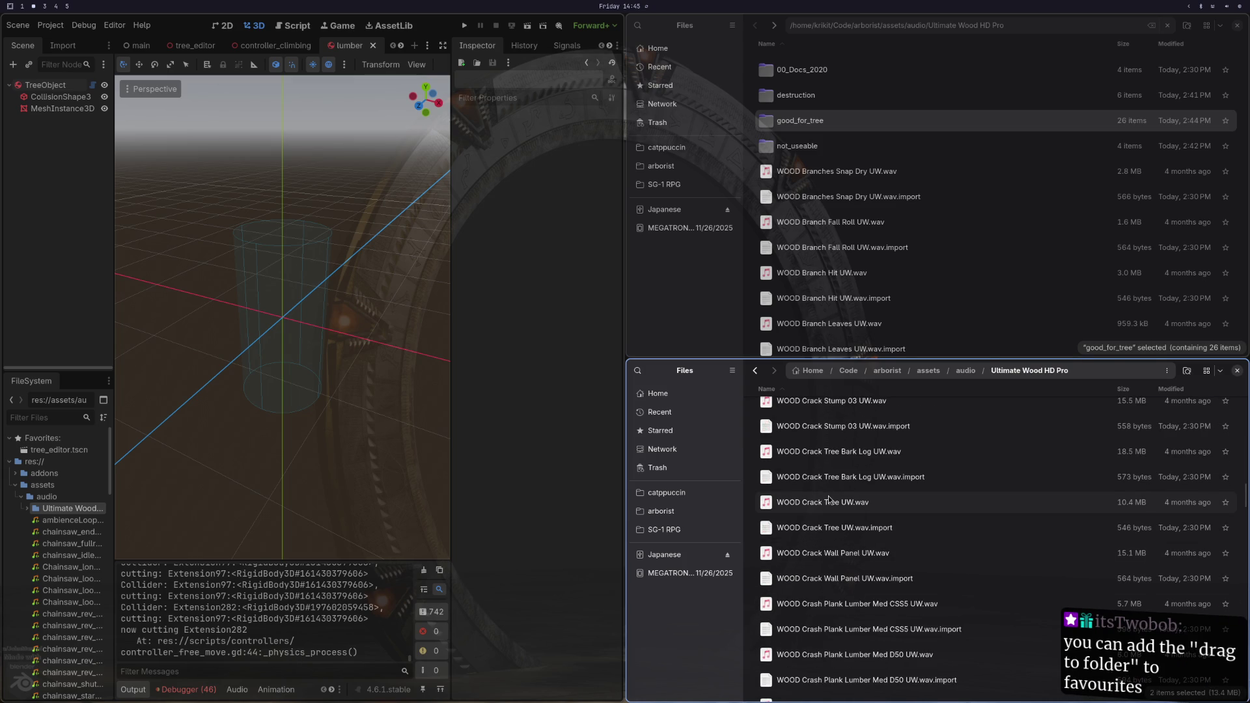
pyautogui.scroll(15, 845, 514)
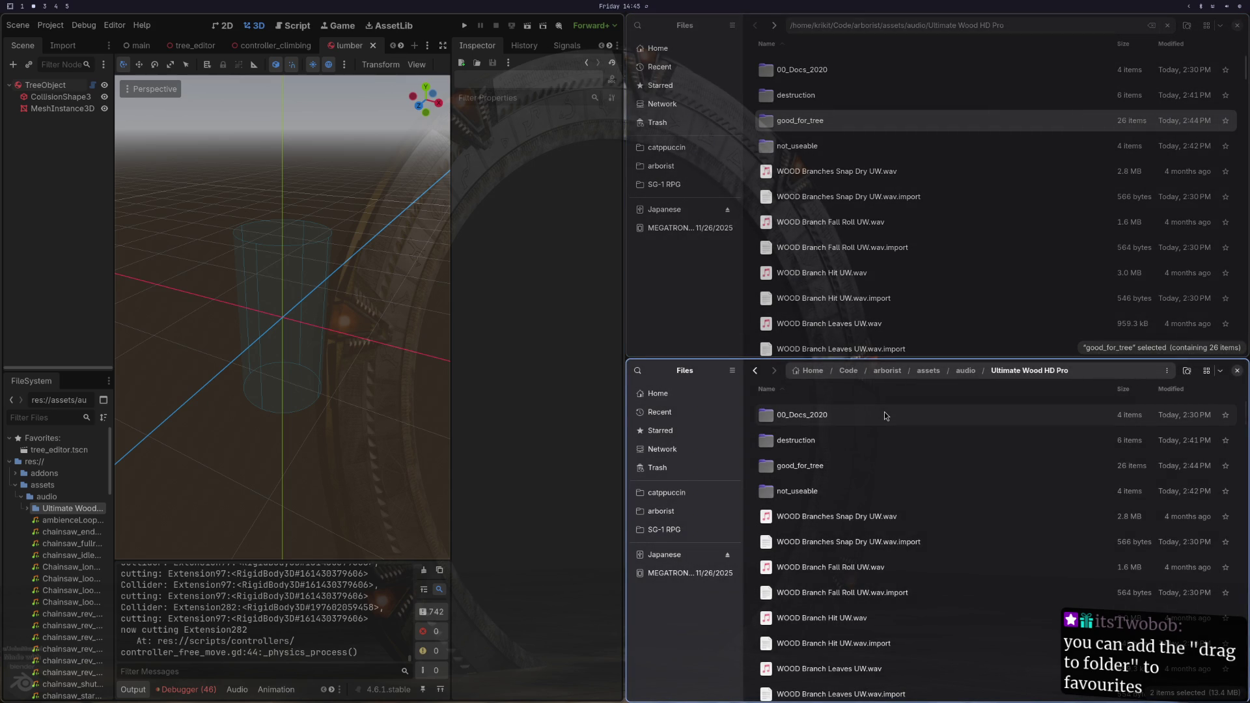
pyautogui.press('super+ctrl+Right')
pyautogui.press('super+ctrl+Left')
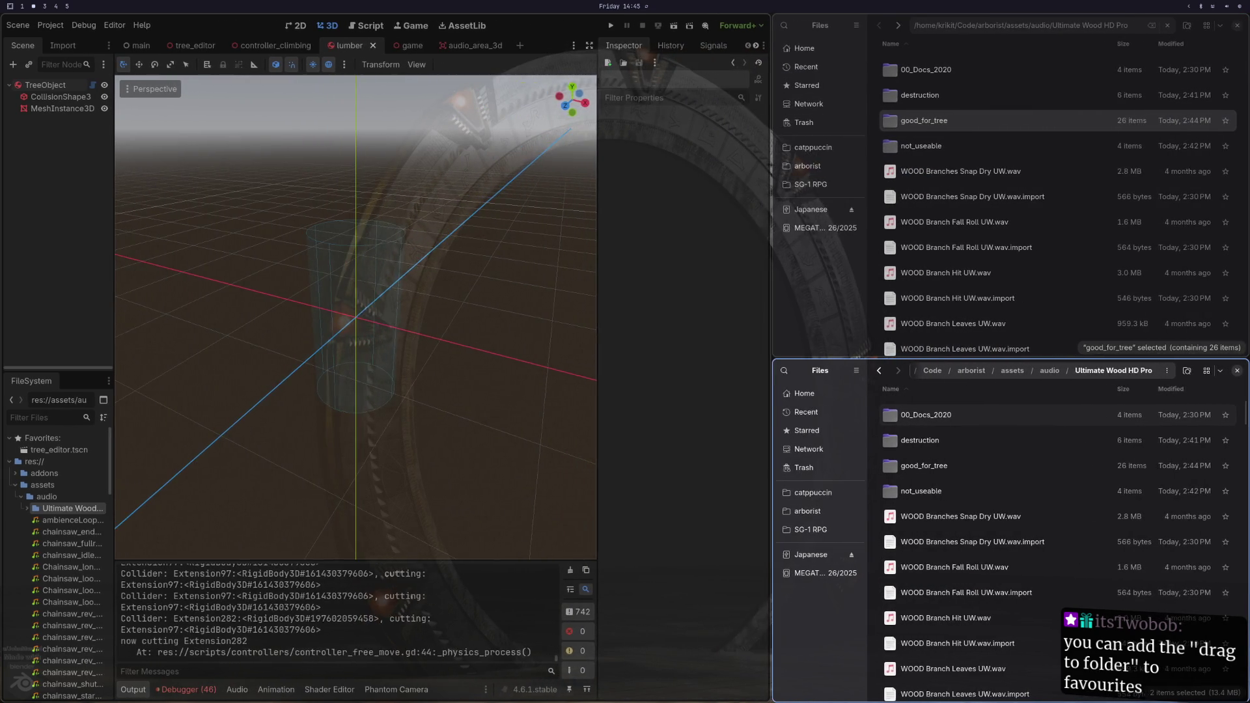
# Step: Set the Icon Size to the smallest rows in both the lower and upper Files lists
pyautogui.hotkey('ctrl', '+')
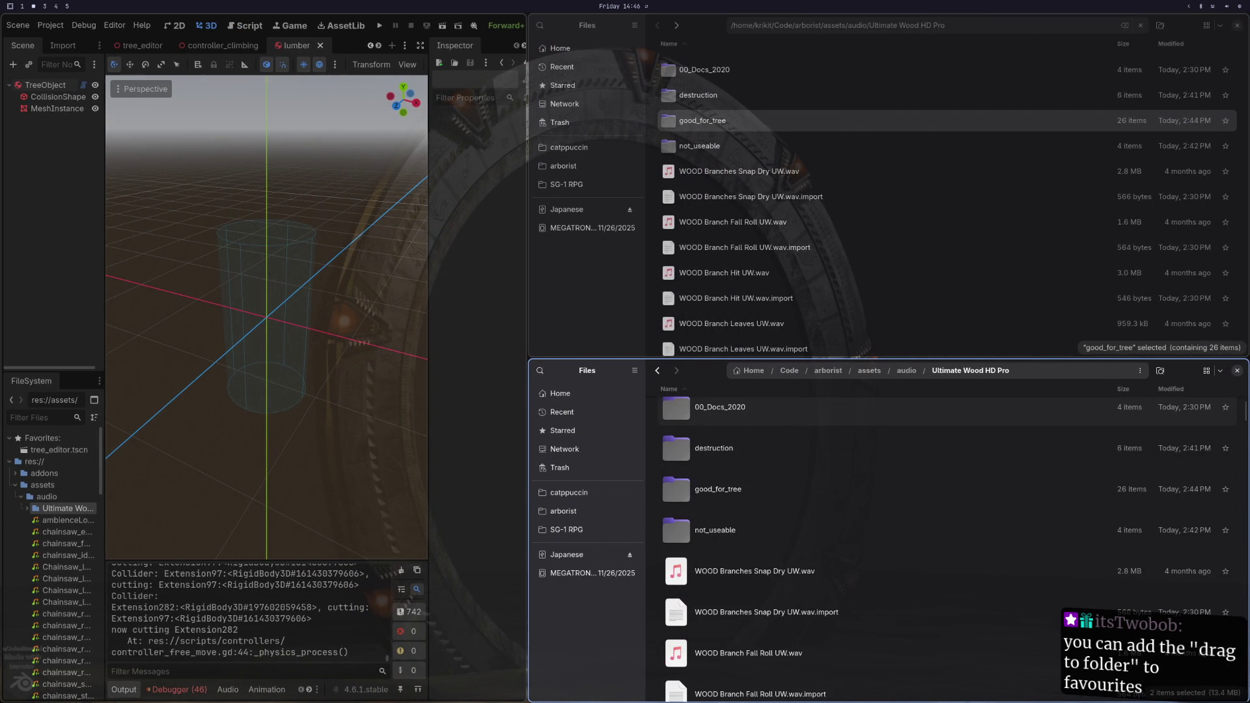
pyautogui.press('super+ctrl+Right')
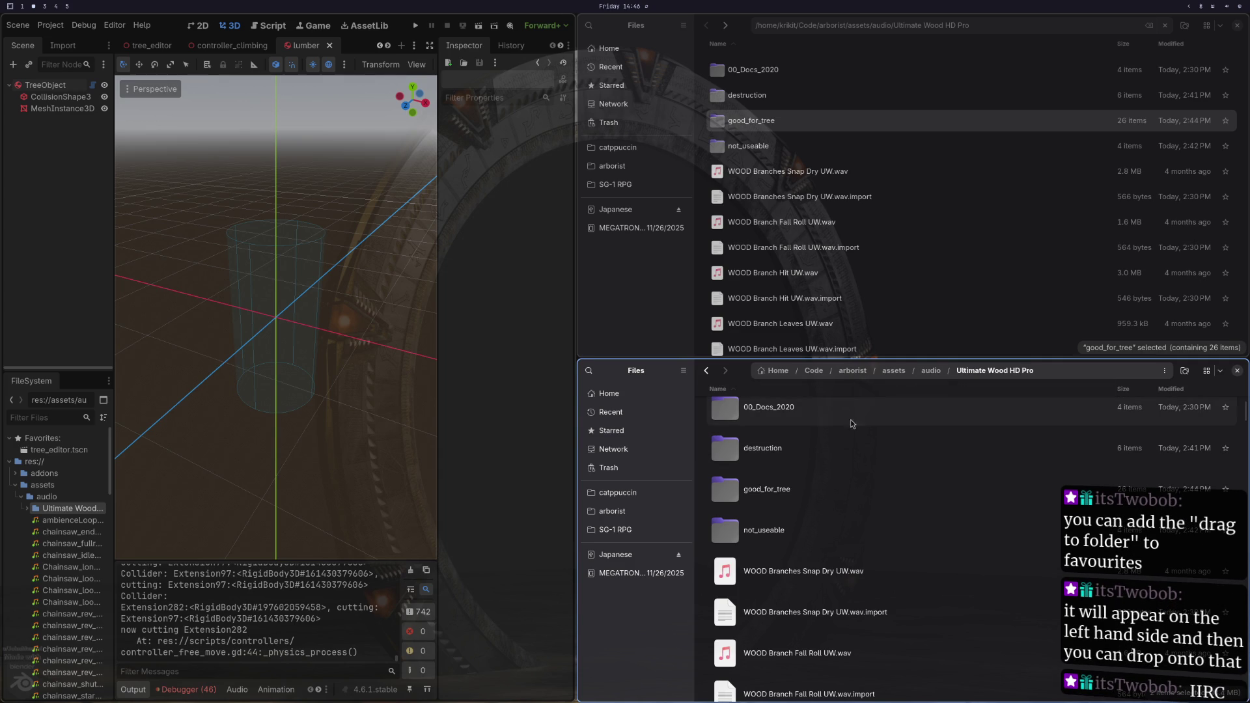
pyautogui.click(1206, 372)
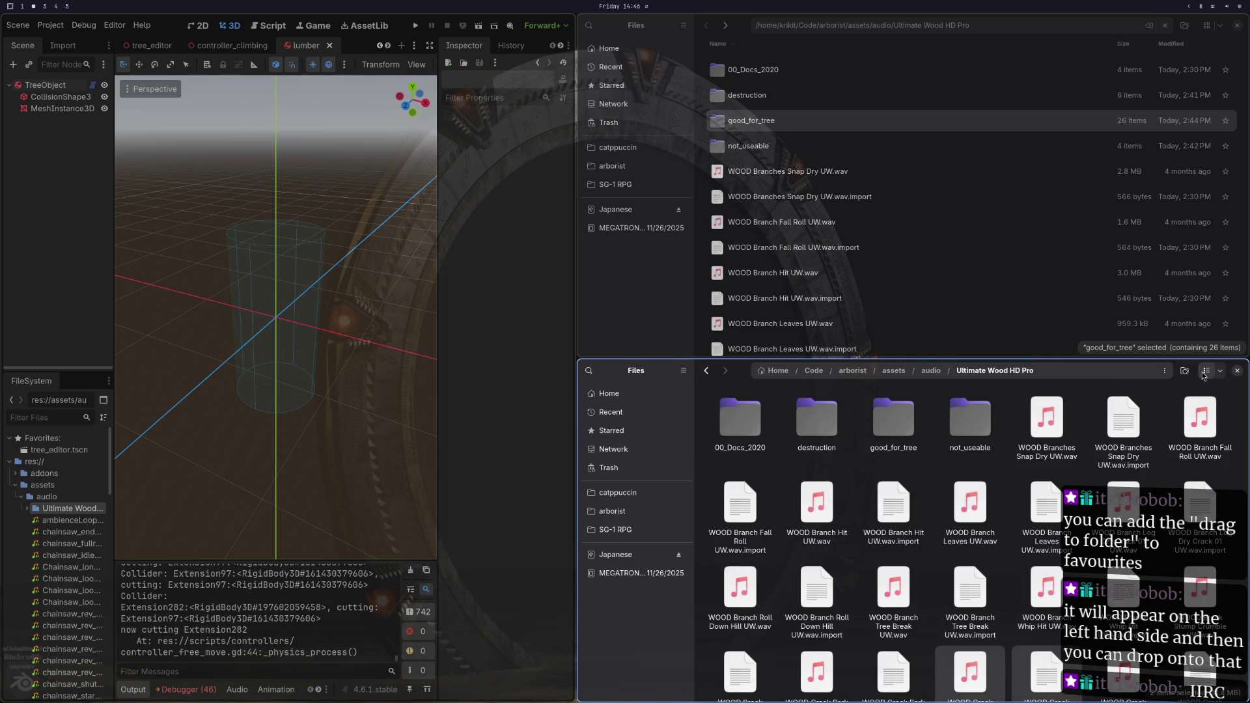
pyautogui.click(1205, 372)
pyautogui.click(1202, 372)
pyautogui.click(1202, 373)
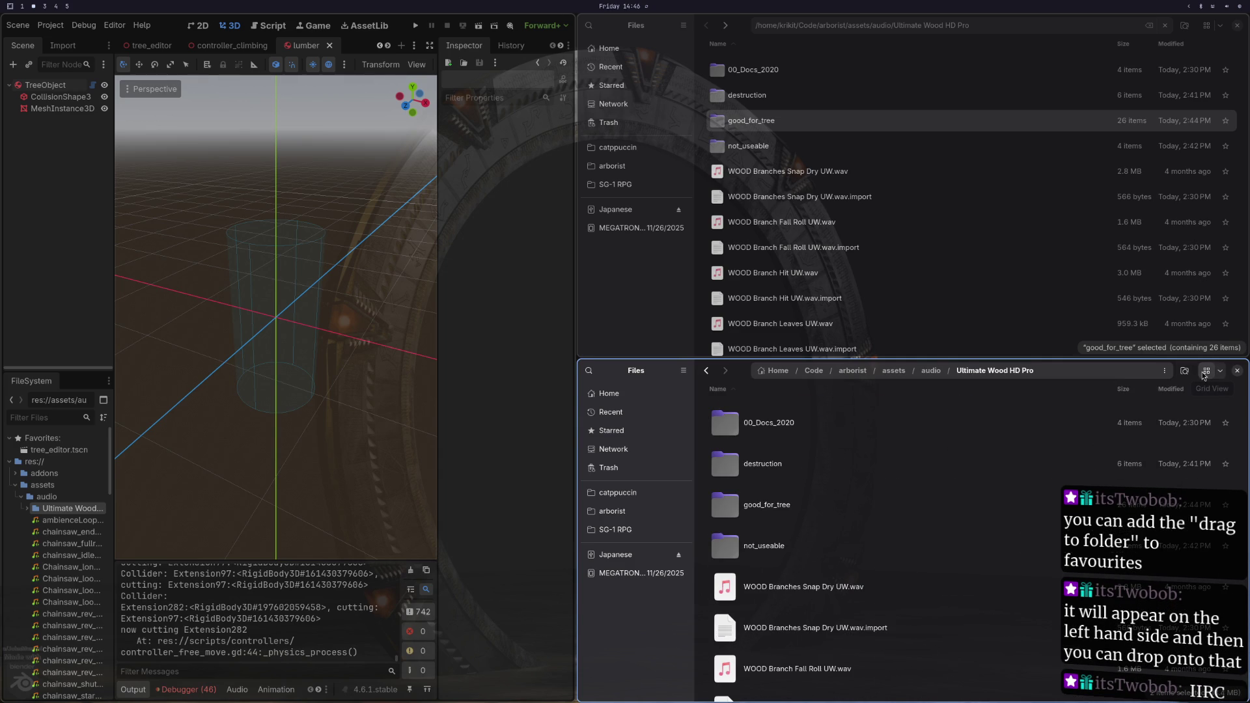
pyautogui.click(1221, 372)
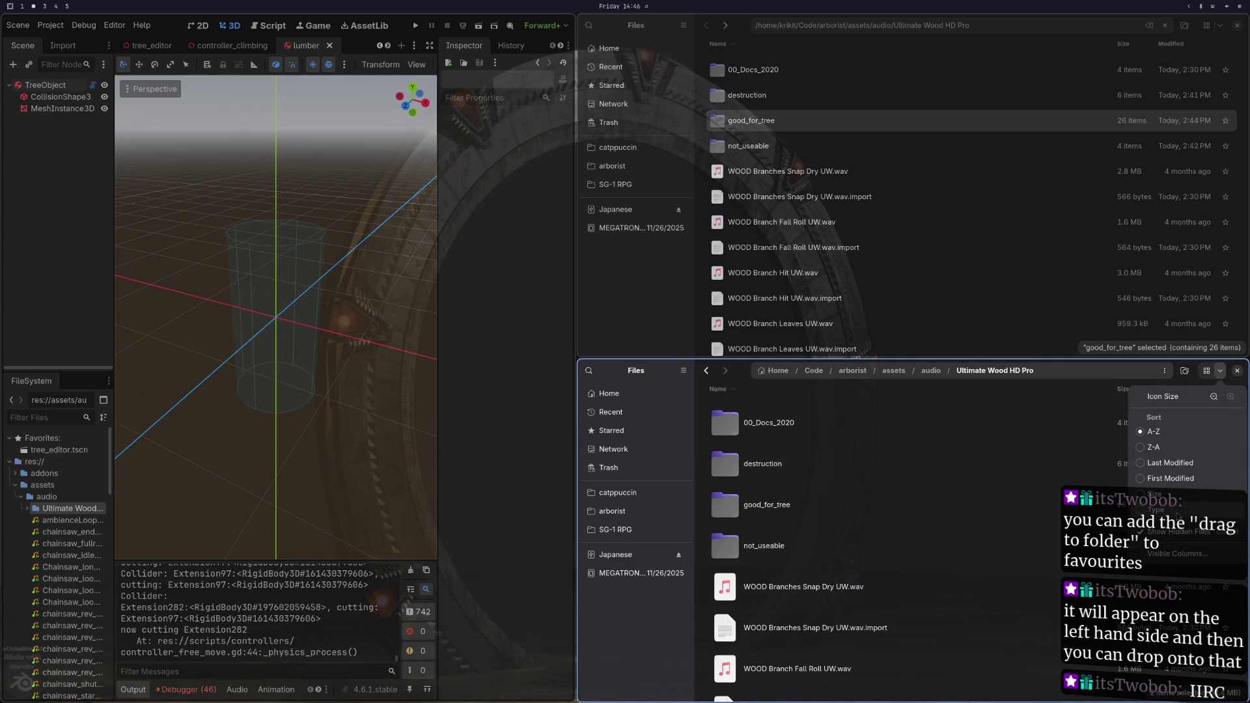
pyautogui.click(1214, 398)
pyautogui.click(1215, 399)
pyautogui.click(955, 163)
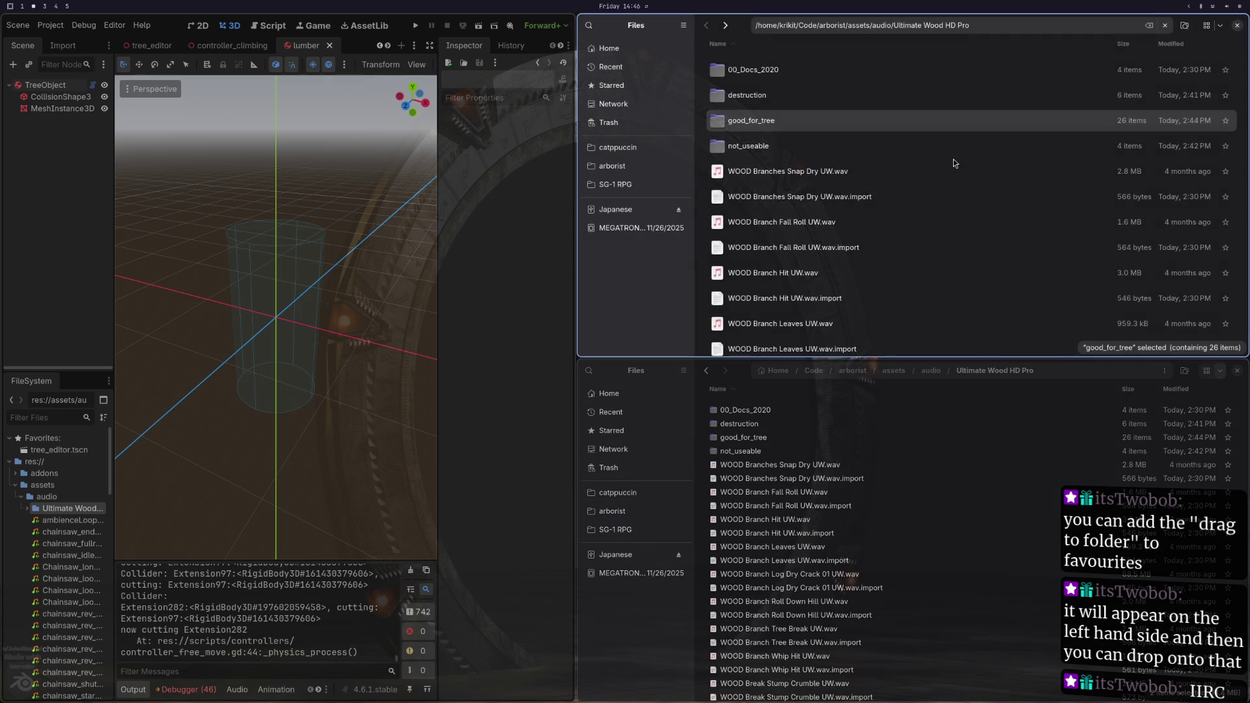
pyautogui.click(1218, 28)
pyautogui.click(1212, 51)
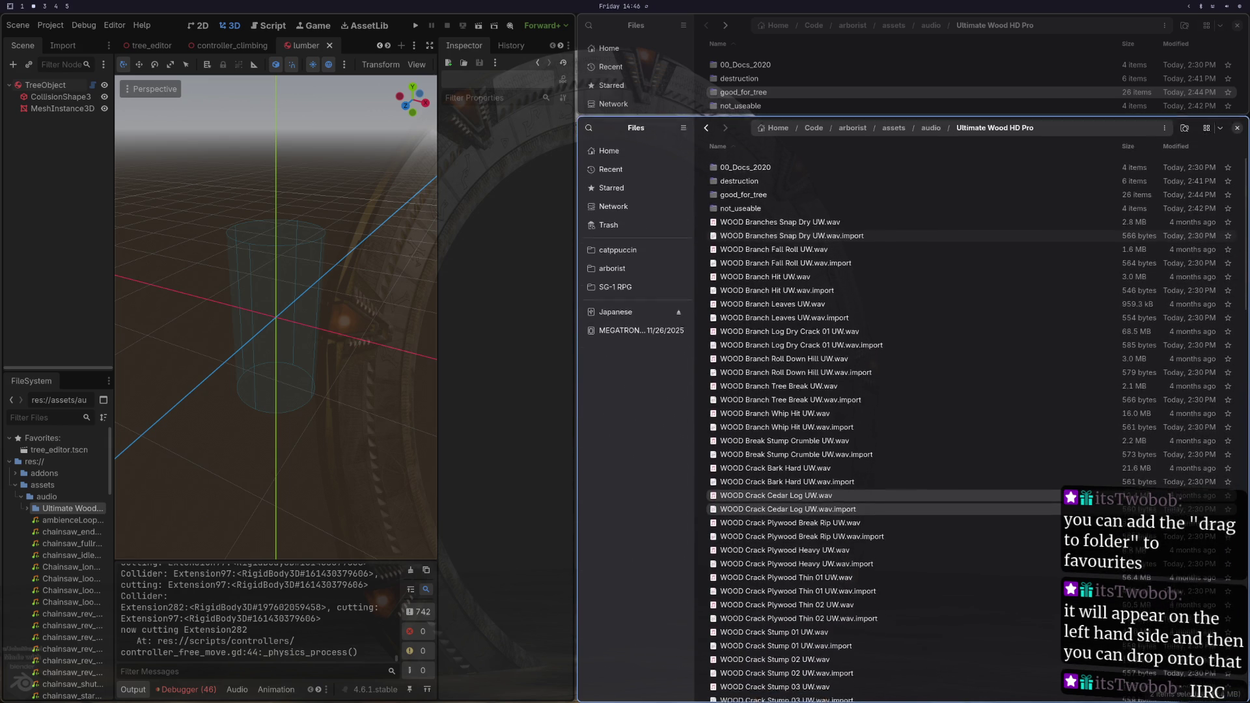
# Step: Scroll down the lower list and play WOOD Scrape Cedar Soft UW.wav
pyautogui.scroll(-8, 878, 463)
pyautogui.scroll(10, 811, 496)
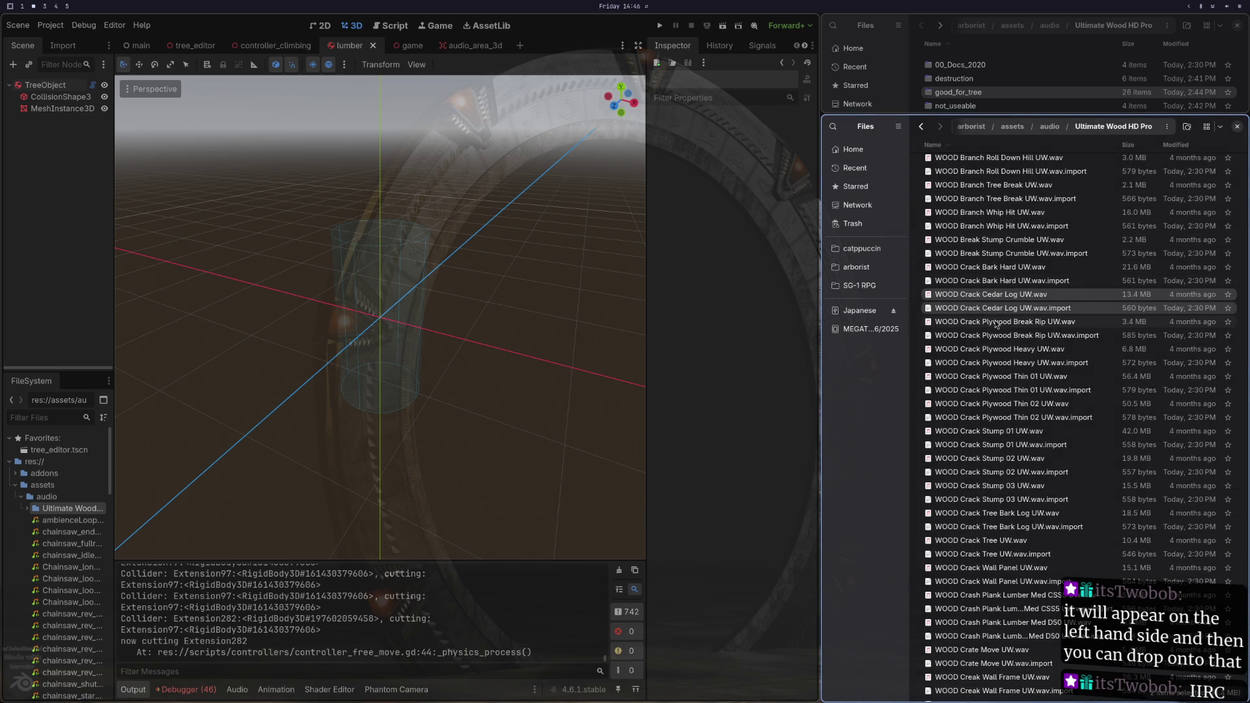
pyautogui.scroll(-10, 1065, 443)
pyautogui.scroll(-10, 1064, 443)
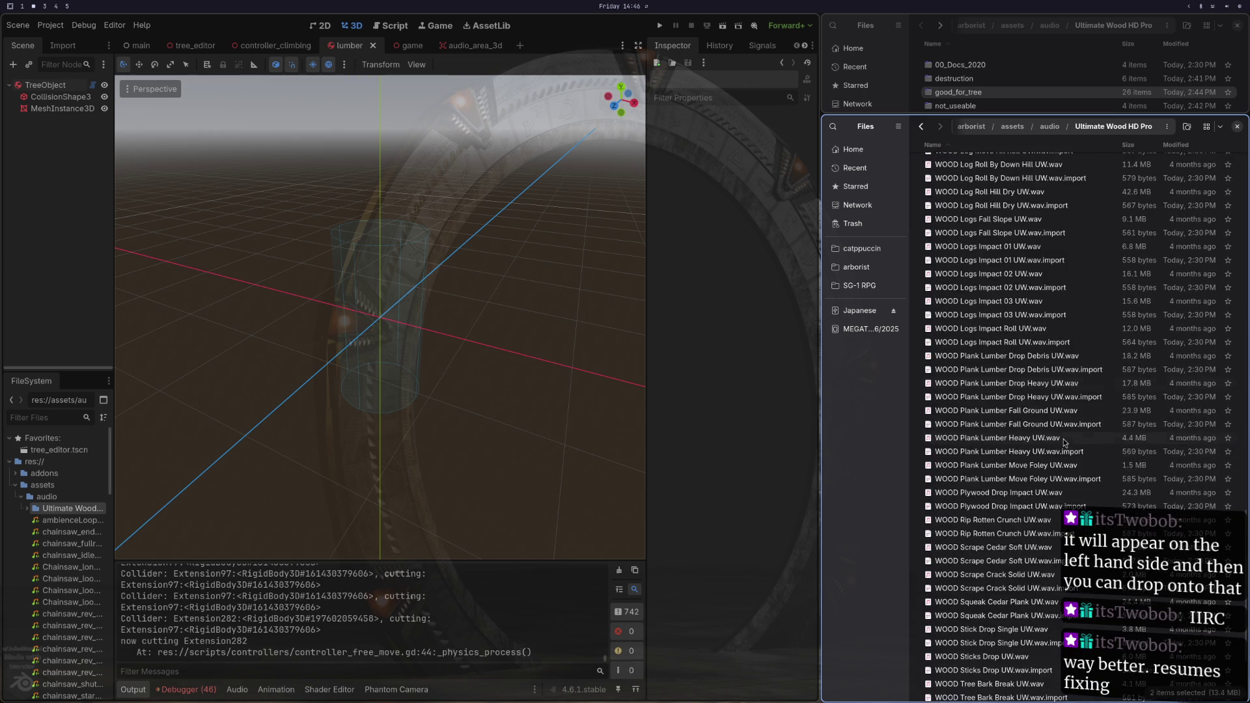
pyautogui.doubleClick(984, 427)
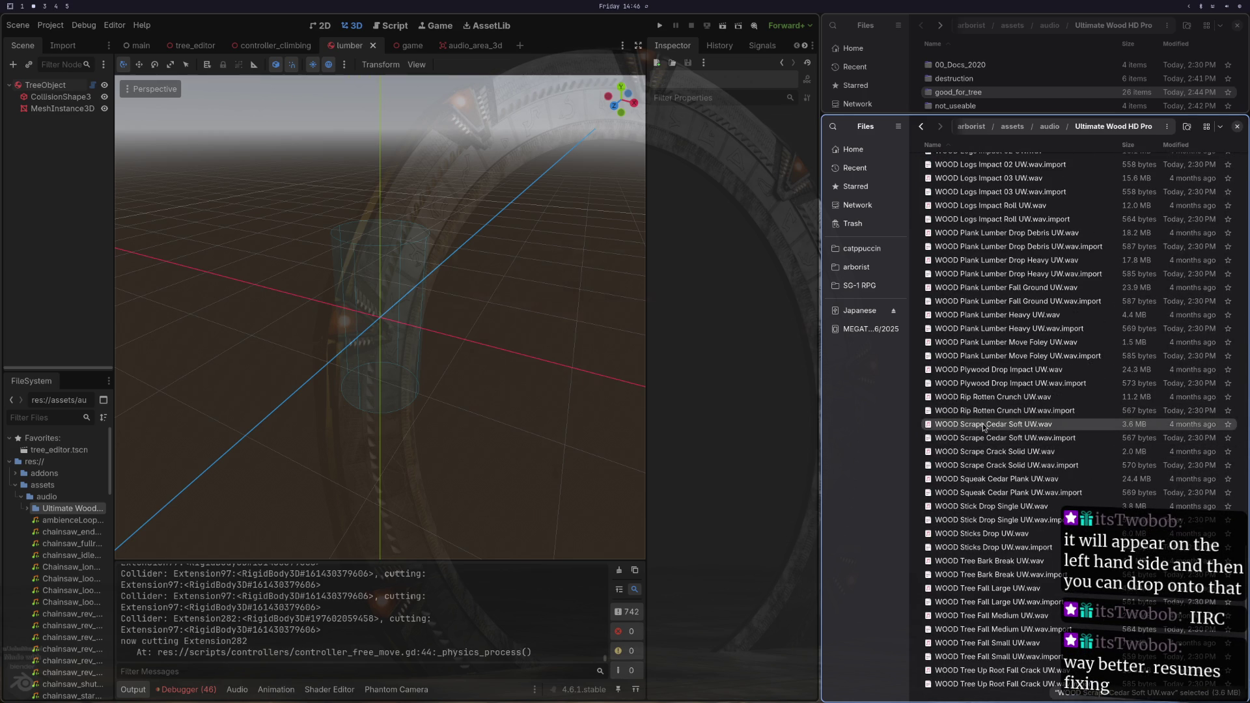